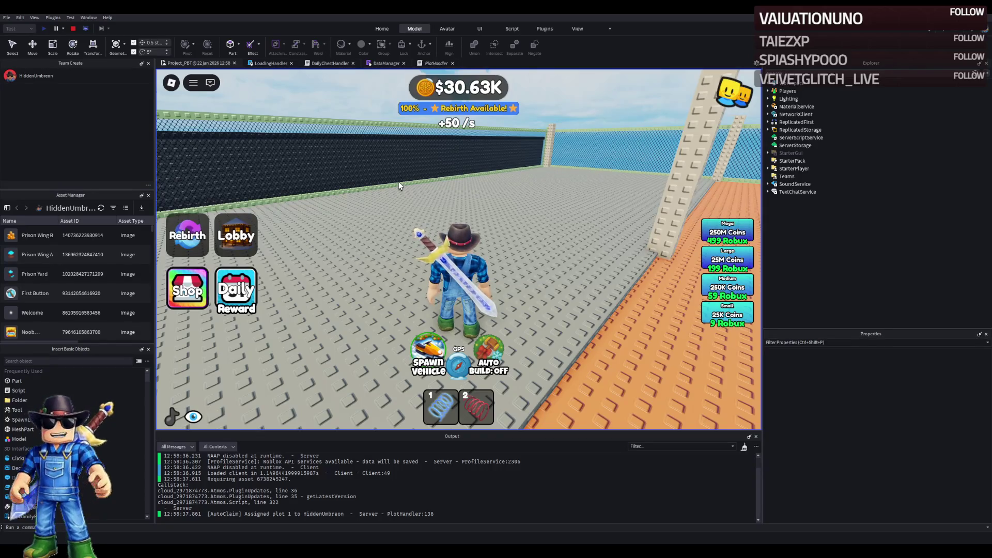
Stop the running playtest with Shift+F5 so the place returns to edit mode
{"action": "key", "text": "comma"}
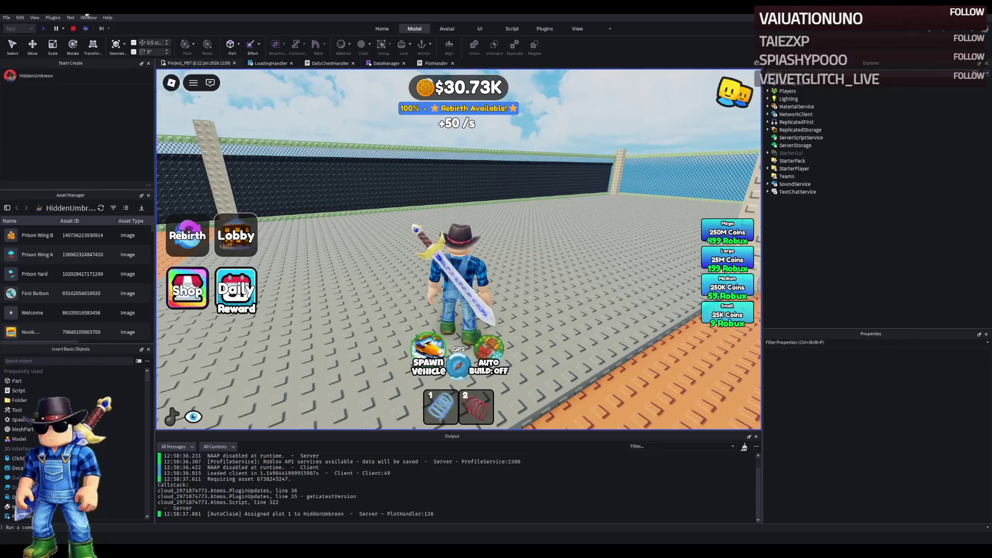
{"action": "key", "text": "shift+F5"}
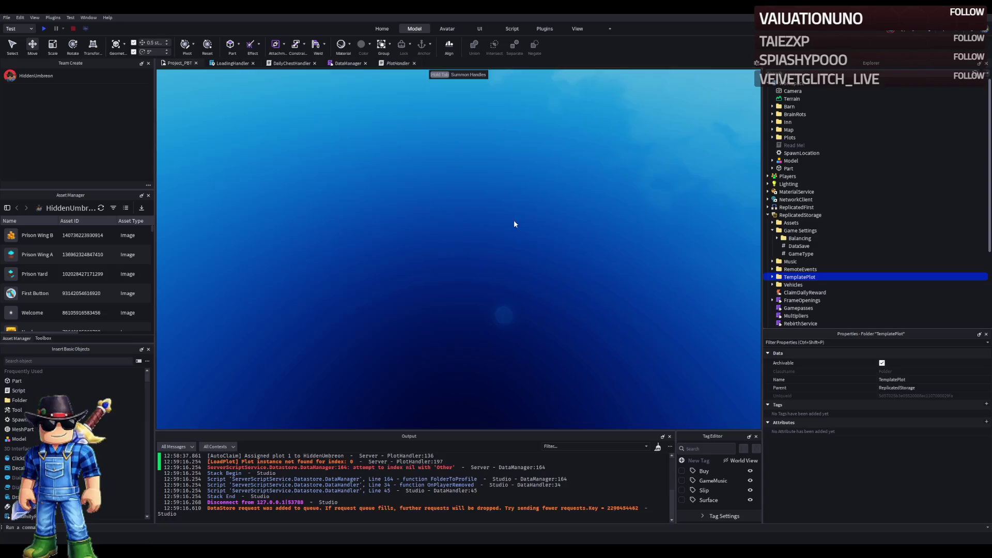
Move TemplatePlot from ReplicatedStorage into Workspace and bring the plot floor into view
{"action": "left_click_drag", "start_coordinate": [826, 133], "coordinate": [806, 84]}
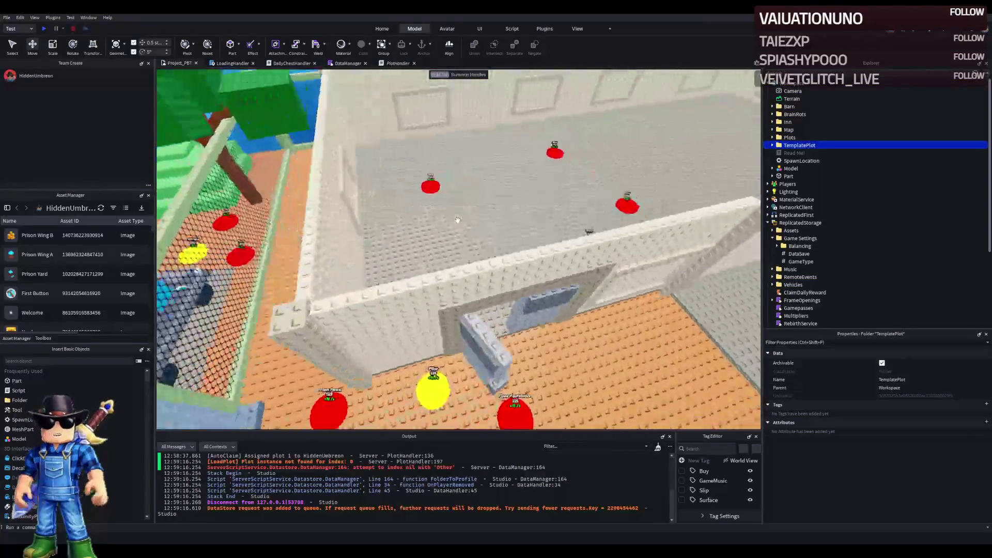
{"action": "key", "text": "w"}
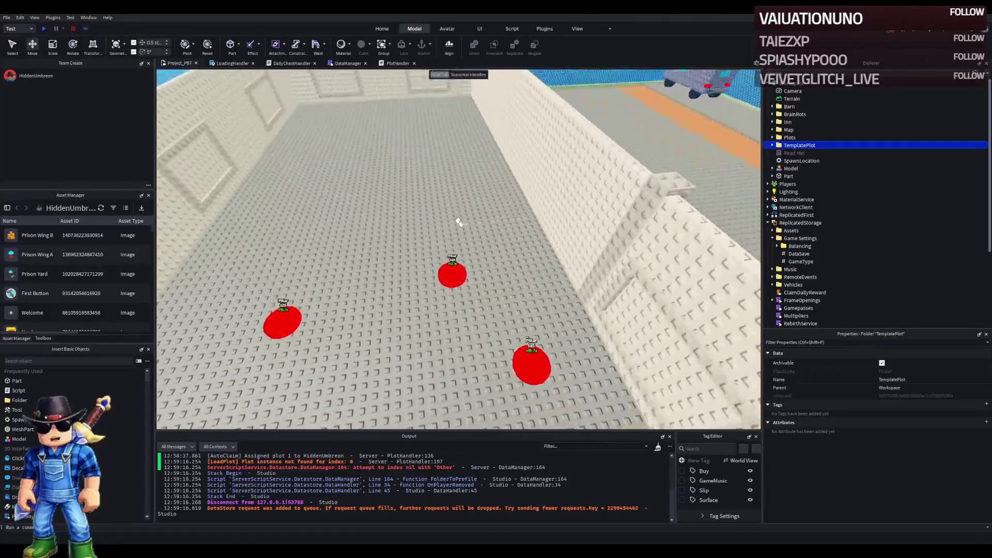
{"action": "key", "text": "s"}
Reposition red buttons 29 and 28 on the prison floor
{"action": "left_click", "coordinate": [365, 305]}
{"action": "left_click_drag", "start_coordinate": [366, 304], "coordinate": [357, 303]}
{"action": "left_click_drag", "start_coordinate": [500, 300], "coordinate": [500, 296]}
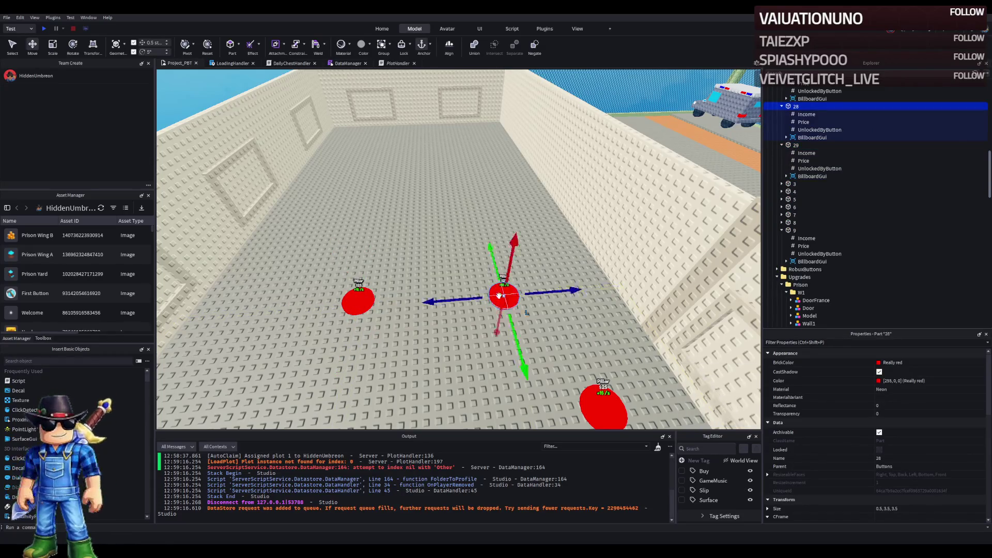
{"action": "left_click_drag", "start_coordinate": [361, 304], "coordinate": [397, 301]}
{"action": "left_click", "coordinate": [504, 295]}
{"action": "scroll", "coordinate": [498, 290], "scroll_direction": "up", "scroll_amount": 5}
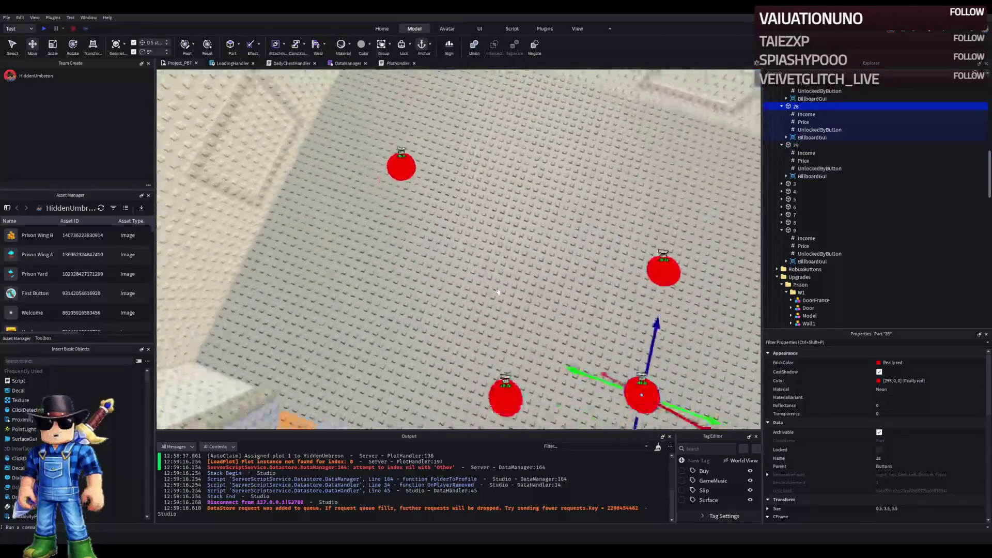
{"action": "scroll", "coordinate": [499, 290], "scroll_direction": "down", "scroll_amount": 5}
Move button 26 to a new spot, then select buttons 27, 28 and 29
{"action": "mouse_move", "coordinate": [459, 168]}
{"action": "left_mouse_down"}
{"action": "mouse_move", "coordinate": [484, 230]}
{"action": "mouse_move", "coordinate": [468, 248]}
{"action": "left_mouse_up"}
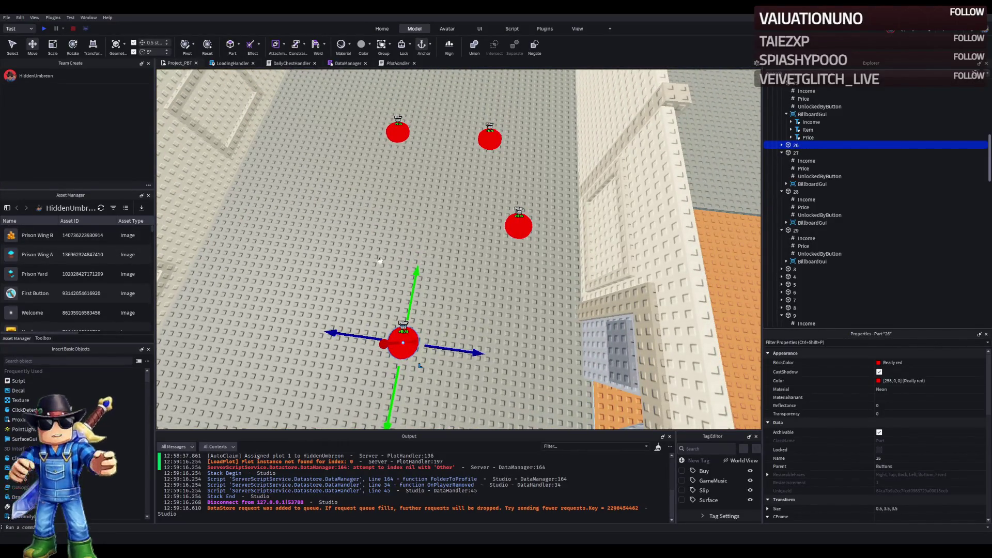
{"action": "key", "text": "e"}
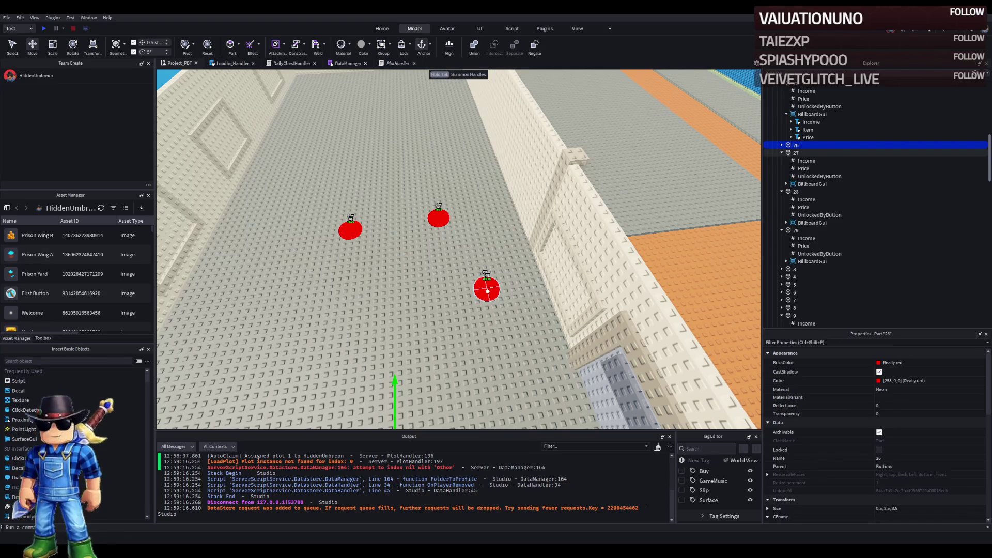
{"action": "left_click", "coordinate": [487, 291]}
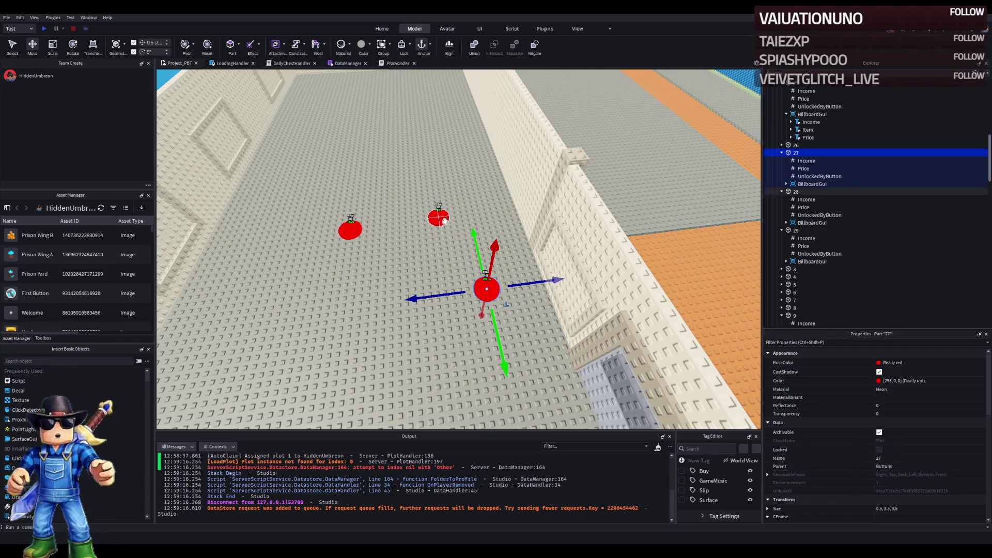
{"action": "left_click", "coordinate": [438, 218]}
{"action": "left_click", "coordinate": [346, 233]}
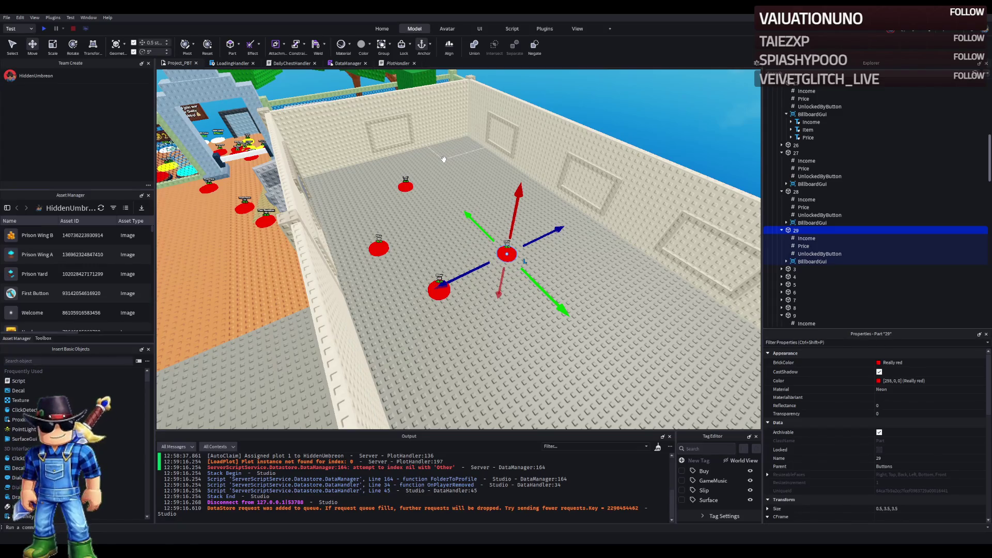
Fly over the prison room, frame red button 29 and duplicate it with Ctrl+D
{"action": "scroll", "coordinate": [487, 222], "scroll_direction": "up", "scroll_amount": 6}
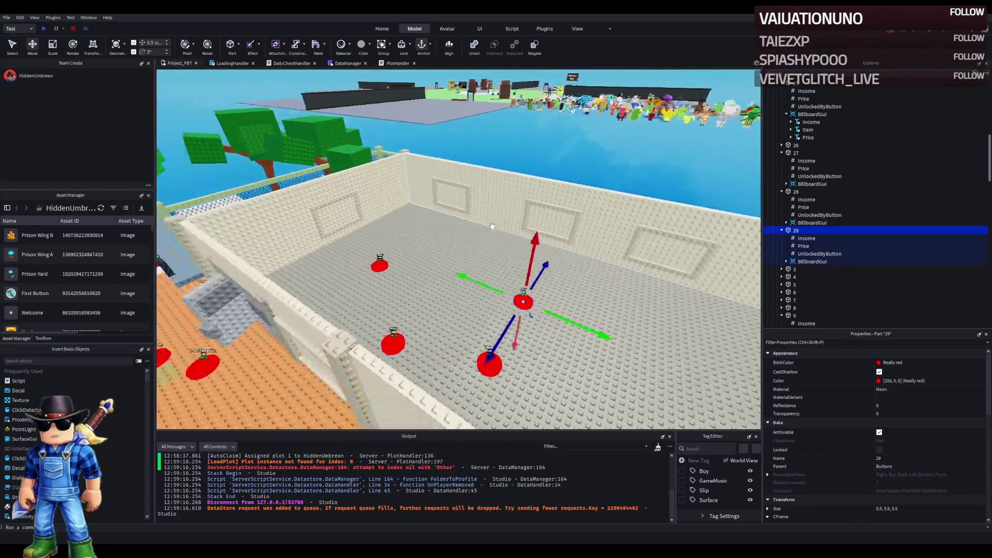
{"action": "scroll", "coordinate": [492, 226], "scroll_direction": "down", "scroll_amount": 8}
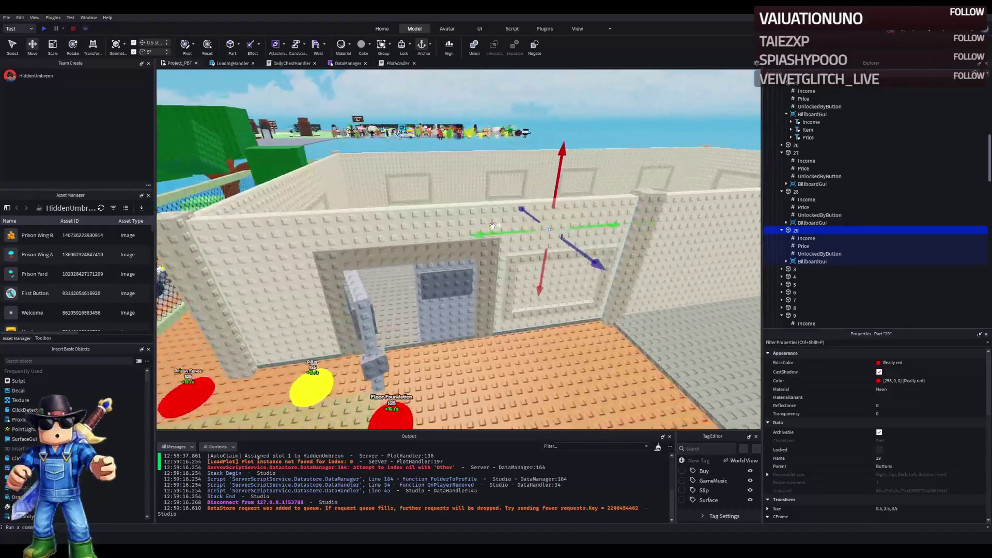
{"action": "key", "text": "e"}
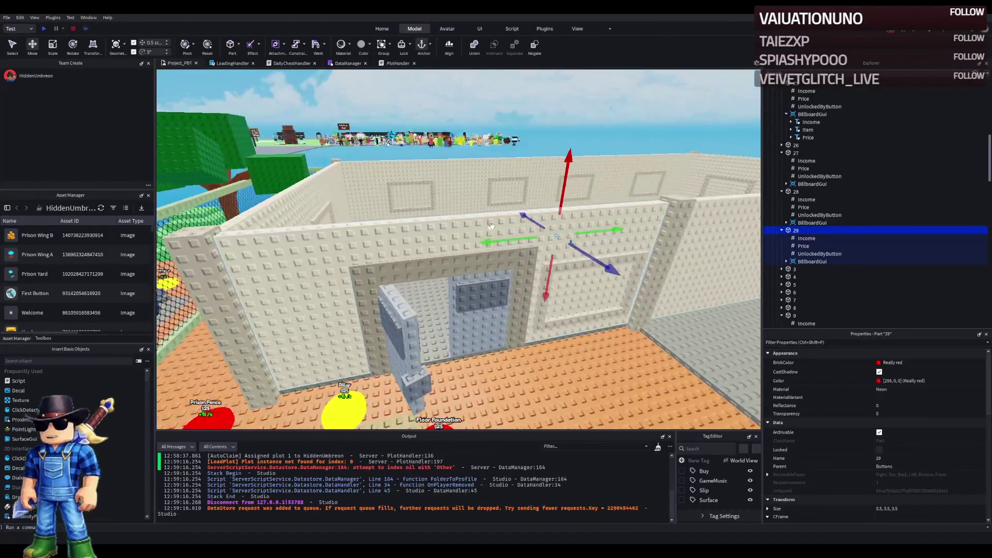
{"action": "key", "text": "w"}
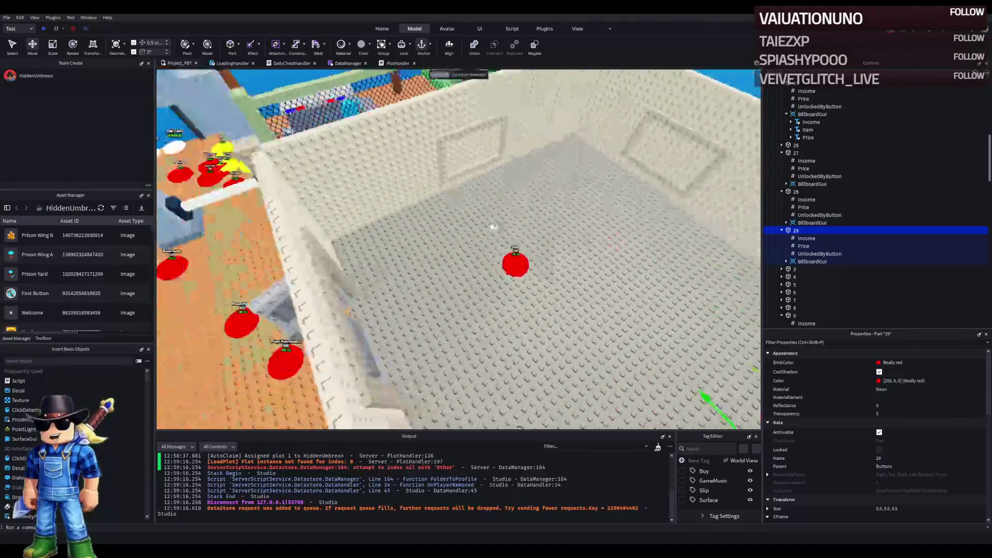
{"action": "key", "text": "f"}
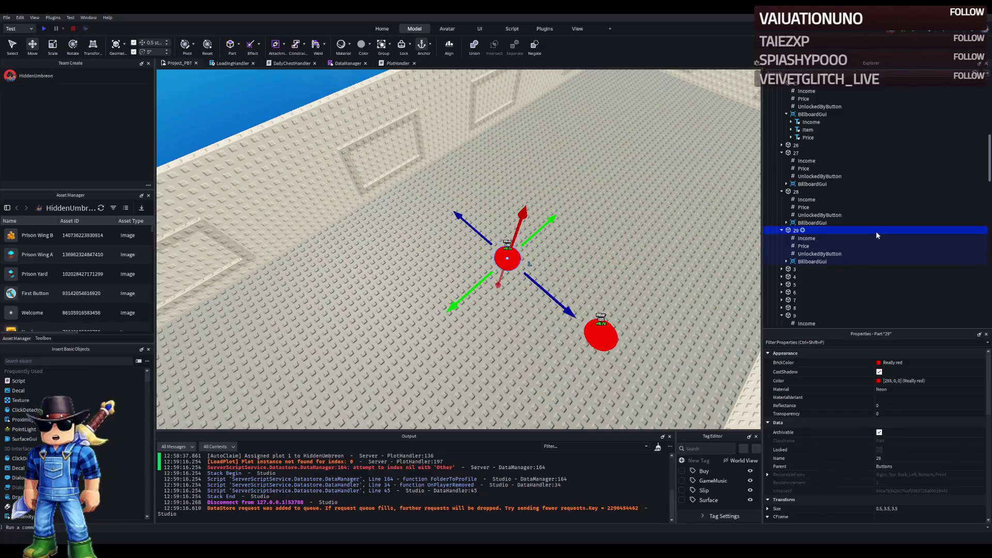
{"action": "key", "text": "ctrl+d"}
{"action": "type", "text": "30"}
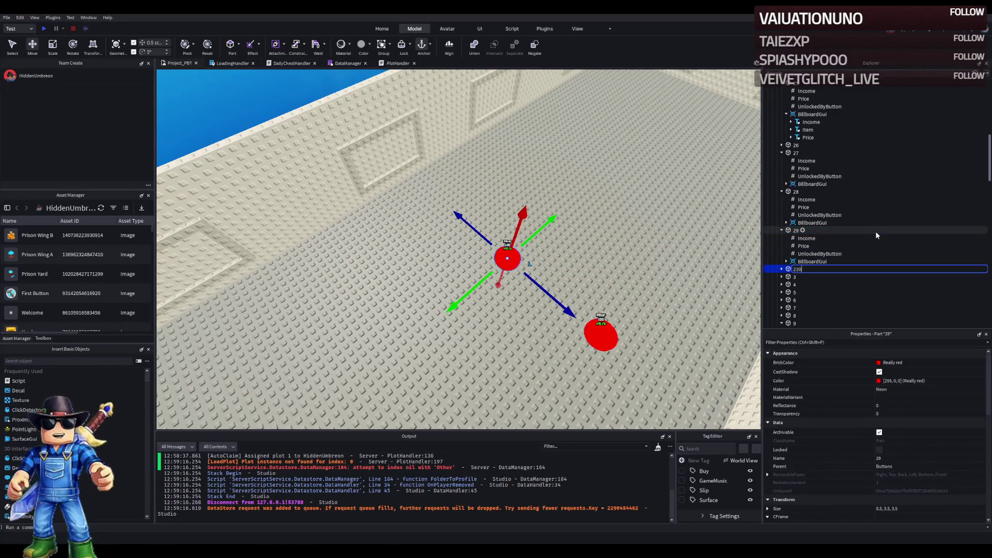
Rename the duplicated button to 30
{"action": "key", "text": "Return"}
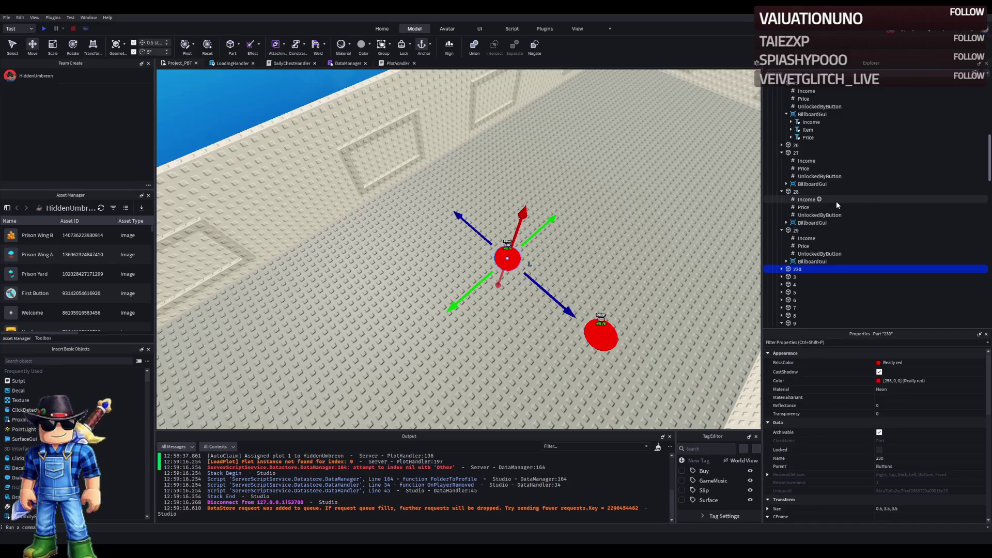
{"action": "key", "text": "F2"}
{"action": "type", "text": "3"}
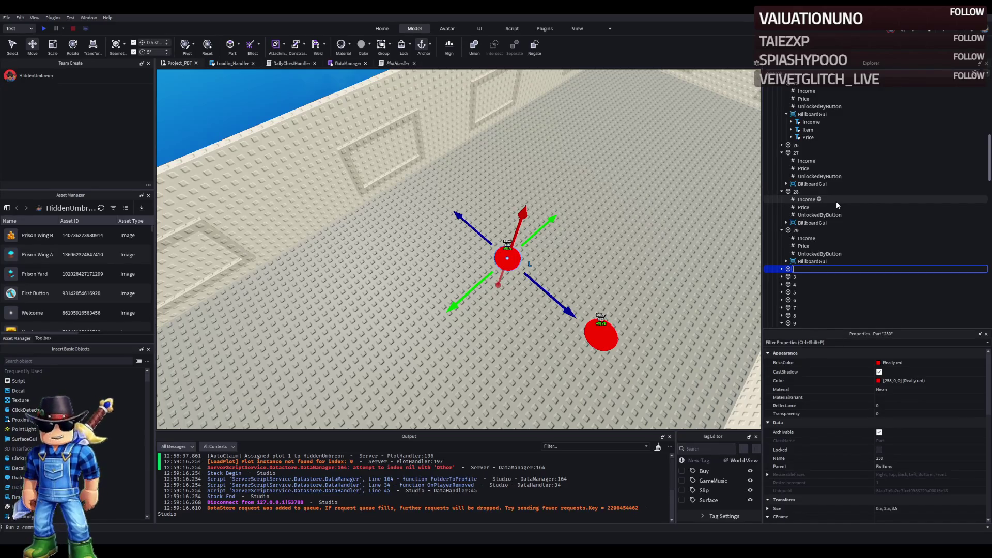
{"action": "type", "text": "0"}
{"action": "key", "text": "Return"}
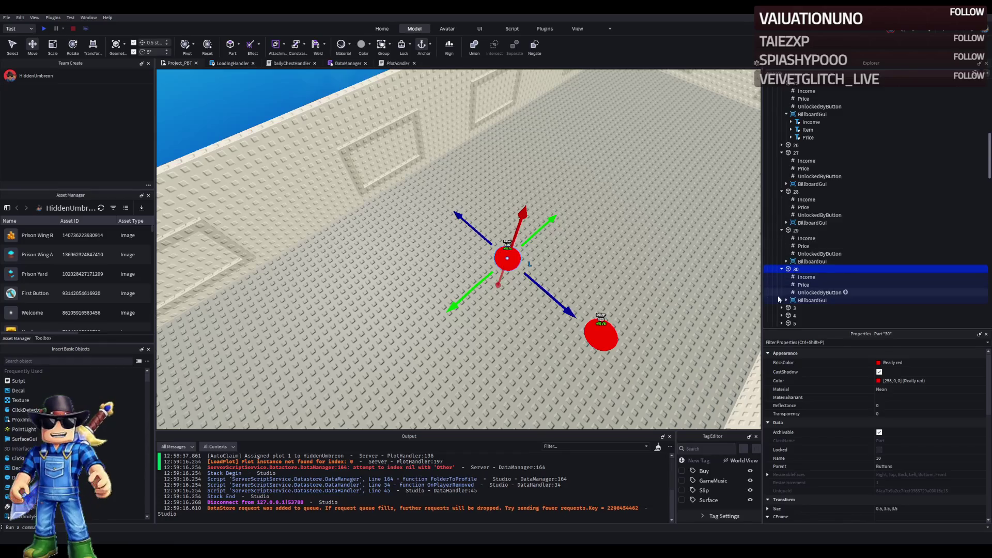
{"action": "left_click", "coordinate": [806, 278]}
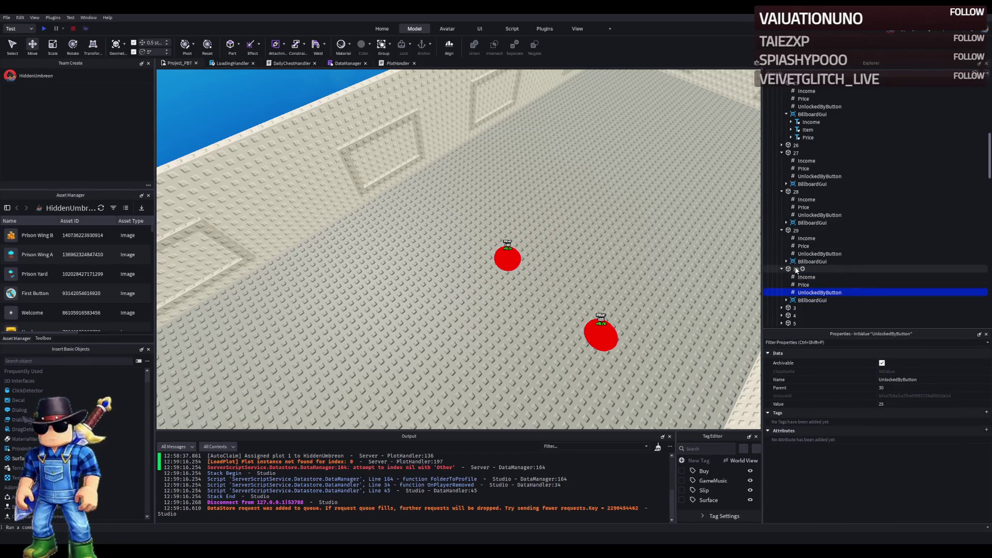
{"action": "left_click", "coordinate": [803, 269]}
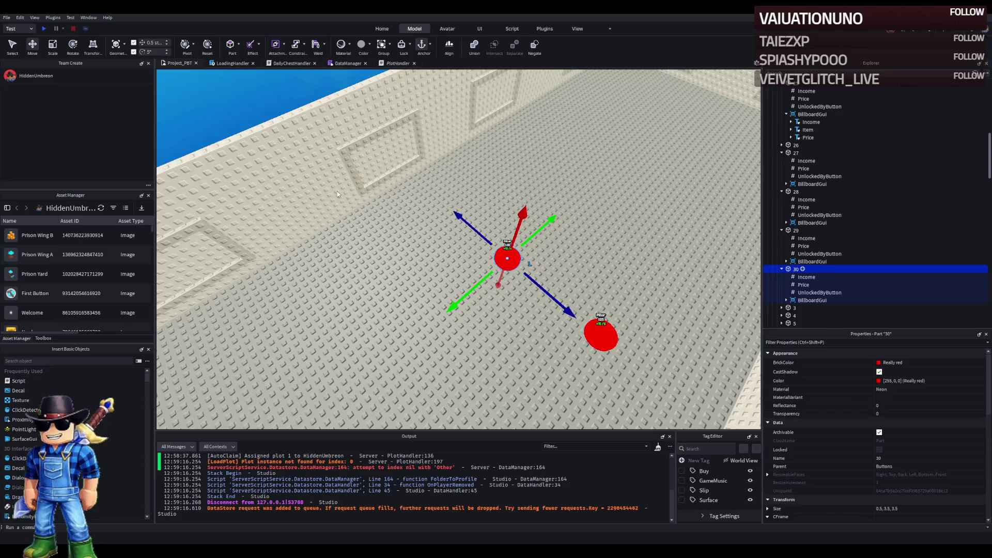
Insert a Folder into button 30, place it beside the other buttons, and expand its BillboardGui
{"action": "left_click", "coordinate": [802, 270]}
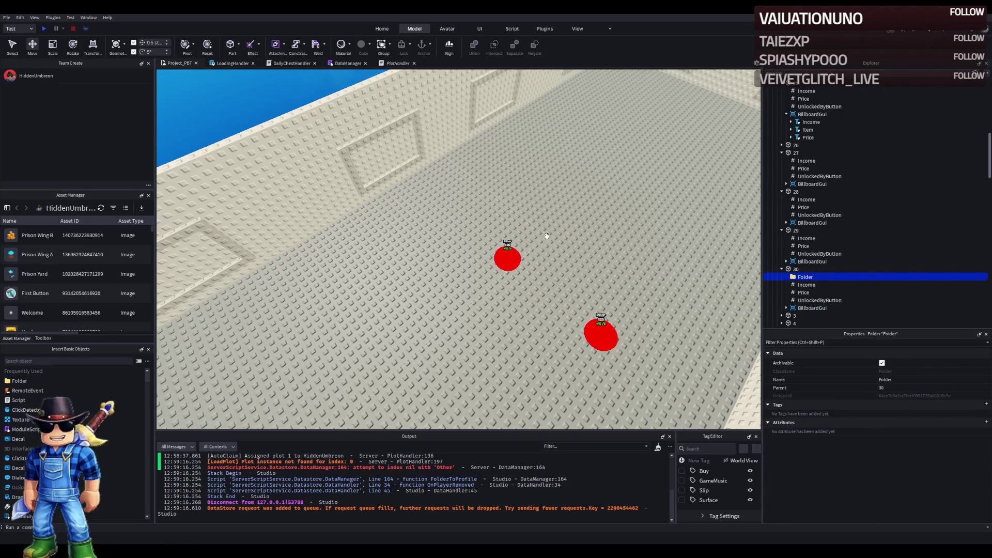
{"action": "scroll", "coordinate": [547, 236], "scroll_direction": "down", "scroll_amount": 1}
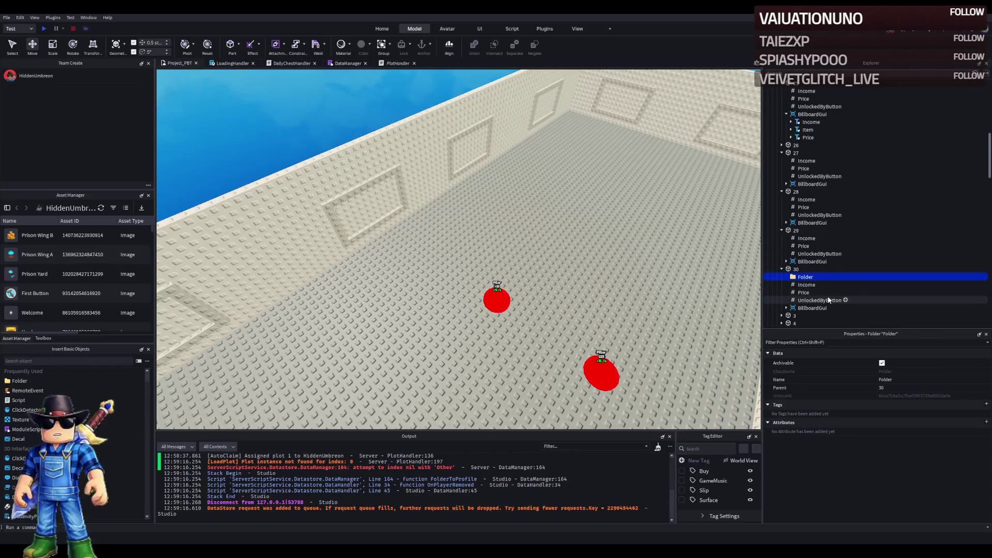
{"action": "left_click", "coordinate": [796, 270]}
{"action": "key", "text": "f"}
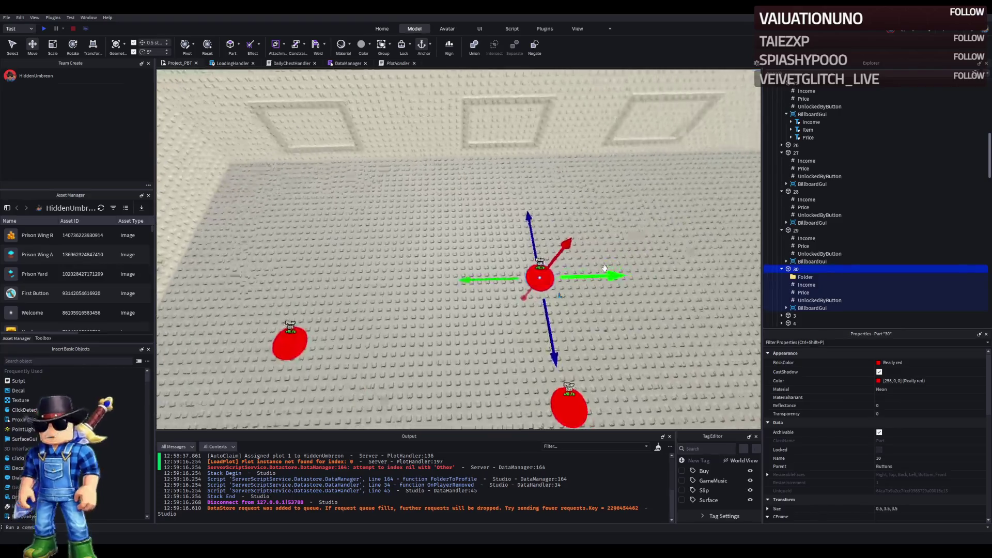
{"action": "scroll", "coordinate": [604, 268], "scroll_direction": "down", "scroll_amount": 5}
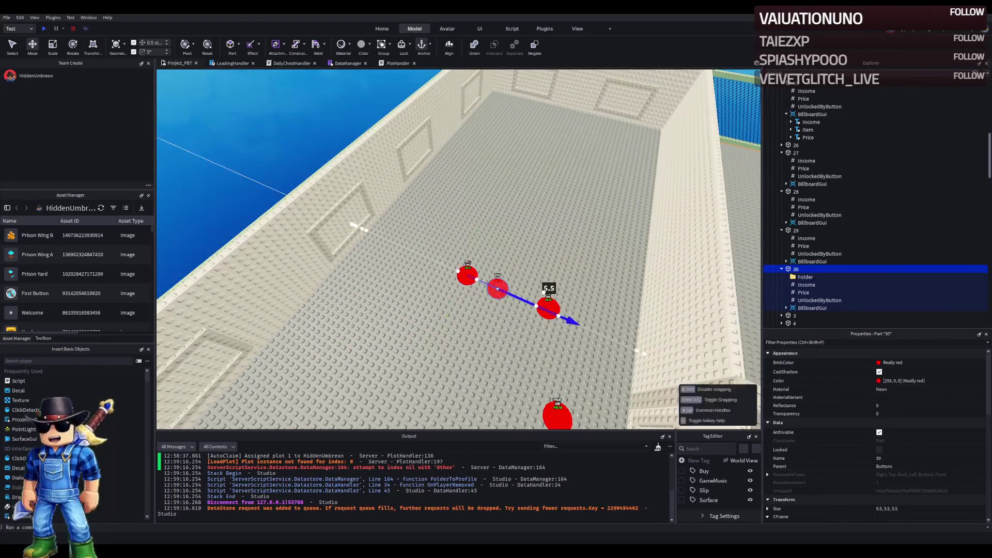
{"action": "left_click_drag", "start_coordinate": [500, 288], "coordinate": [520, 259]}
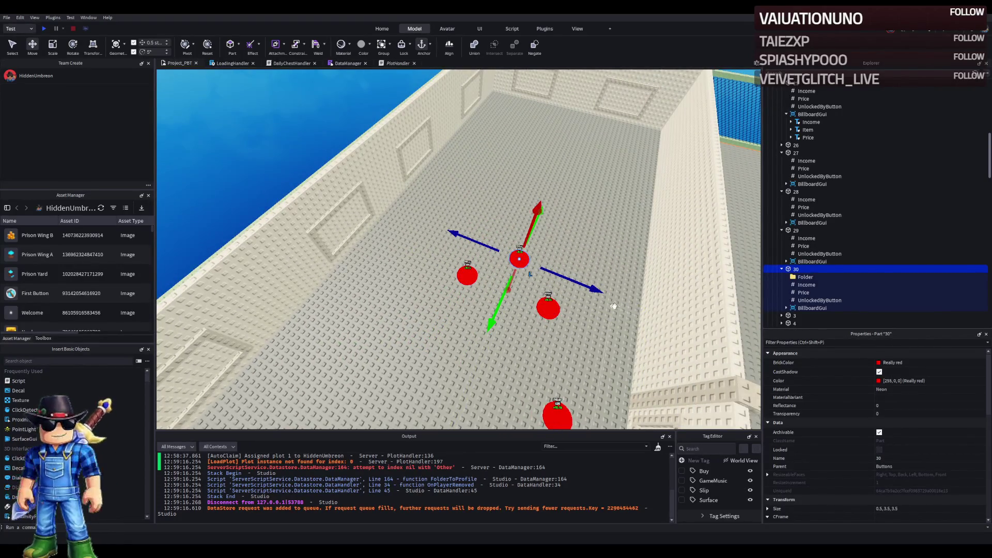
{"action": "left_click", "coordinate": [786, 308]}
{"action": "scroll", "coordinate": [801, 294], "scroll_direction": "down", "scroll_amount": 2}
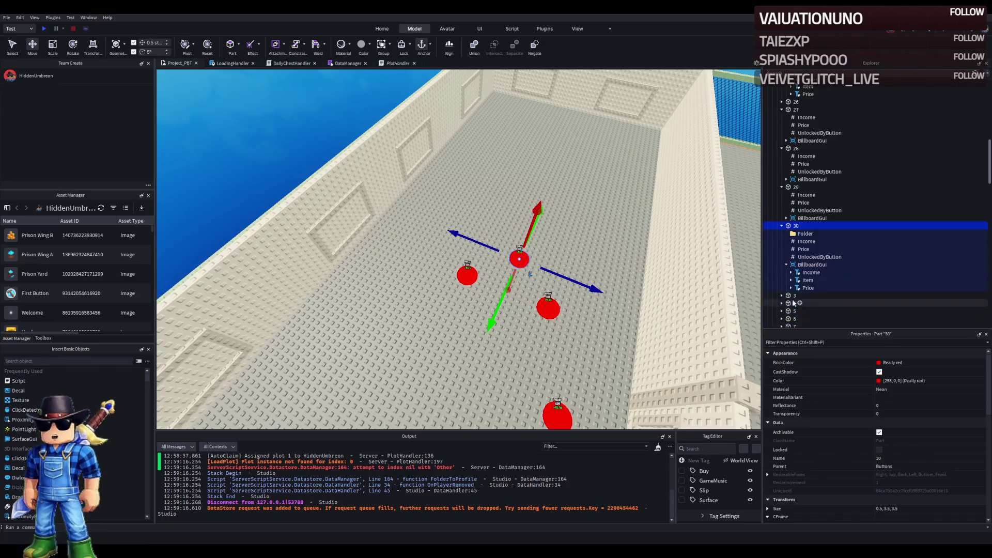
Change button 30's billboard Item label text from Pillar to Beams
{"action": "left_click", "coordinate": [804, 289]}
{"action": "left_click", "coordinate": [804, 281]}
{"action": "scroll", "coordinate": [894, 465], "scroll_direction": "down", "scroll_amount": 10}
{"action": "left_click", "coordinate": [911, 488]}
{"action": "key", "text": "ctrl+a"}
{"action": "type", "text": "Be"}
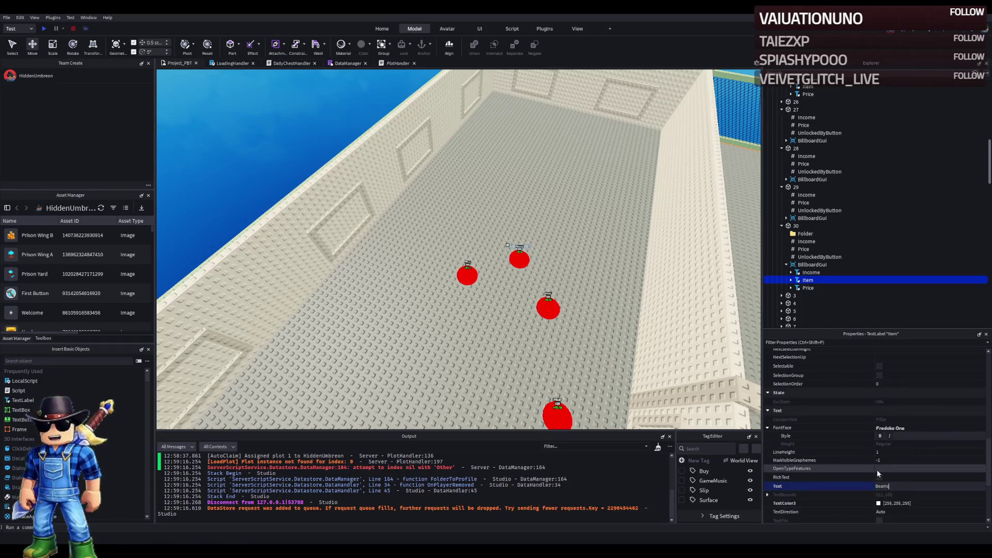
{"action": "key", "text": "Return"}
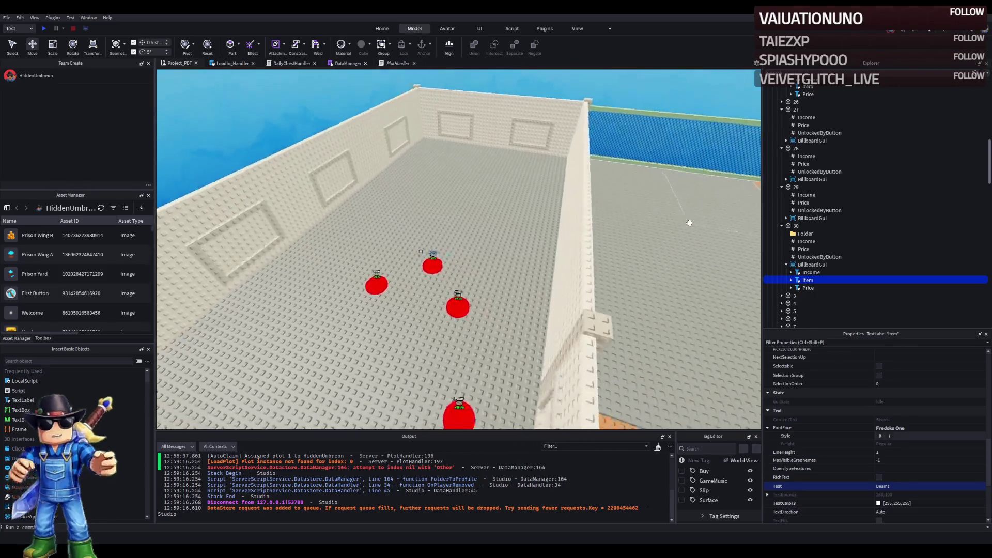
{"action": "key", "text": "s"}
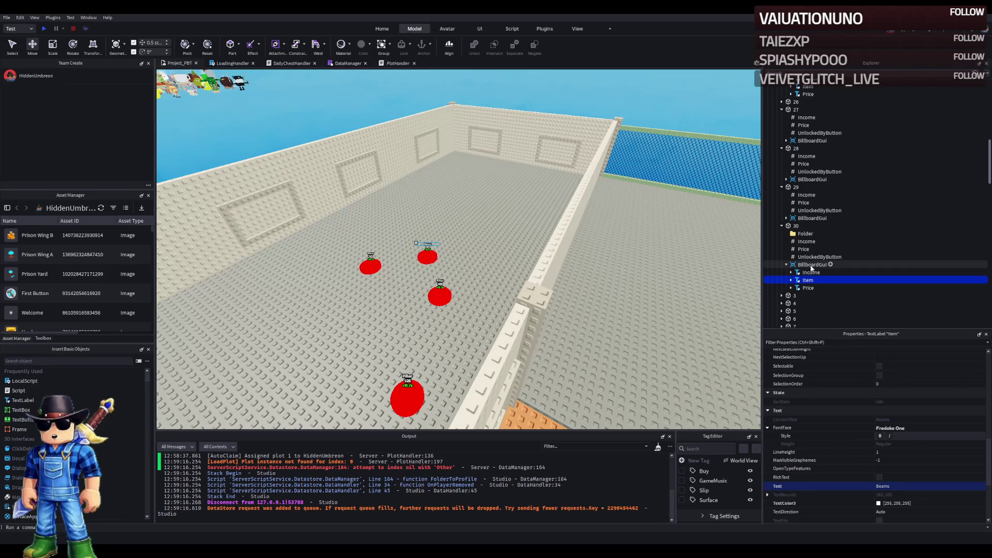
Set button 30's Price value to 254, then select red pad 30
{"action": "left_click", "coordinate": [805, 250]}
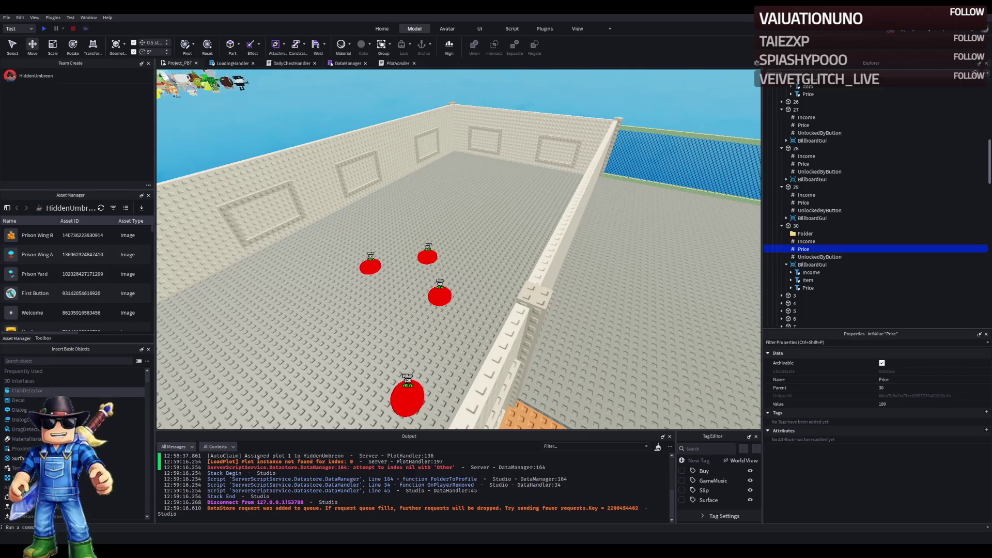
{"action": "left_click", "coordinate": [904, 403]}
{"action": "type", "text": "254"}
{"action": "key", "text": "Return"}
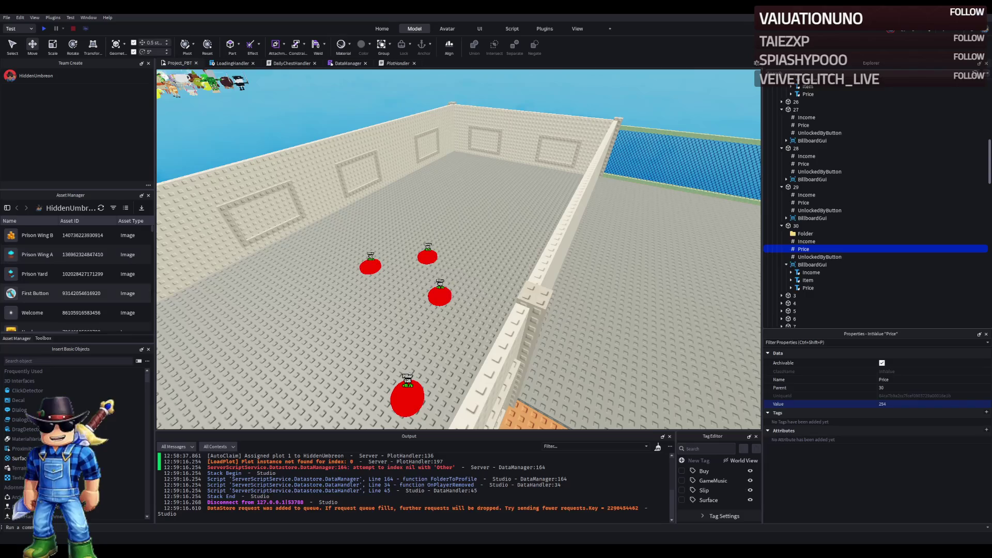
{"action": "key", "text": "a"}
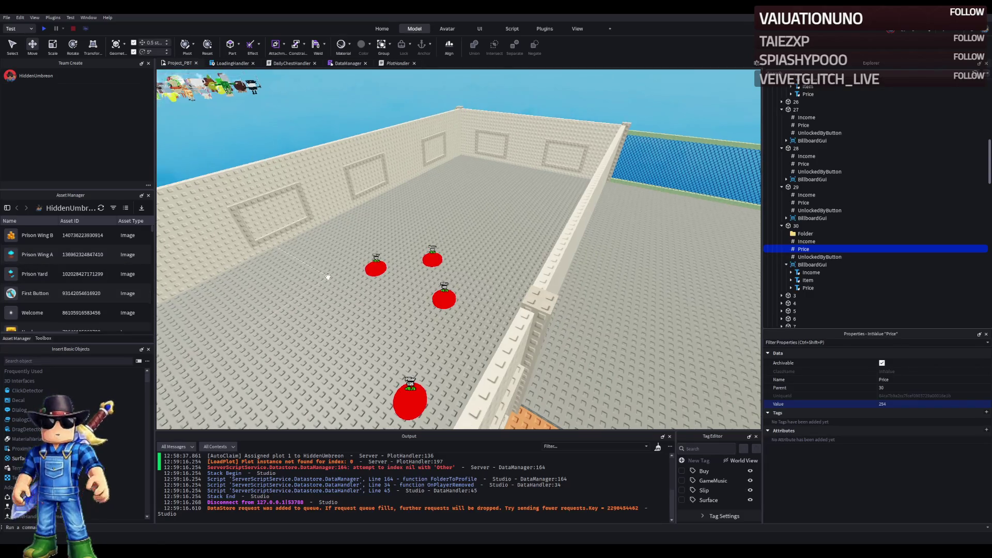
{"action": "key", "text": "s"}
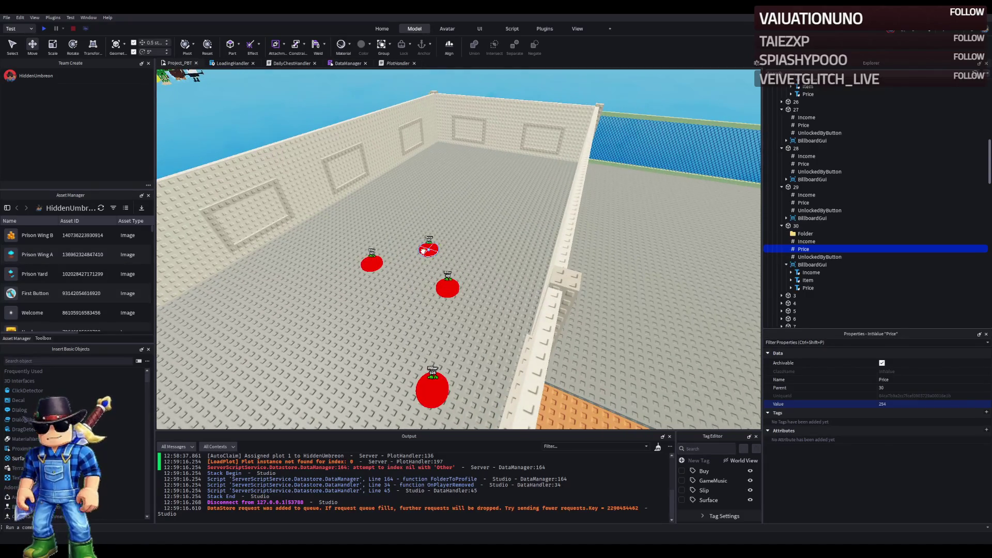
{"action": "left_click", "coordinate": [422, 250]}
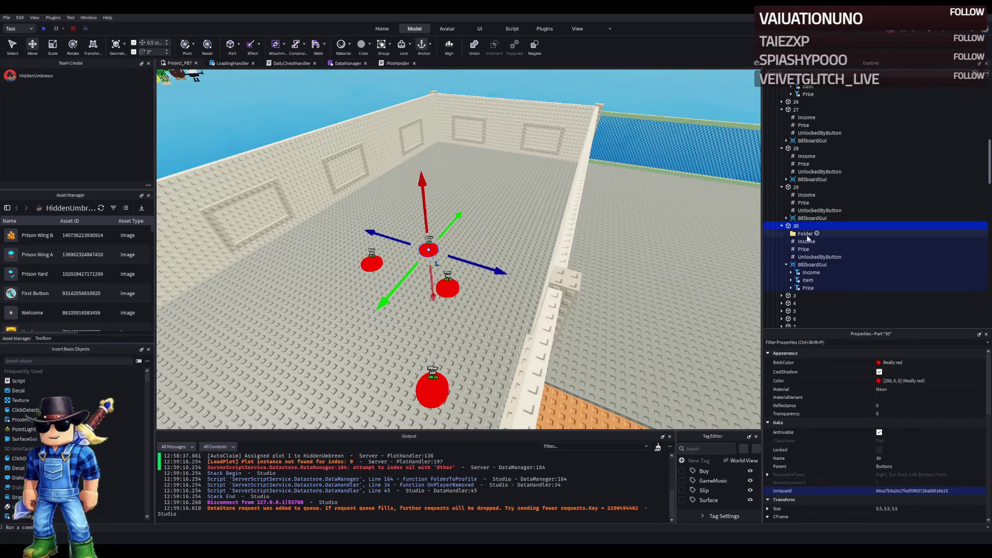
Copy button 29's UnlockedByButton into button 30, naming the folder UnlockedByButton and its child Value
{"action": "left_click", "coordinate": [814, 210]}
{"action": "key", "text": "ctrl+d"}
{"action": "left_click_drag", "start_coordinate": [815, 222], "coordinate": [806, 241]}
{"action": "key", "text": "F2"}
{"action": "type", "text": "UnlockedByButton"}
{"action": "key", "text": "Return"}
{"action": "key", "text": "Down"}
{"action": "key", "text": "F2"}
{"action": "type", "text": "Value"}
{"action": "key", "text": "Return"}
Duplicate the Value entry into four entries and edit their numbers
{"action": "left_click", "coordinate": [903, 401]}
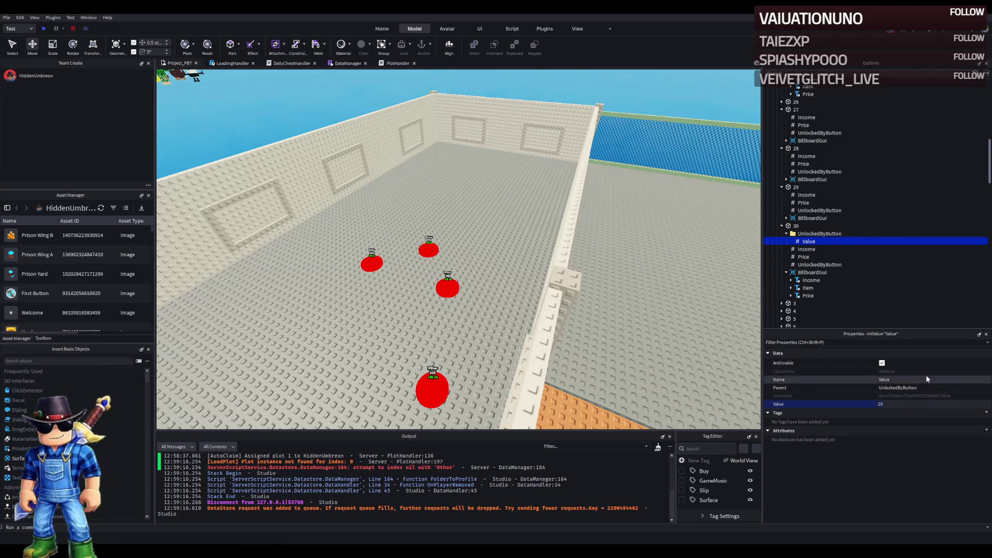
{"action": "key", "text": "ctrl+d"}
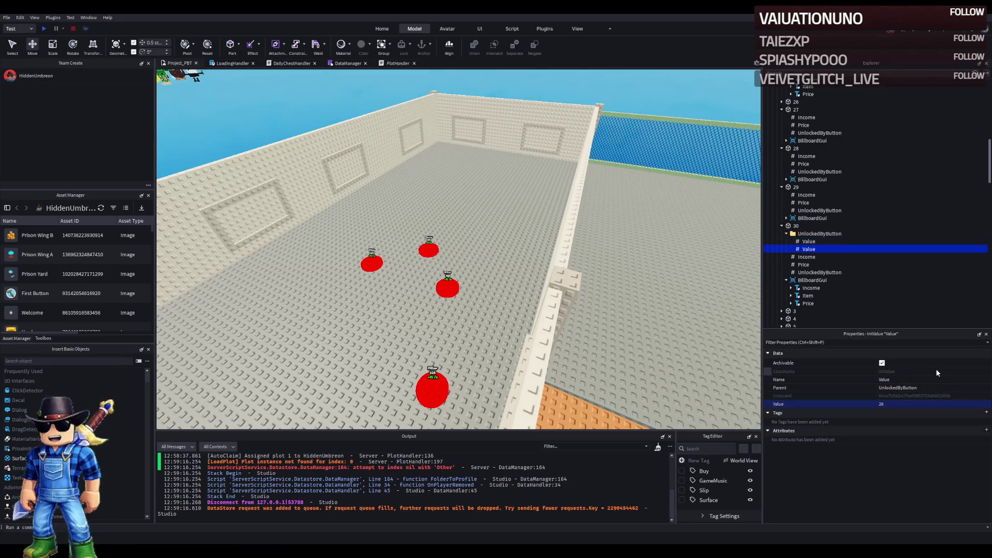
{"action": "left_click", "coordinate": [918, 404]}
{"action": "key", "text": "BackSpace"}
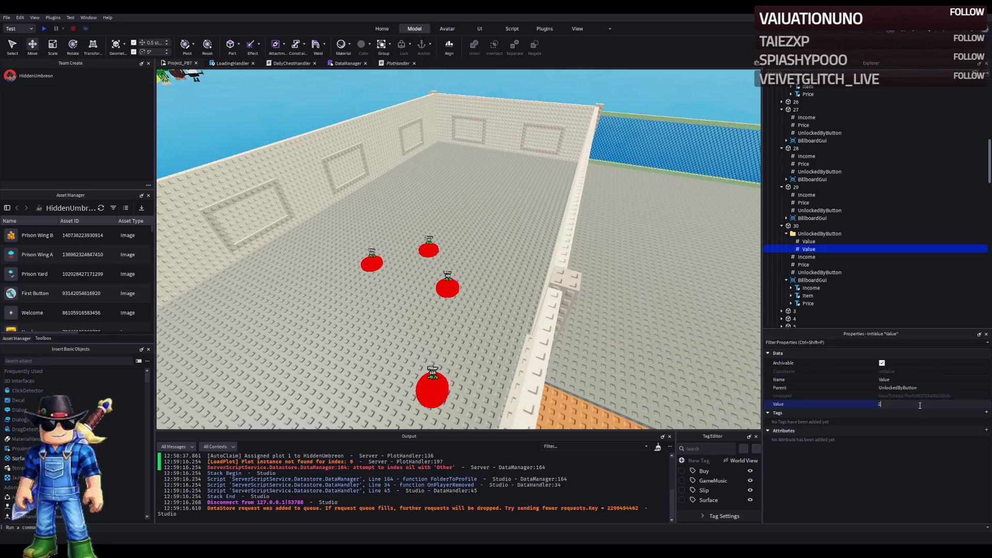
{"action": "type", "text": "7"}
{"action": "key", "text": "ctrl+d"}
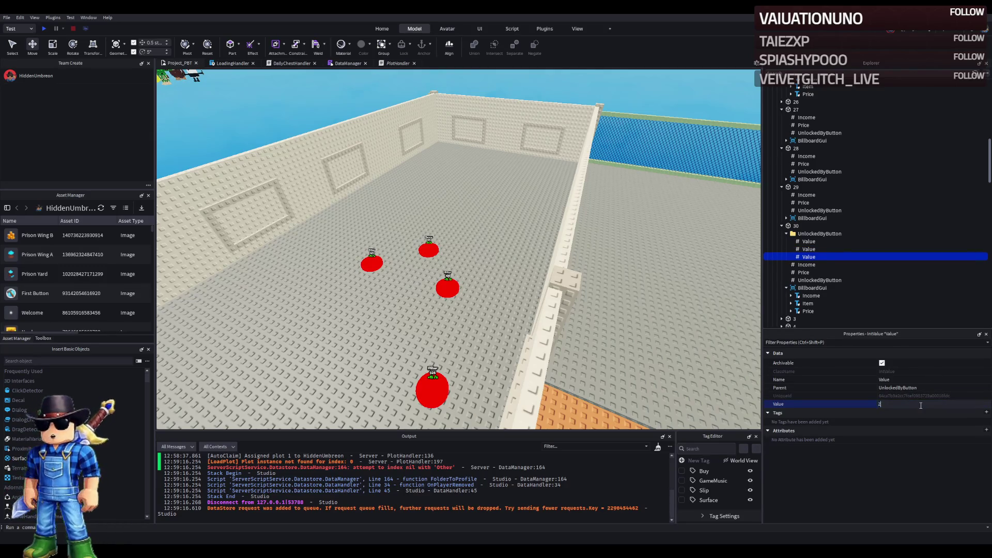
{"action": "key", "text": "ctrl+d"}
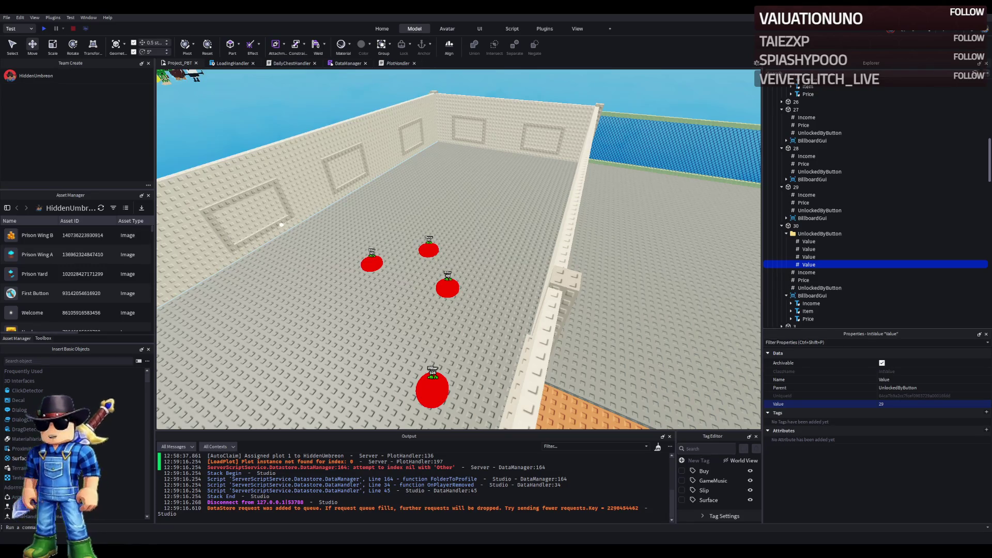
Remove the extra pillar from model 25, rename the new model to 30, and select its pillar
{"action": "key", "text": "a"}
{"action": "key", "text": "e"}
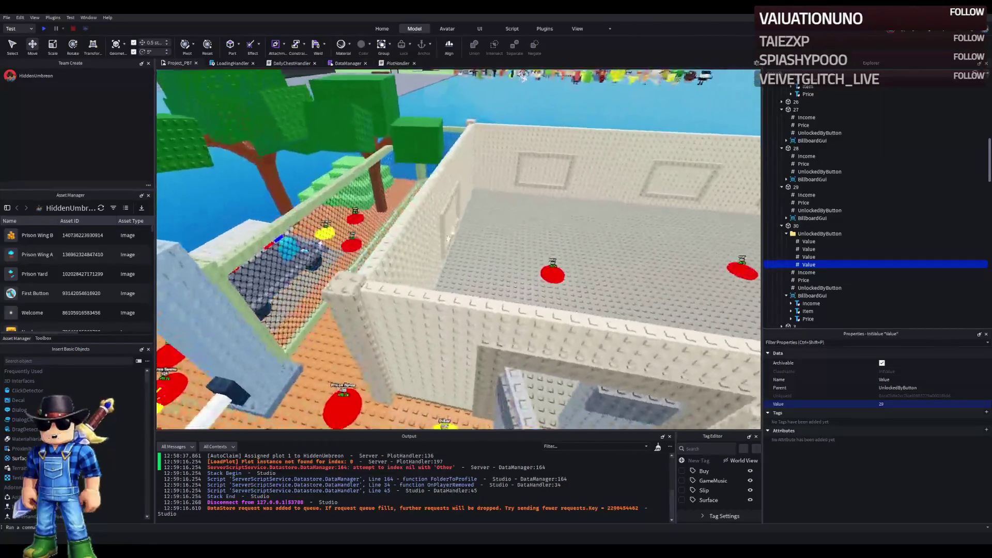
{"action": "left_click", "coordinate": [361, 335]}
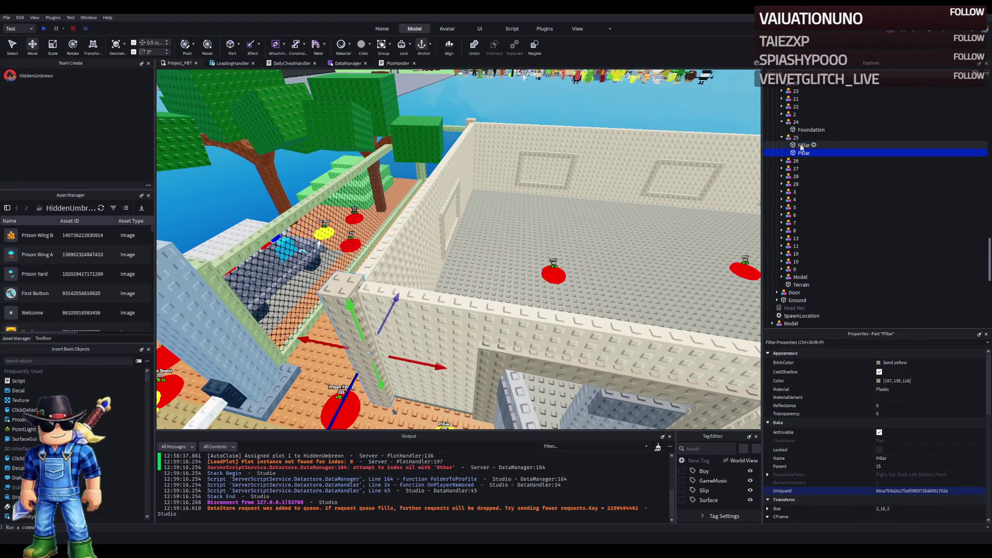
{"action": "key", "text": "Delete"}
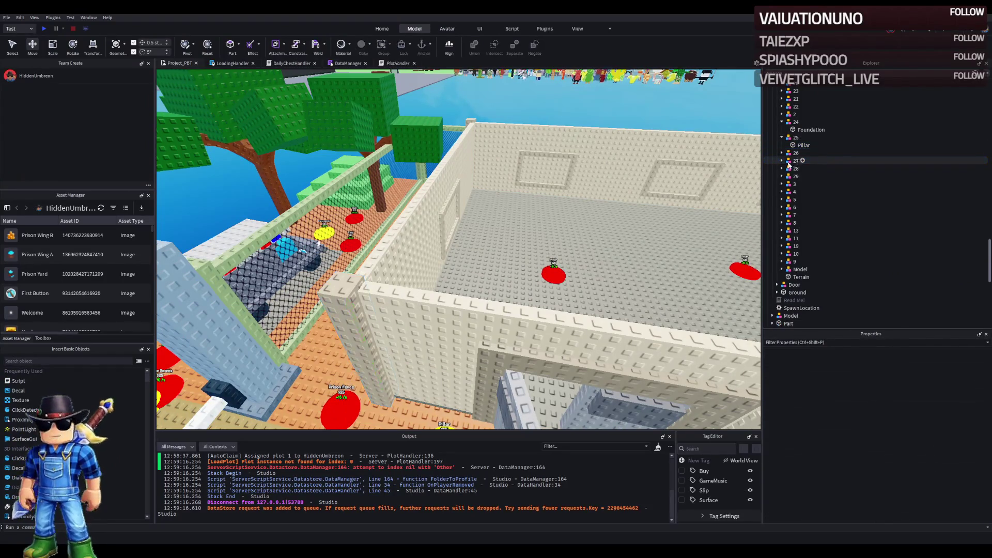
{"action": "left_click", "coordinate": [827, 183]}
{"action": "key", "text": "F2"}
{"action": "type", "text": "30"}
{"action": "key", "text": "Return"}
{"action": "key", "text": "ctrl+shift+v"}
{"action": "key", "text": "f"}
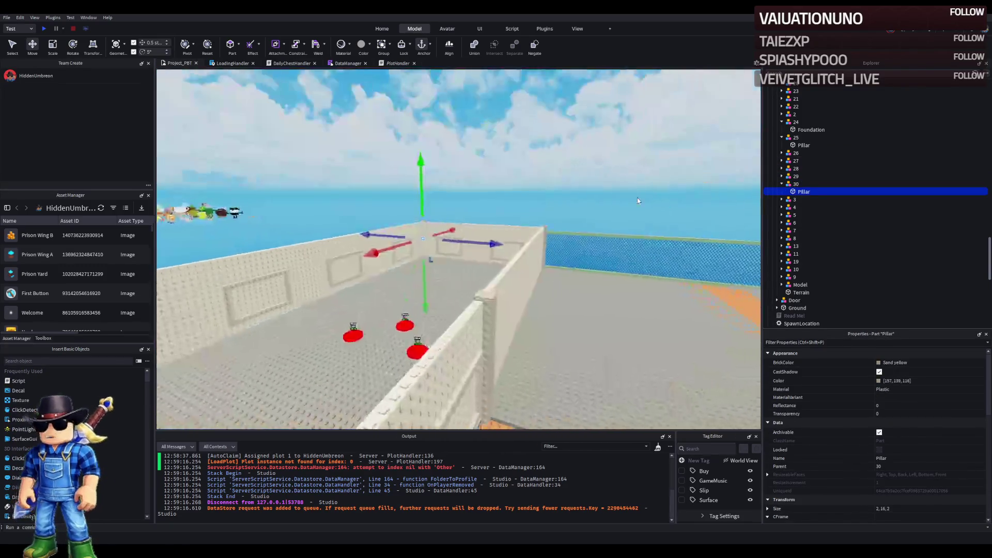
Lower the pillar onto the wall top, thin its depth from 2 to 1, and slide it along
{"action": "left_click_drag", "start_coordinate": [637, 197], "coordinate": [545, 230]}
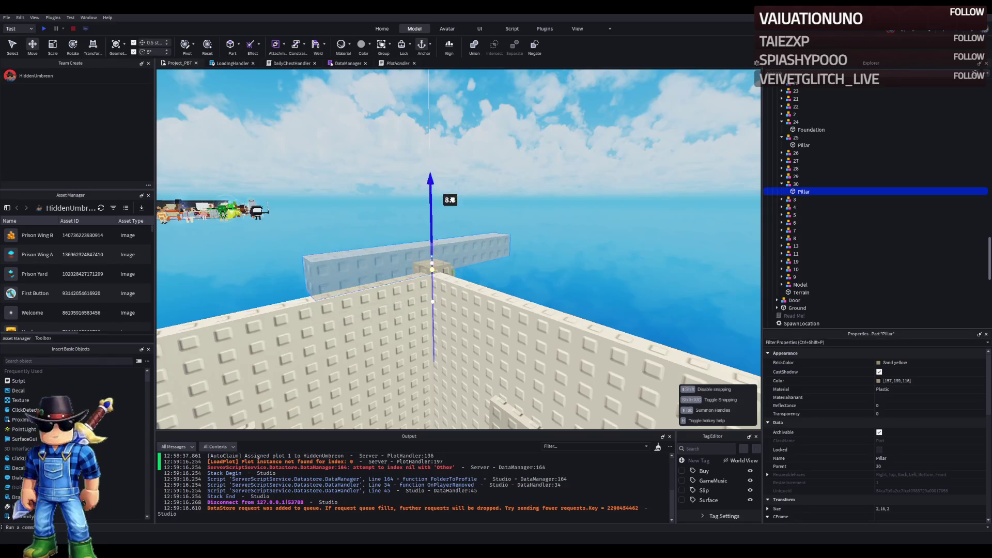
{"action": "left_click_drag", "start_coordinate": [446, 205], "coordinate": [421, 254]}
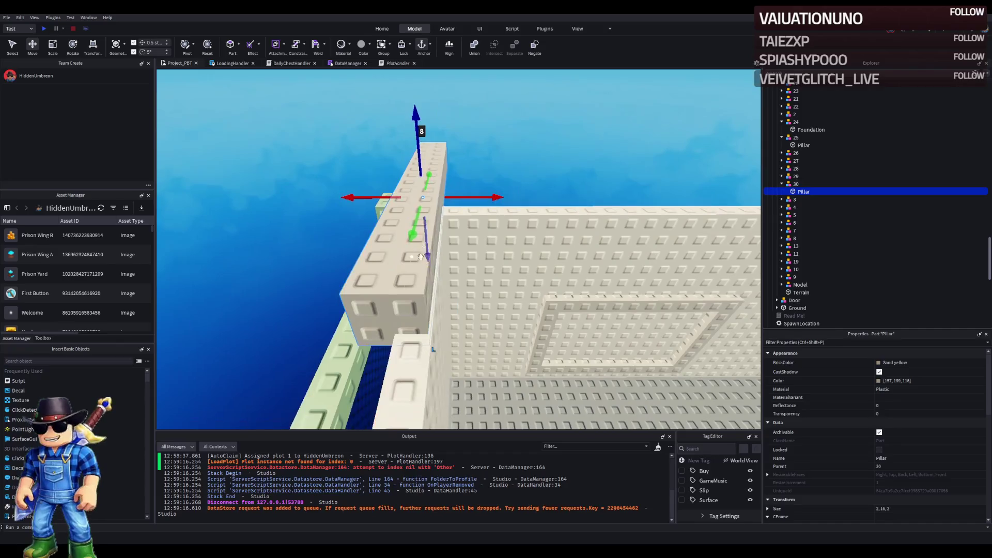
{"action": "left_click_drag", "start_coordinate": [419, 314], "coordinate": [419, 313]}
{"action": "left_click_drag", "start_coordinate": [415, 205], "coordinate": [408, 197]}
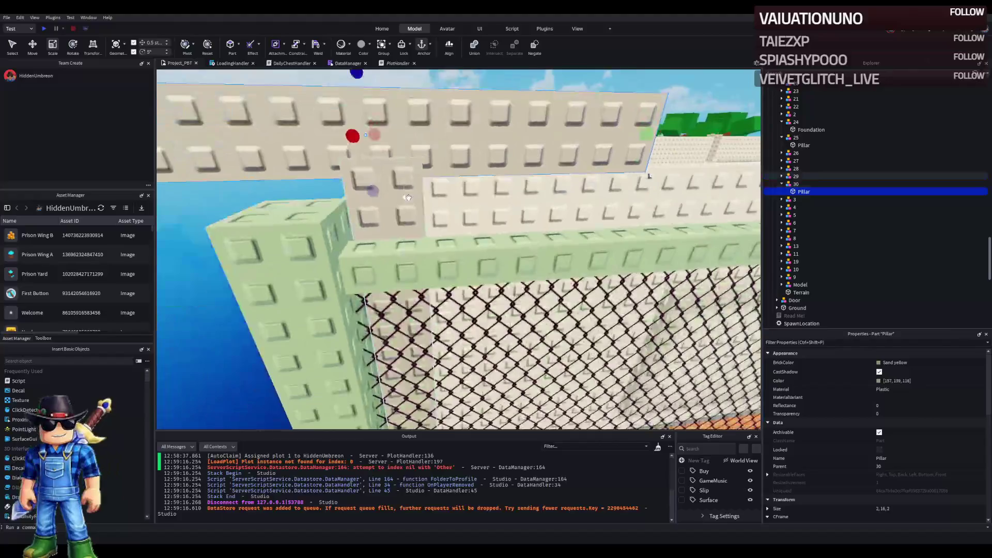
{"action": "scroll", "coordinate": [409, 198], "scroll_direction": "down", "scroll_amount": 3}
{"action": "mouse_move", "coordinate": [370, 171]}
{"action": "left_mouse_down"}
{"action": "mouse_move", "coordinate": [377, 191]}
{"action": "mouse_move", "coordinate": [365, 212]}
{"action": "left_mouse_up"}
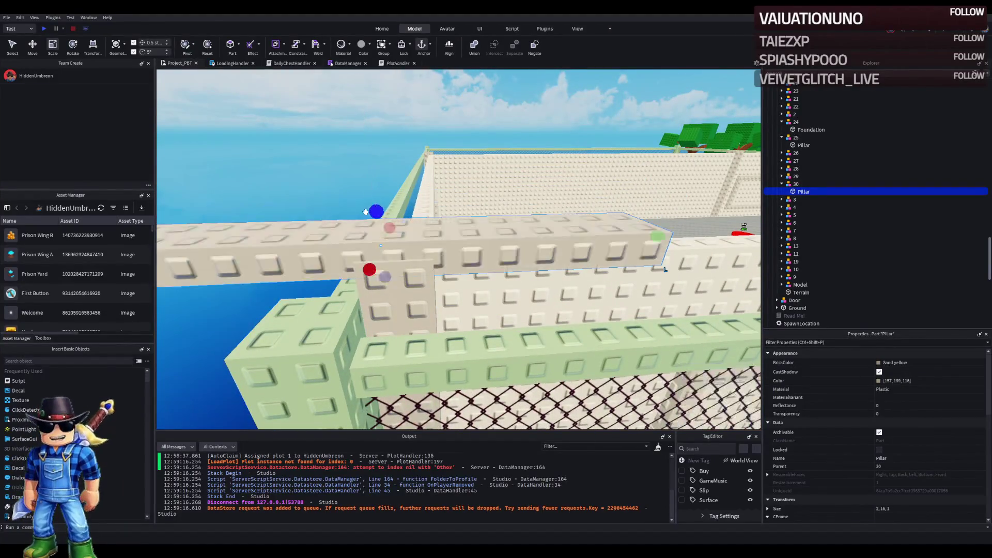
{"action": "scroll", "coordinate": [365, 212], "scroll_direction": "up", "scroll_amount": 3}
{"action": "left_click_drag", "start_coordinate": [385, 273], "coordinate": [387, 272]}
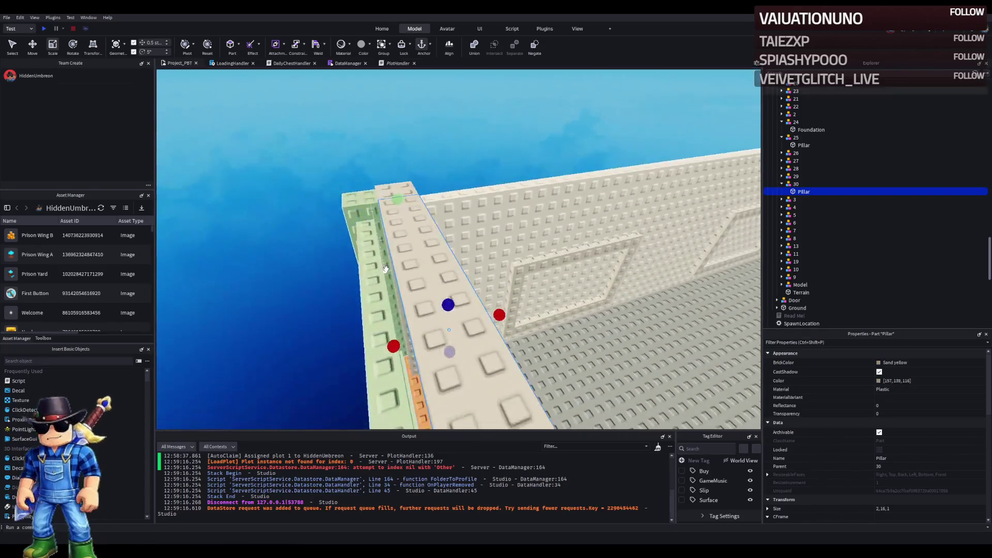
Stretch the pillar to 61.5 studs long along the wall (Size 2, 61.5, 1)
{"action": "key", "text": "ctrl+2"}
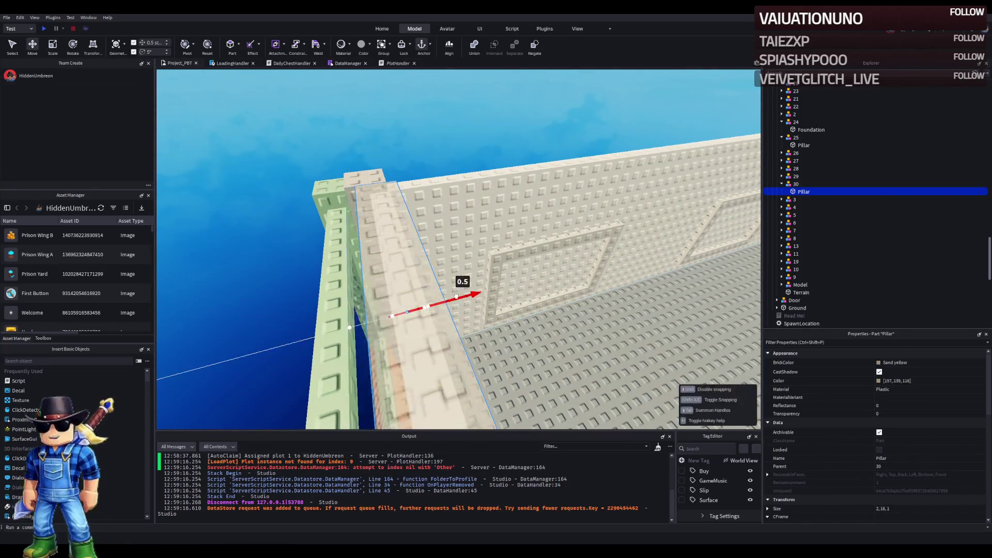
{"action": "key", "text": "s"}
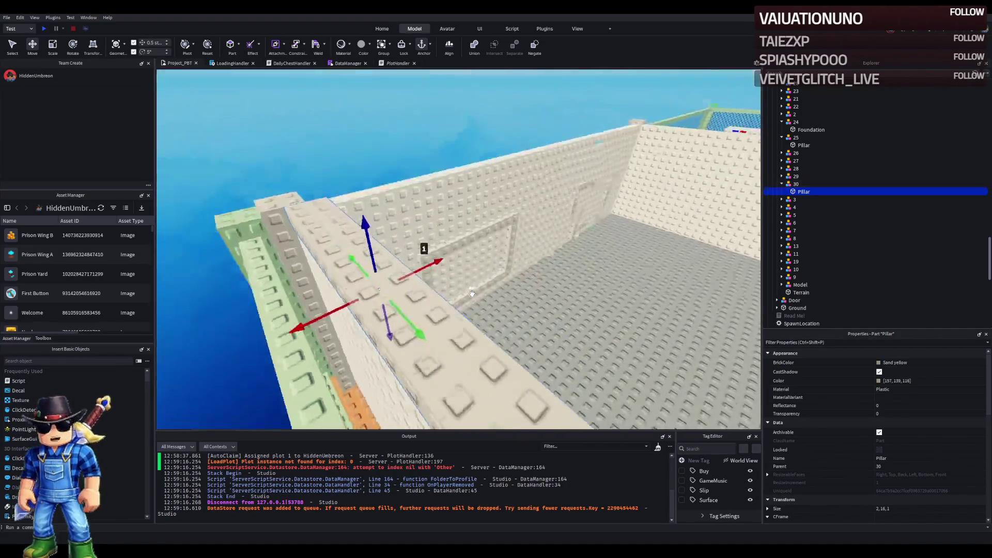
{"action": "right_click", "coordinate": [472, 294]}
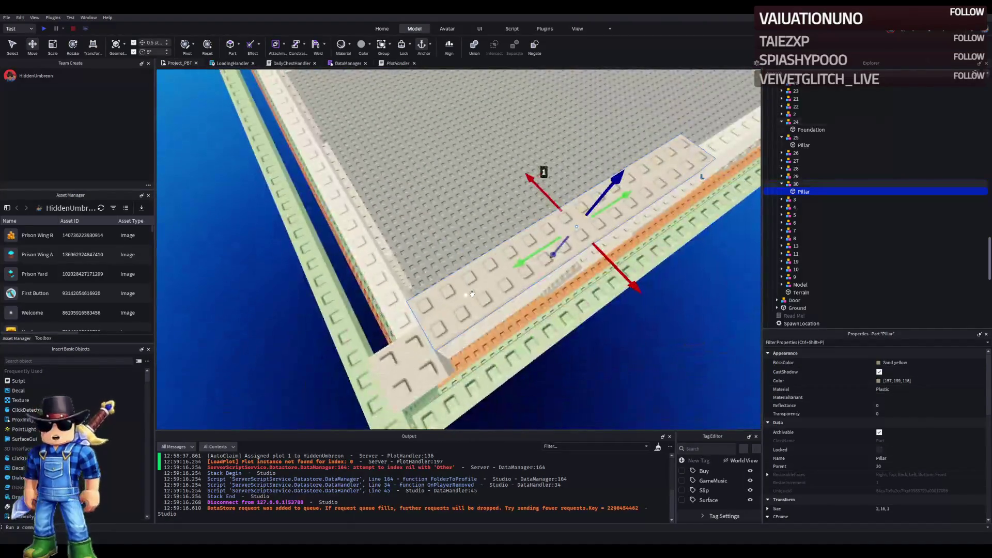
{"action": "key", "text": "ctrl+3"}
{"action": "mouse_move", "coordinate": [492, 285]}
{"action": "left_mouse_down"}
{"action": "mouse_move", "coordinate": [491, 298]}
{"action": "mouse_move", "coordinate": [490, 276]}
{"action": "mouse_move", "coordinate": [497, 289]}
{"action": "left_mouse_up"}
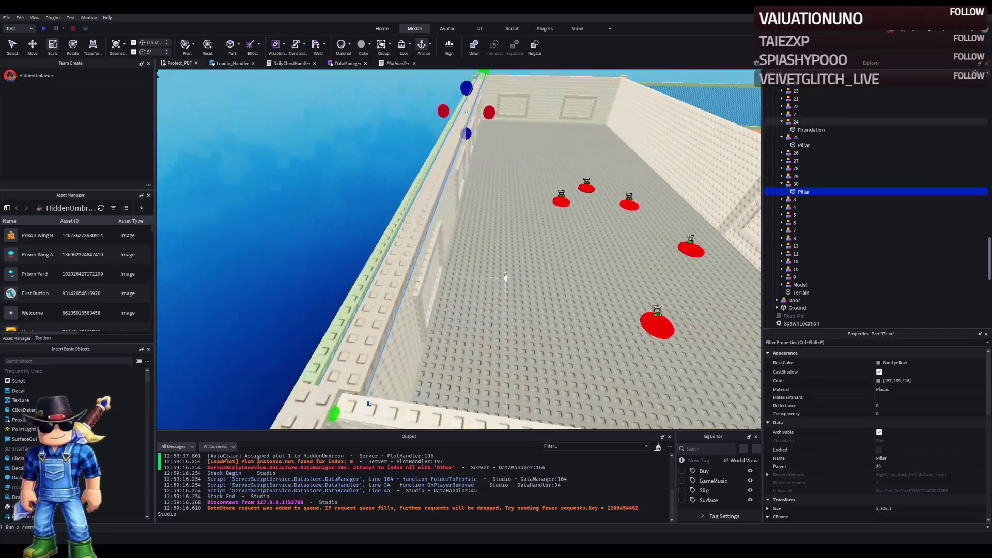
Duplicate the pillar and slide the copy along the wall
{"action": "key", "text": "ctrl+d"}
{"action": "key", "text": "ctrl+2"}
{"action": "mouse_move", "coordinate": [491, 113]}
{"action": "left_mouse_down"}
{"action": "mouse_move", "coordinate": [502, 135]}
{"action": "mouse_move", "coordinate": [500, 103]}
{"action": "mouse_move", "coordinate": [468, 110]}
{"action": "mouse_move", "coordinate": [512, 116]}
{"action": "mouse_move", "coordinate": [424, 117]}
{"action": "mouse_move", "coordinate": [569, 109]}
{"action": "left_mouse_up"}
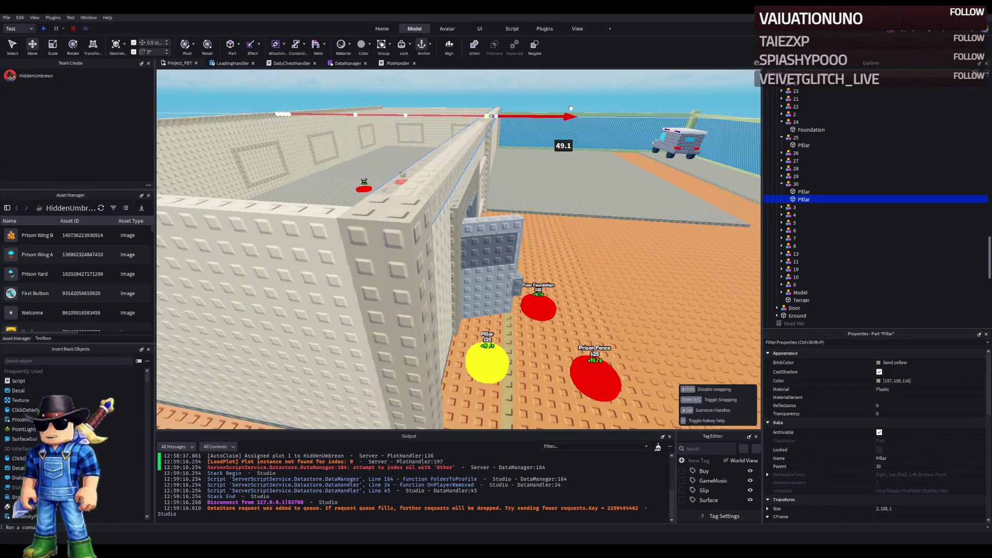
Slide the first pillar one stud along the wall top
{"action": "key", "text": "w"}
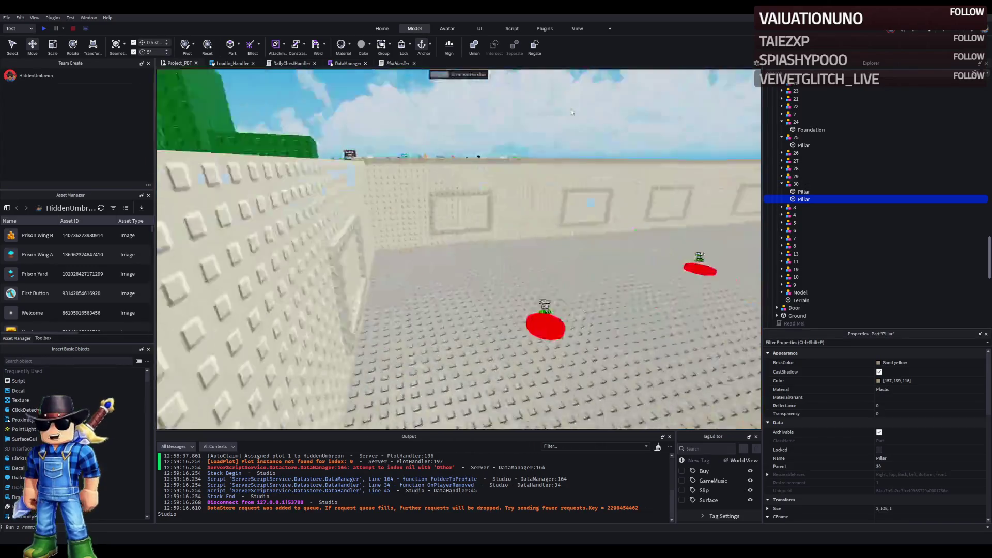
{"action": "key", "text": "s"}
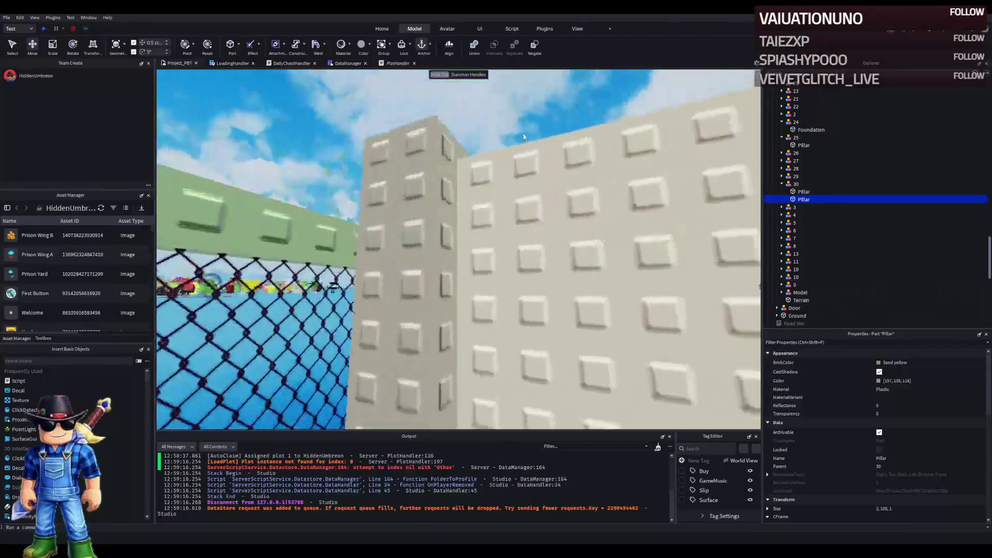
{"action": "key", "text": "w"}
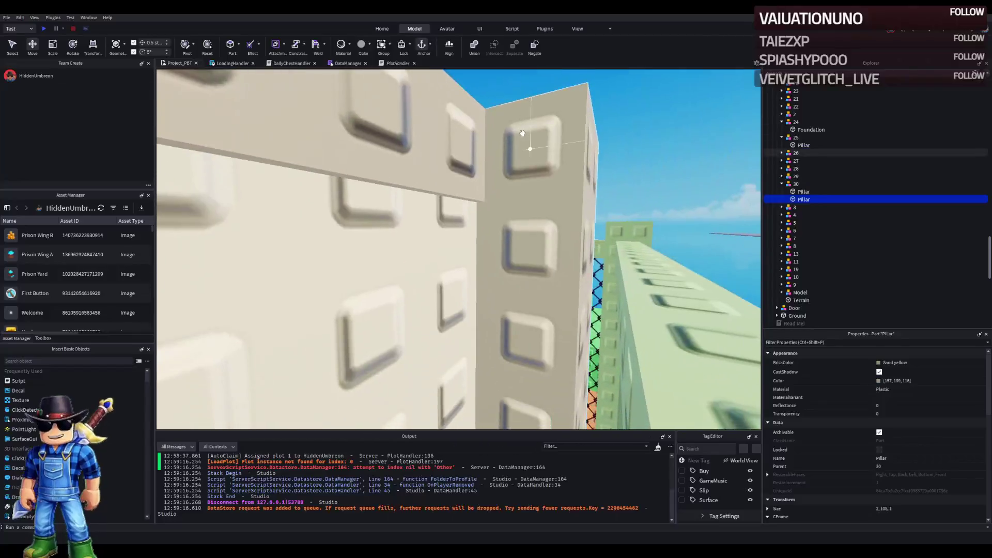
{"action": "key", "text": "w"}
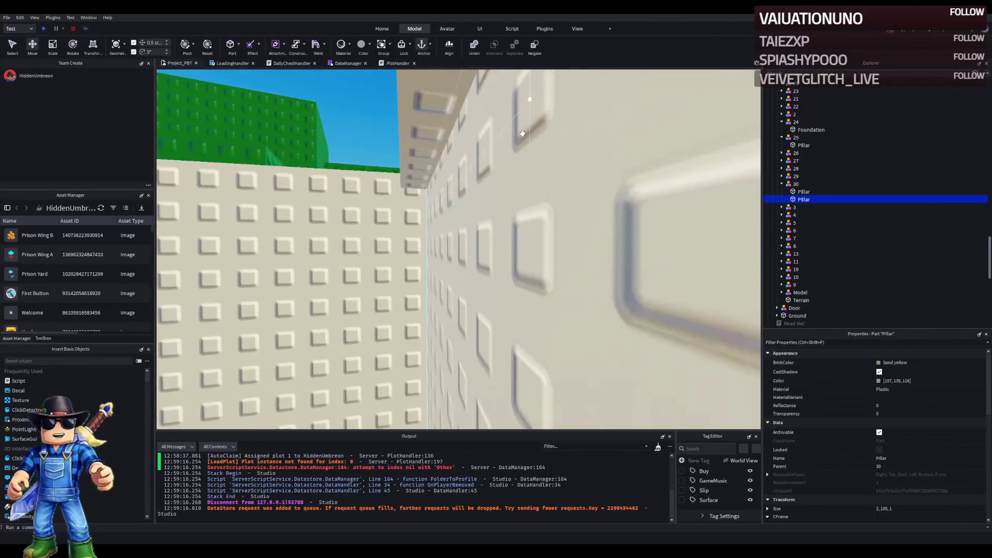
{"action": "key", "text": "w"}
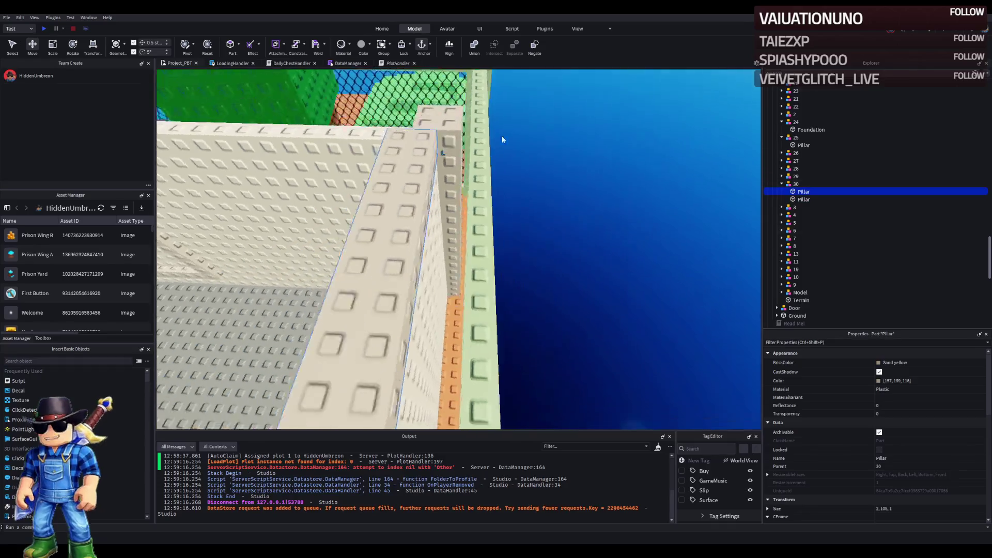
{"action": "key", "text": "s"}
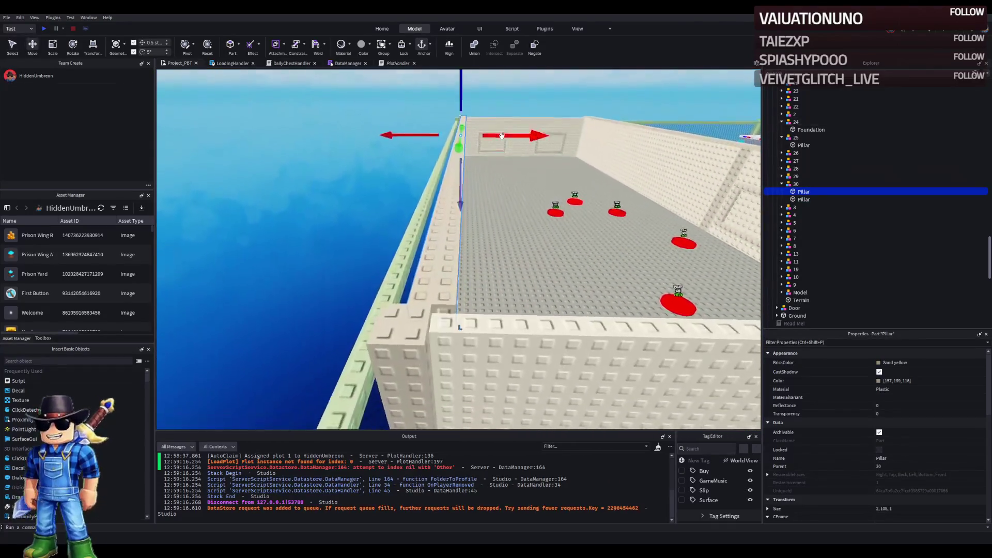
{"action": "mouse_move", "coordinate": [436, 122]}
{"action": "left_mouse_down"}
{"action": "mouse_move", "coordinate": [423, 124]}
{"action": "mouse_move", "coordinate": [400, 316]}
{"action": "mouse_move", "coordinate": [406, 282]}
{"action": "left_mouse_up"}
Try widening the pillar from 2 to 3 studs, then undo to keep width 2
{"action": "key", "text": "ctrl+3"}
{"action": "mouse_move", "coordinate": [450, 140]}
{"action": "left_mouse_down"}
{"action": "mouse_move", "coordinate": [459, 165]}
{"action": "mouse_move", "coordinate": [484, 159]}
{"action": "left_mouse_up"}
{"action": "key", "text": "ctrl+z"}
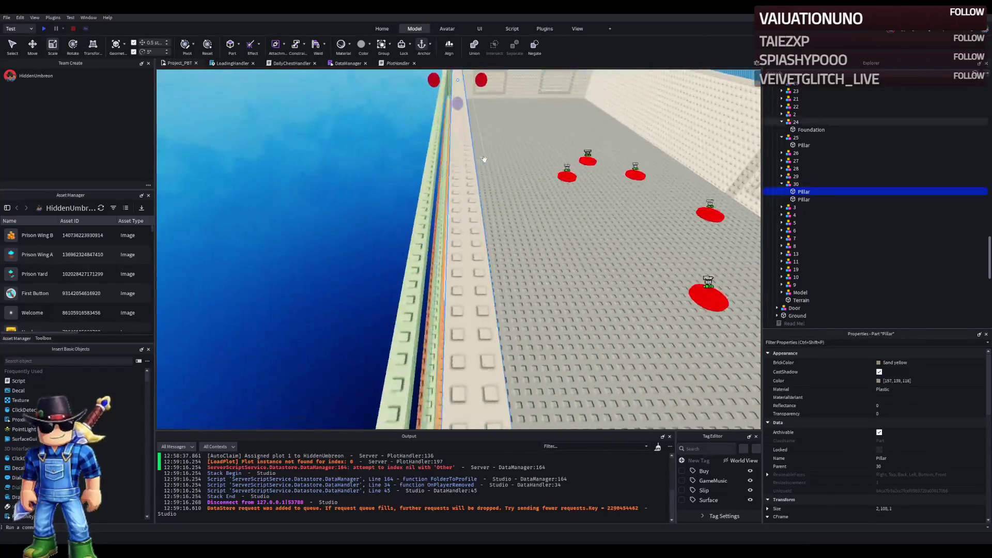
Shift the pillar one more stud along the wall and refocus the view on it
{"action": "key", "text": "s"}
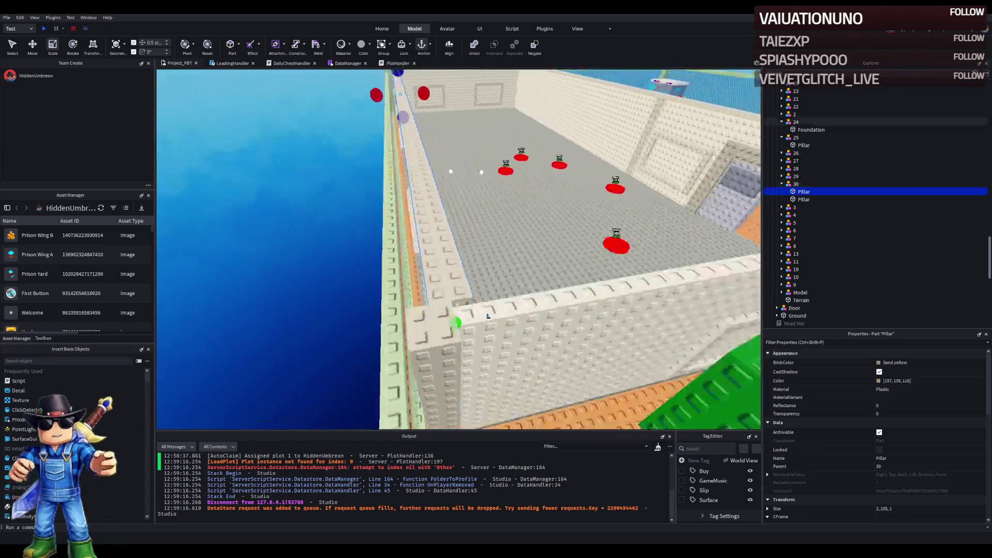
{"action": "key", "text": "ctrl+2"}
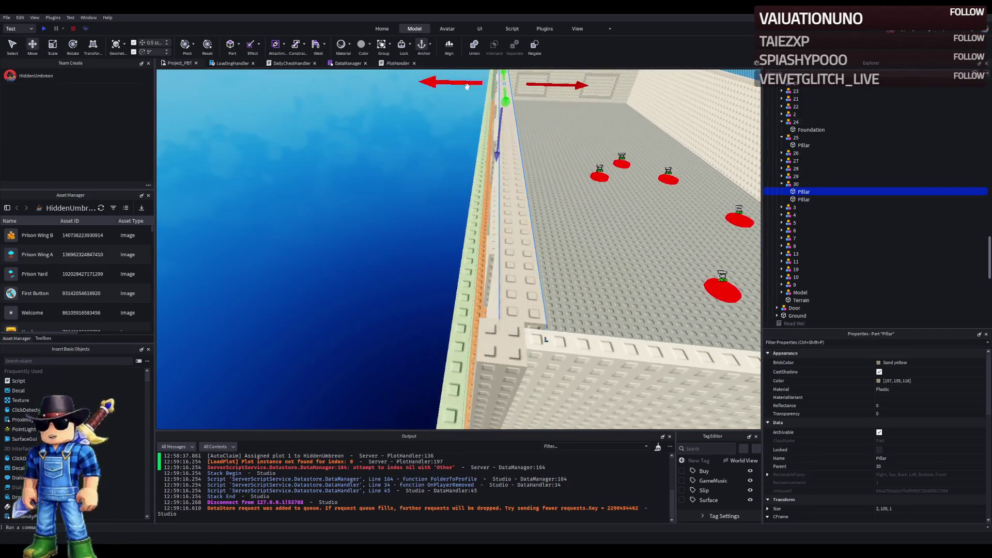
{"action": "left_click_drag", "start_coordinate": [467, 87], "coordinate": [459, 84]}
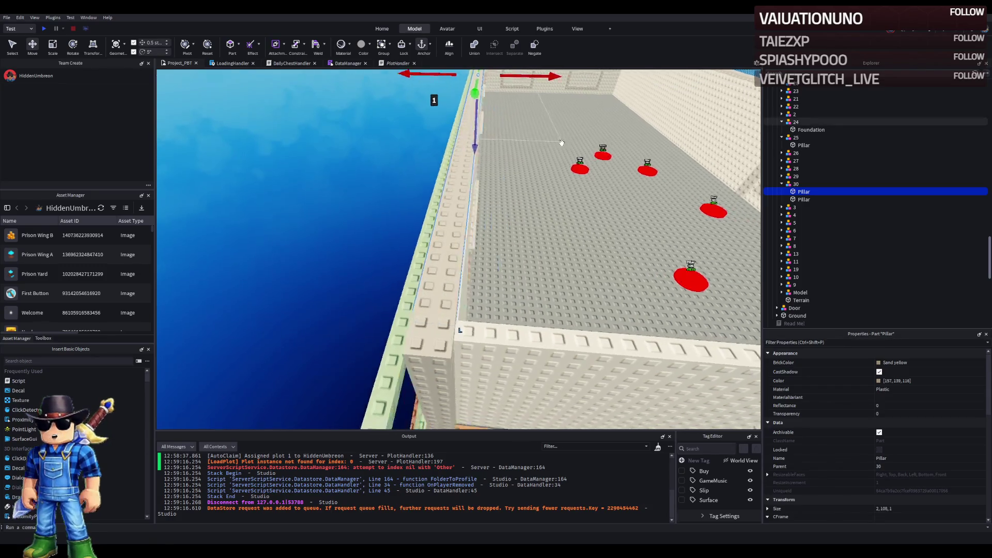
{"action": "key", "text": "q"}
{"action": "key", "text": "w"}
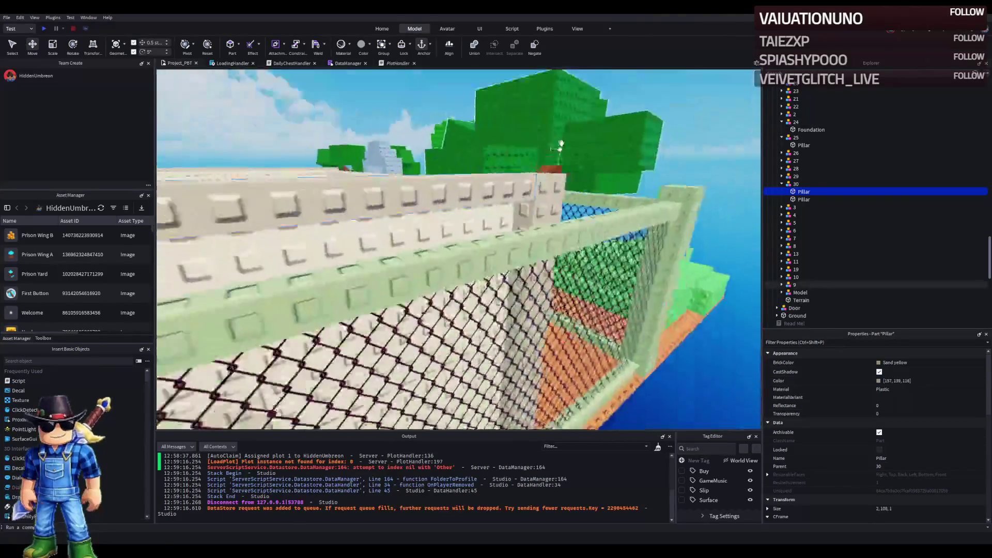
{"action": "key", "text": "s"}
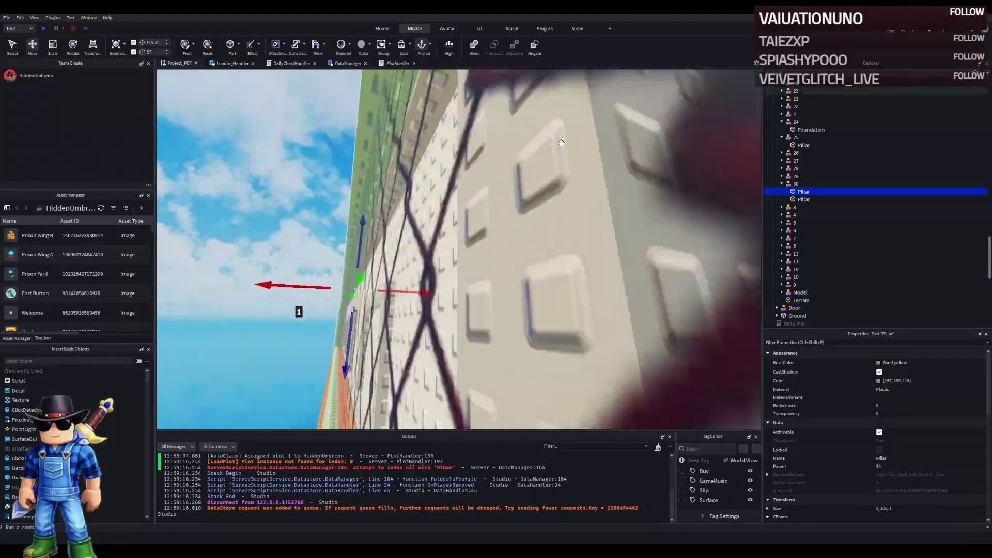
{"action": "left_click_drag", "start_coordinate": [400, 305], "coordinate": [404, 303]}
{"action": "key", "text": "s"}
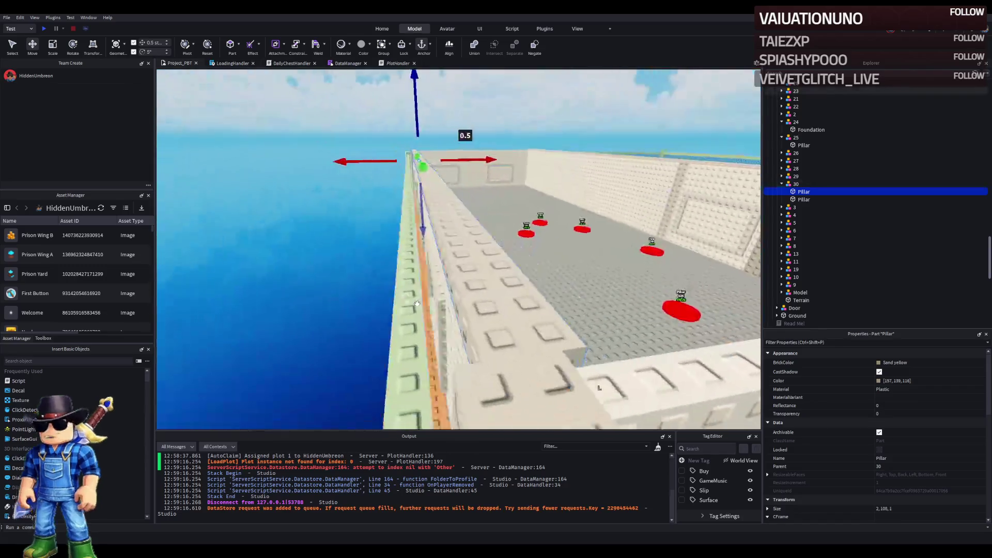
{"action": "key", "text": "w"}
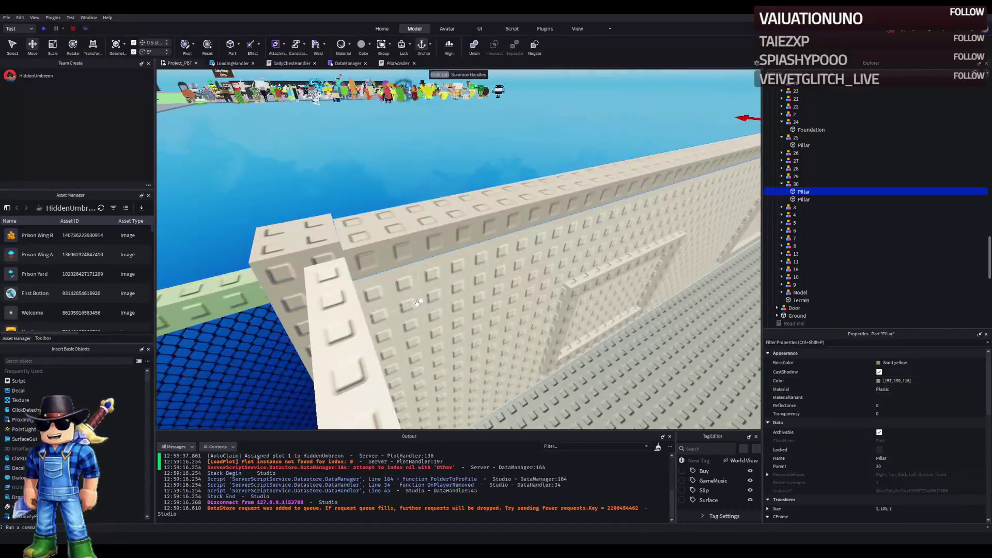
{"action": "key", "text": "f"}
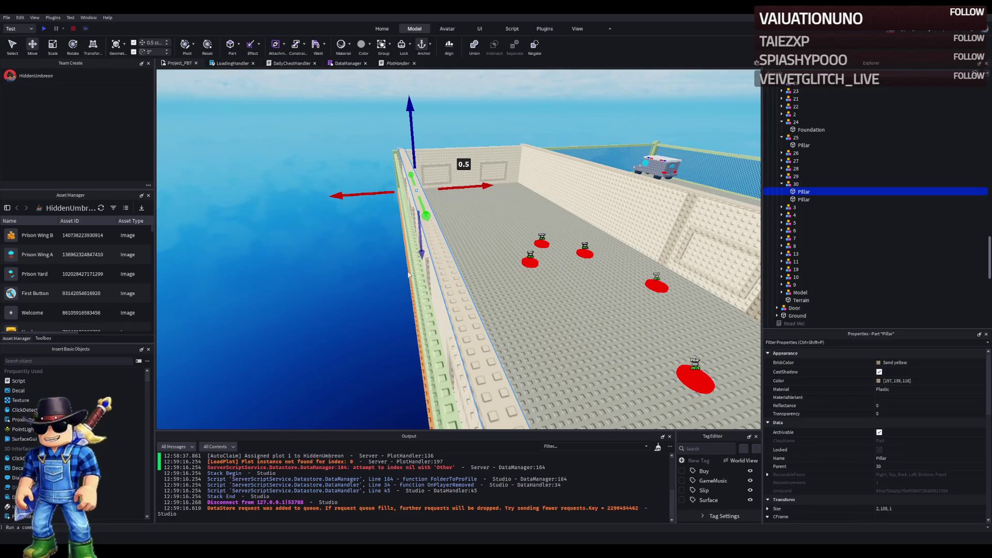
{"action": "scroll", "coordinate": [504, 241], "scroll_direction": "down", "scroll_amount": 10}
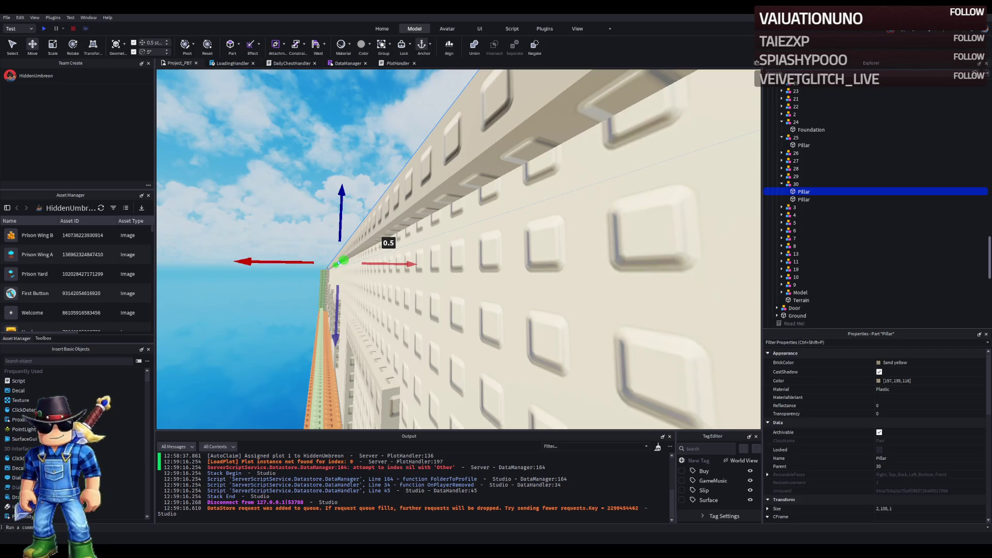
Fly the camera over the prison wall, fence and yard to inspect the pillars
{"action": "key", "text": "w"}
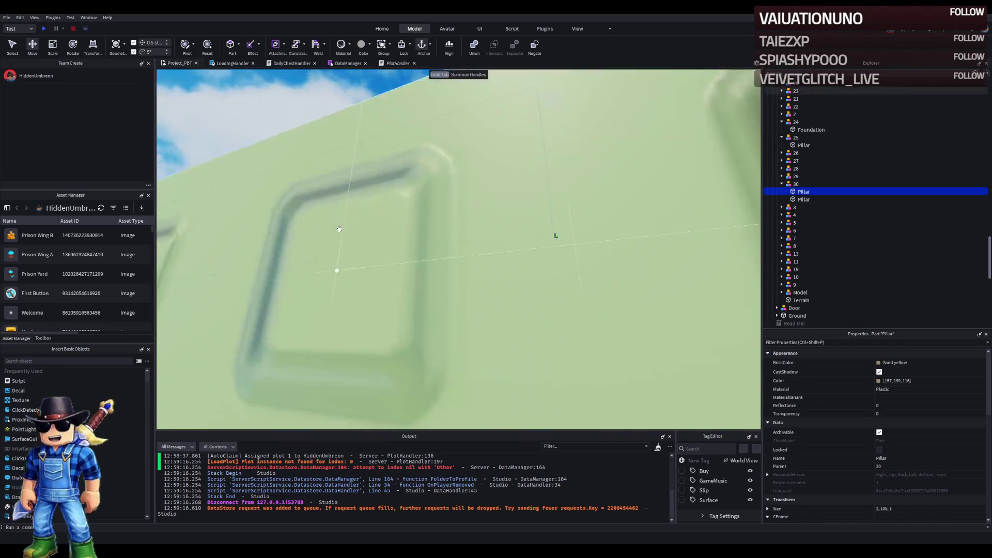
{"action": "key", "text": "e"}
{"action": "scroll", "coordinate": [339, 233], "scroll_direction": "up", "scroll_amount": 5}
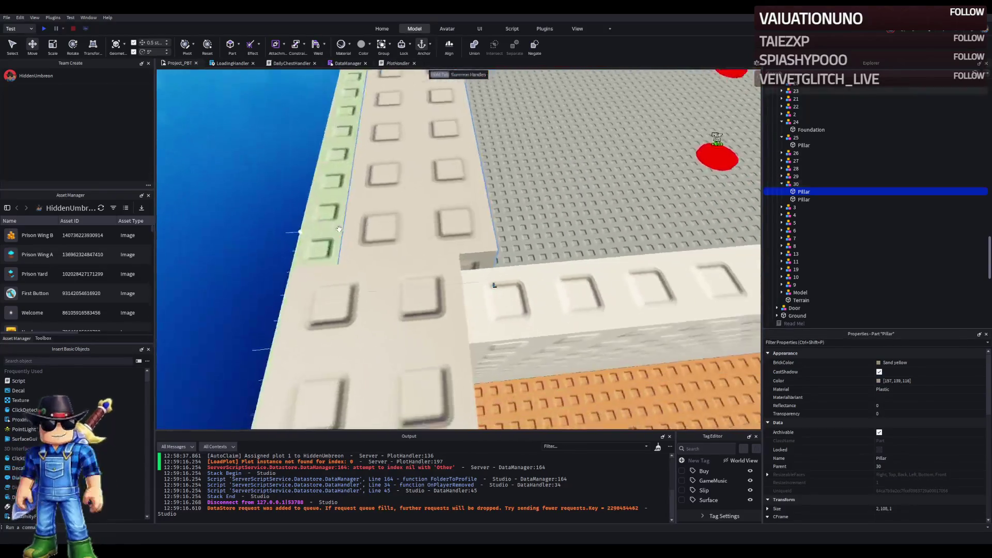
{"action": "key", "text": "q"}
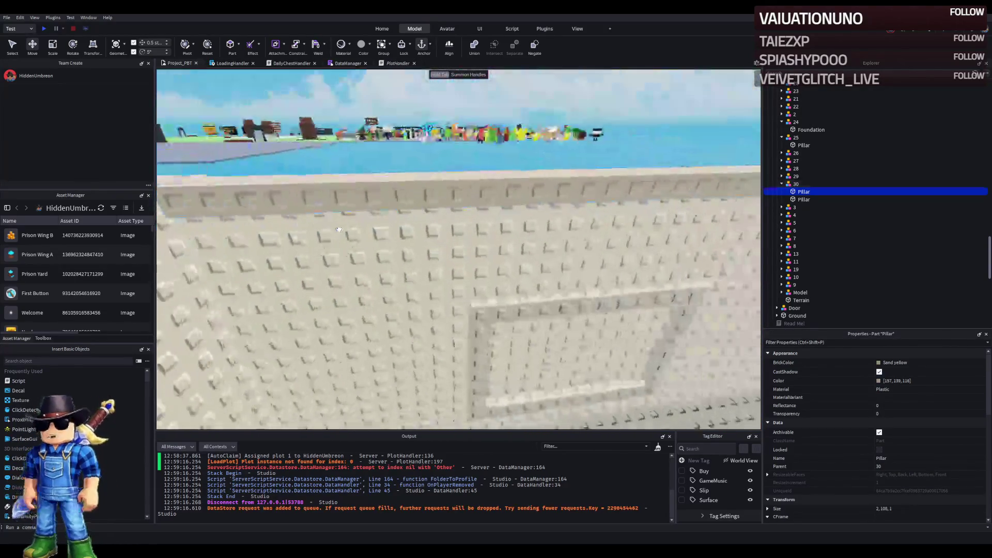
{"action": "key", "text": "w"}
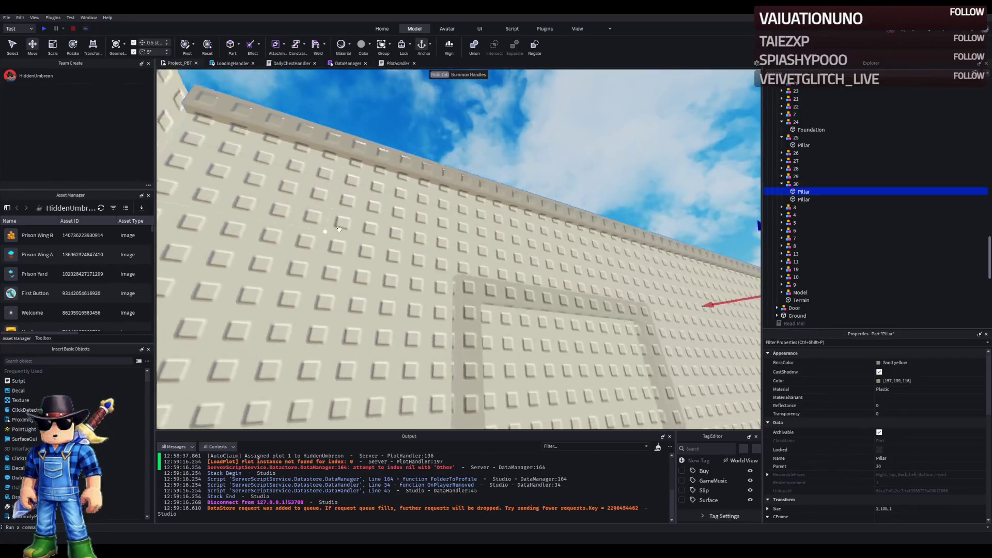
{"action": "key", "text": "s"}
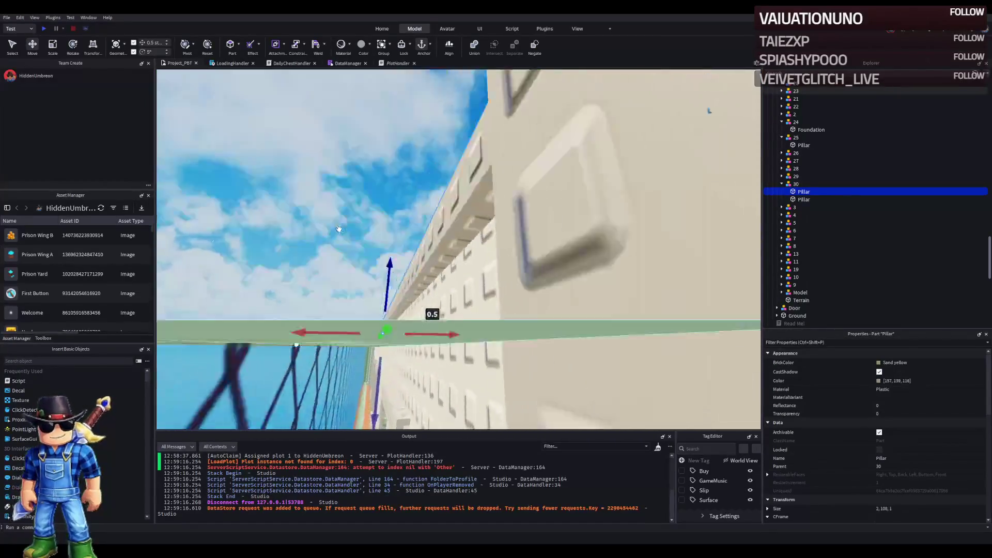
{"action": "key", "text": "e"}
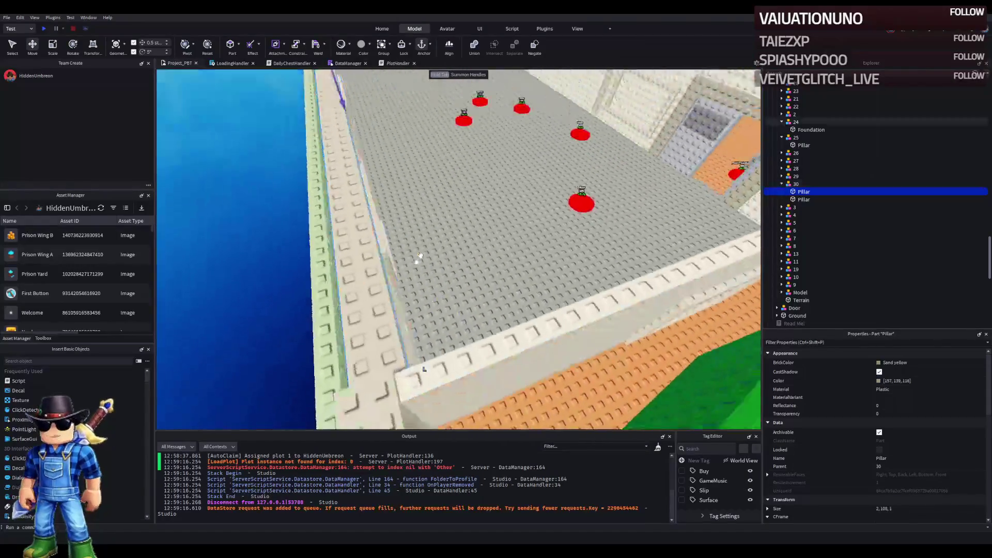
{"action": "key", "text": "w"}
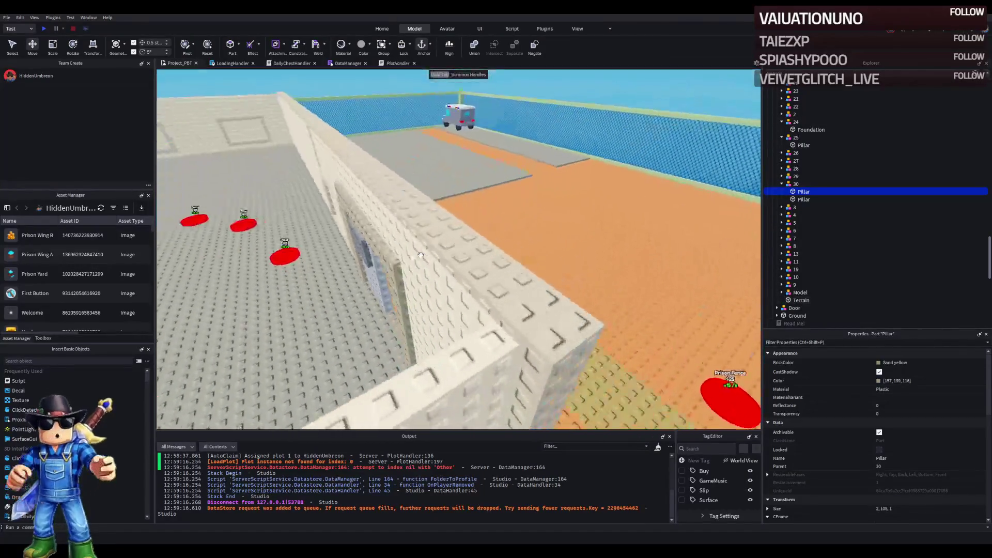
Shift the second Pillar half a stud along the wall and duplicate it
{"action": "left_click", "coordinate": [357, 228]}
{"action": "left_click_drag", "start_coordinate": [372, 124], "coordinate": [362, 140]}
{"action": "key", "text": "ctrl+d"}
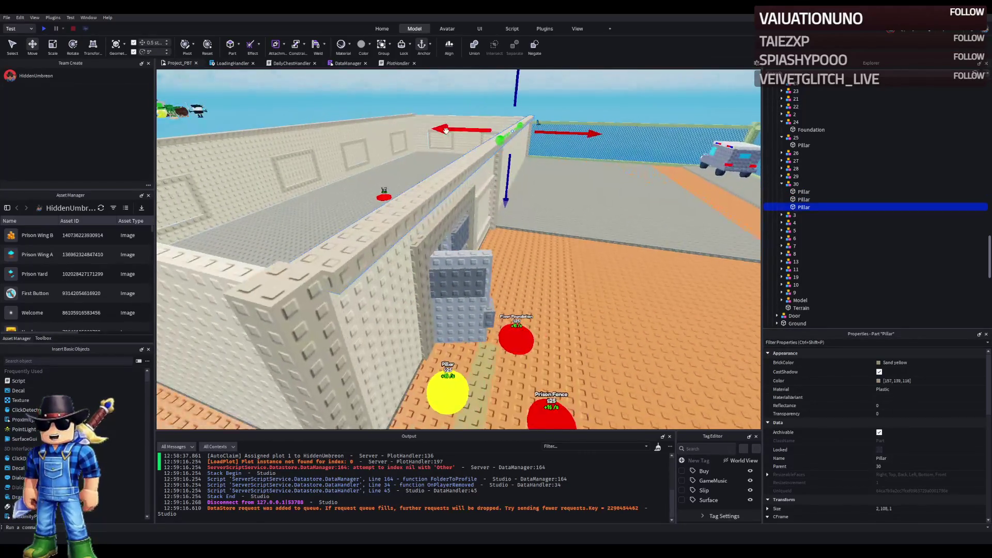
Slide the third Pillar along the wall and orbit around it to check placement
{"action": "left_click_drag", "start_coordinate": [444, 128], "coordinate": [320, 204]}
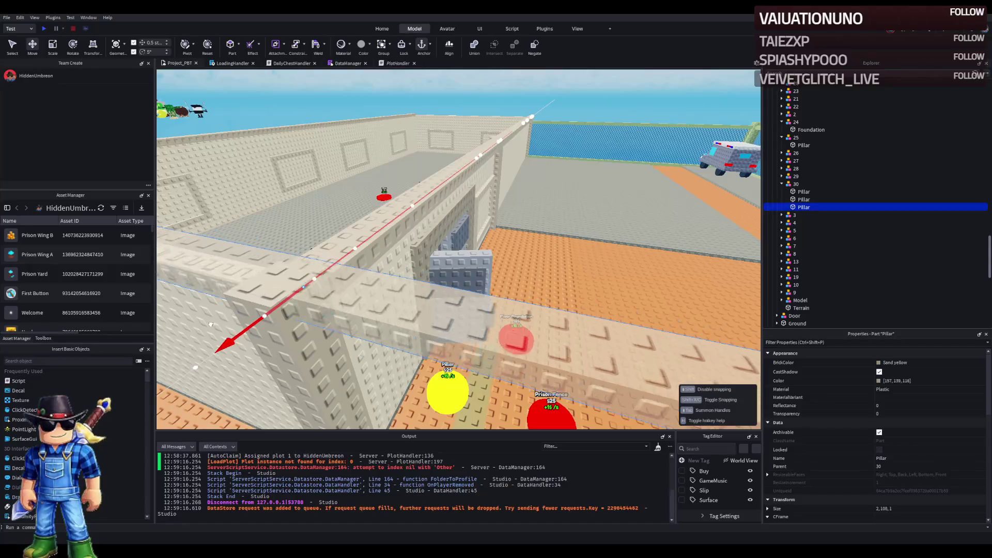
{"action": "key", "text": "f"}
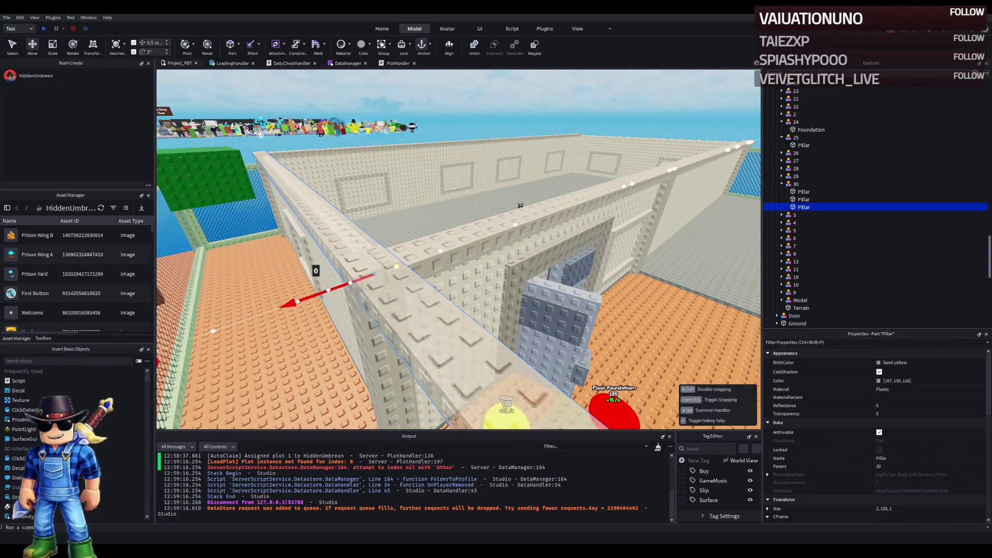
{"action": "right_click", "coordinate": [330, 288]}
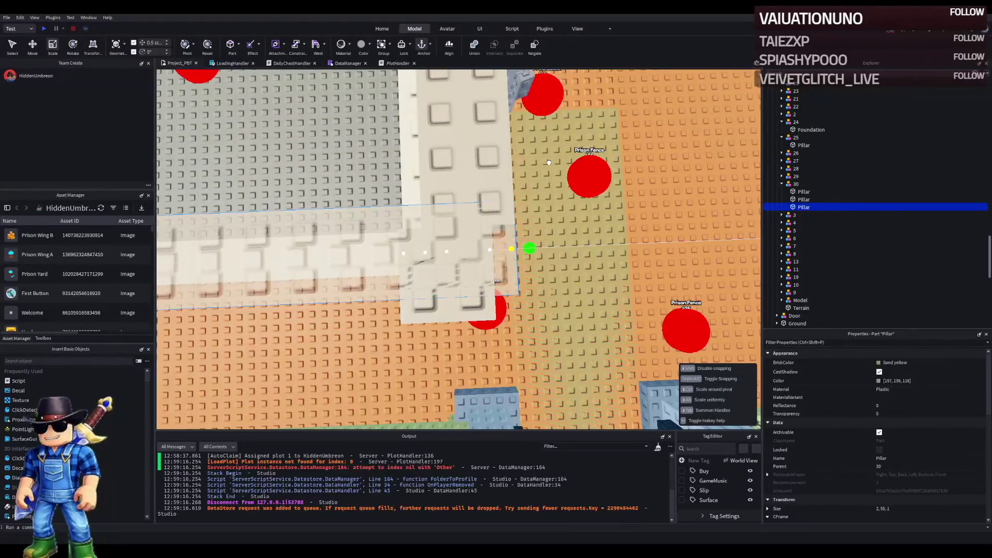
{"action": "right_click", "coordinate": [549, 162]}
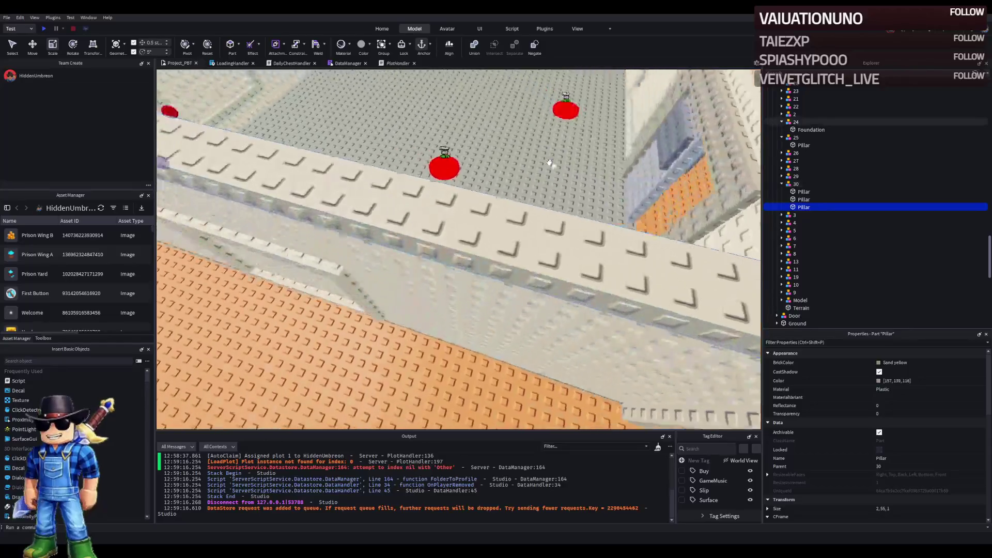
{"action": "right_click", "coordinate": [549, 162]}
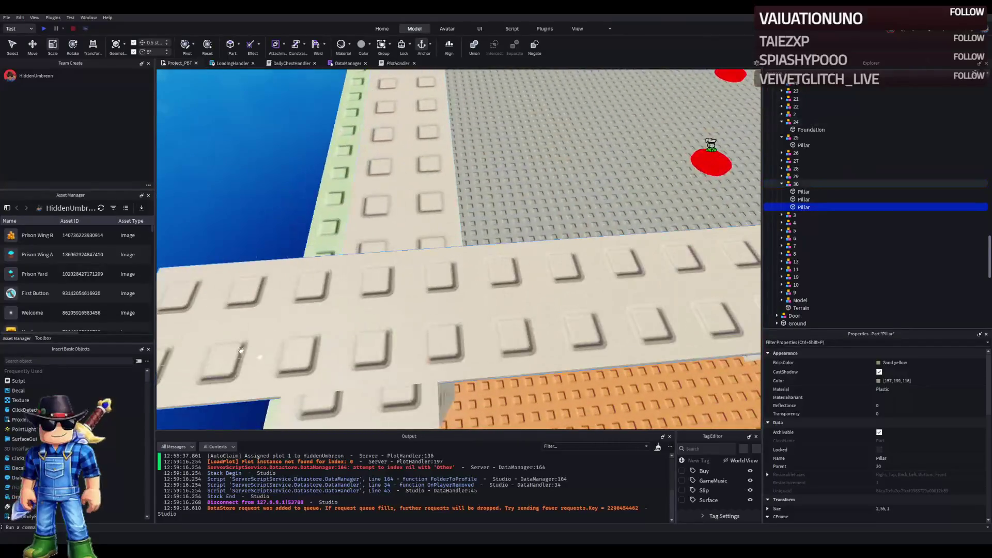
{"action": "right_click", "coordinate": [378, 308]}
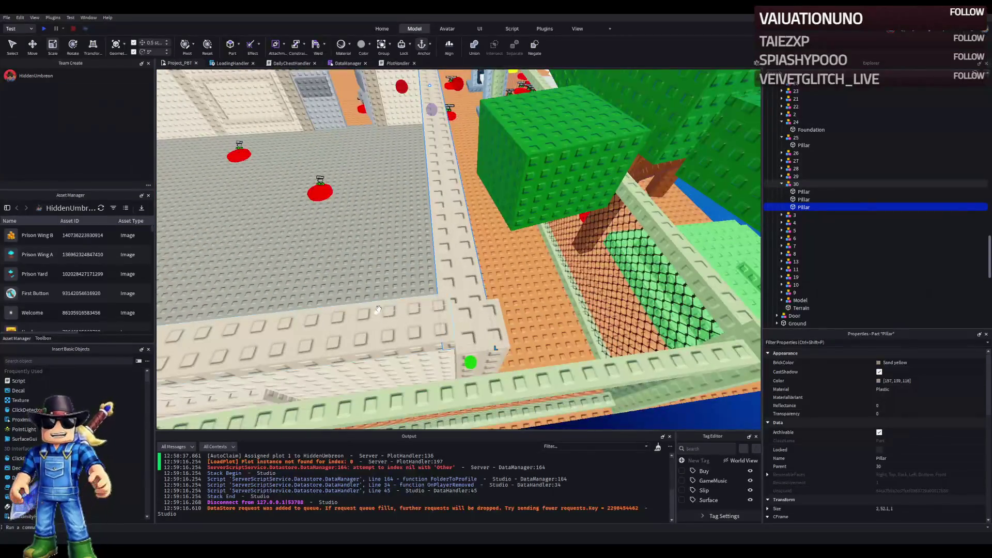
{"action": "right_click", "coordinate": [379, 308]}
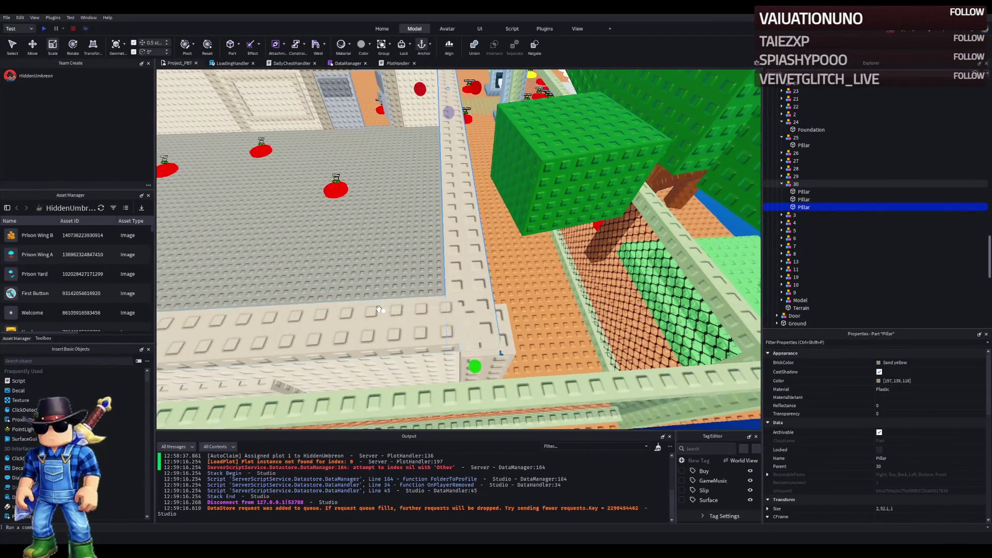
{"action": "right_click", "coordinate": [378, 308]}
{"action": "scroll", "coordinate": [465, 289], "scroll_direction": "down", "scroll_amount": 3}
Duplicate it into a fourth Pillar and slide it -109.5 studs along the wall
{"action": "key", "text": "ctrl+2"}
{"action": "key", "text": "ctrl+d"}
{"action": "mouse_move", "coordinate": [556, 278]}
{"action": "left_mouse_down"}
{"action": "mouse_move", "coordinate": [448, 283]}
{"action": "mouse_move", "coordinate": [468, 248]}
{"action": "mouse_move", "coordinate": [450, 283]}
{"action": "left_mouse_up"}
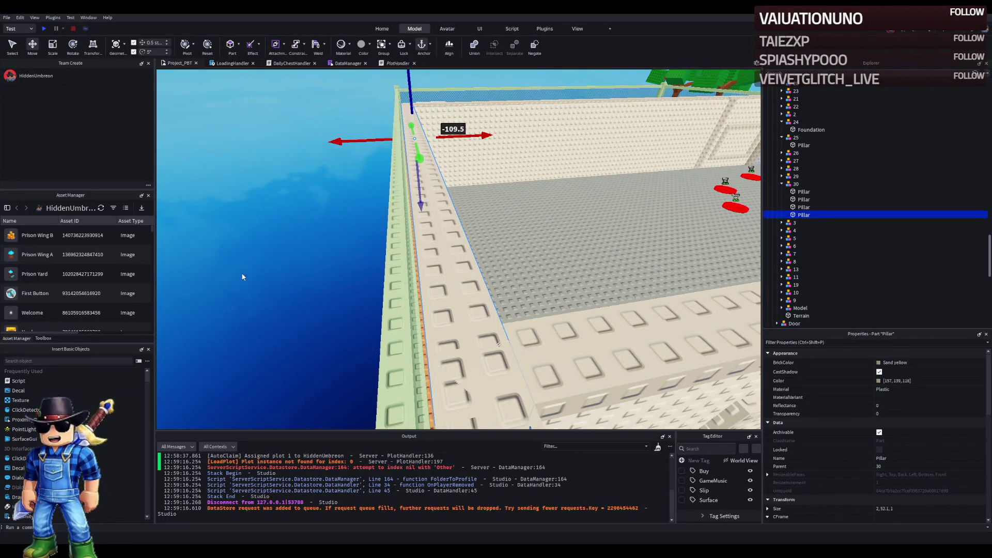
Shift the first sand-yellow pillar sideways onto the prison wall's edge
{"action": "scroll", "coordinate": [199, 289], "scroll_direction": "down", "scroll_amount": 5}
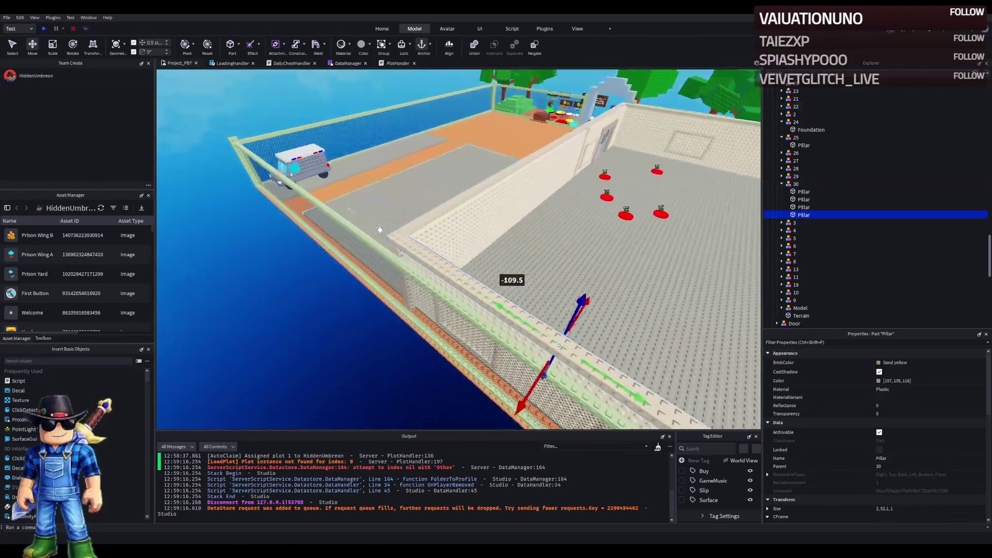
{"action": "scroll", "coordinate": [379, 228], "scroll_direction": "up", "scroll_amount": 10}
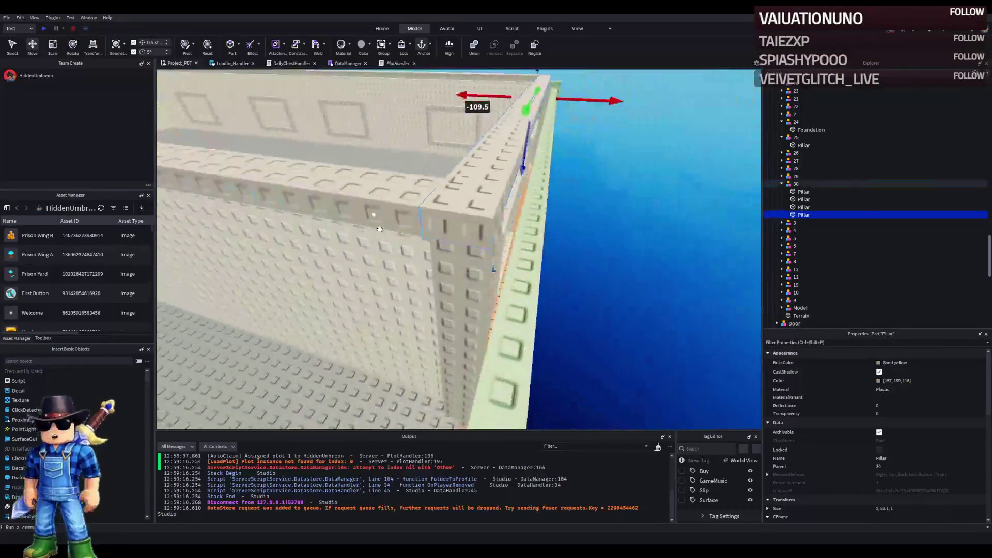
{"action": "key", "text": "s"}
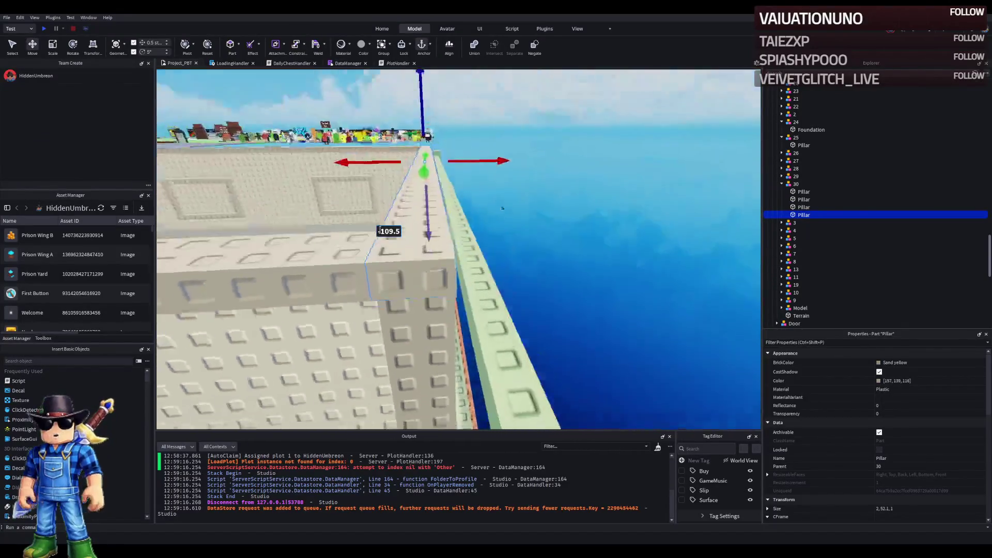
{"action": "key", "text": "w"}
{"action": "left_click_drag", "start_coordinate": [472, 143], "coordinate": [476, 142]}
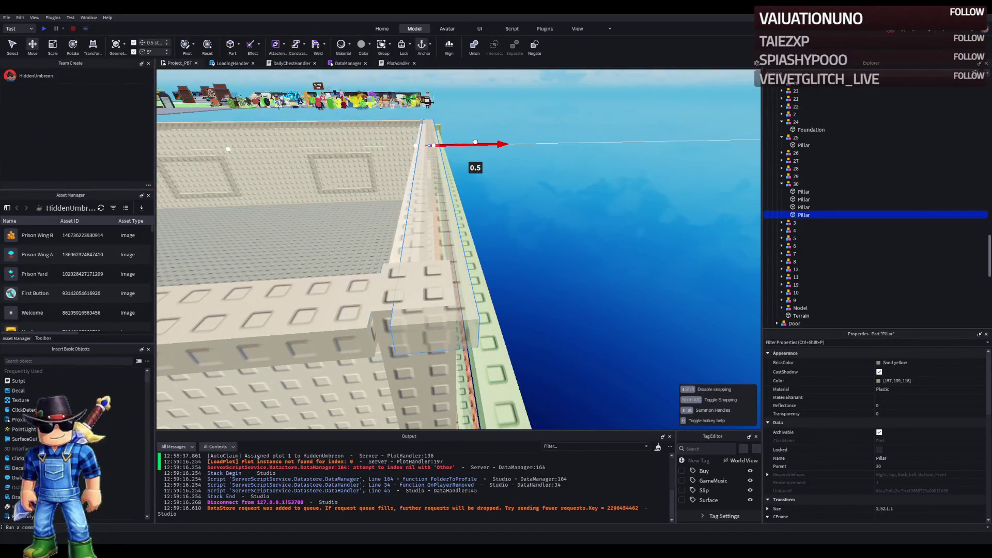
{"action": "scroll", "coordinate": [474, 141], "scroll_direction": "down", "scroll_amount": 5}
{"action": "scroll", "coordinate": [473, 141], "scroll_direction": "up", "scroll_amount": 8}
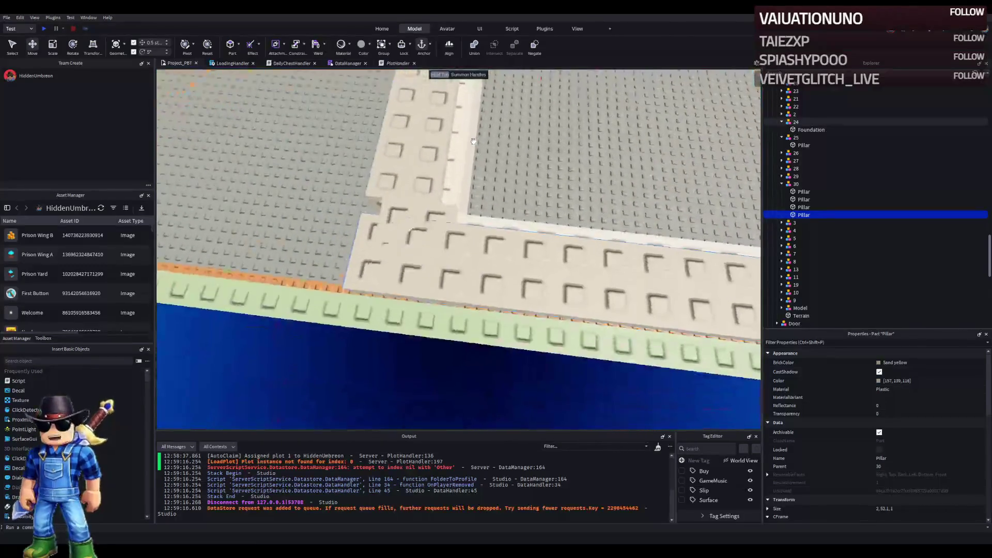
{"action": "scroll", "coordinate": [473, 141], "scroll_direction": "down", "scroll_amount": 5}
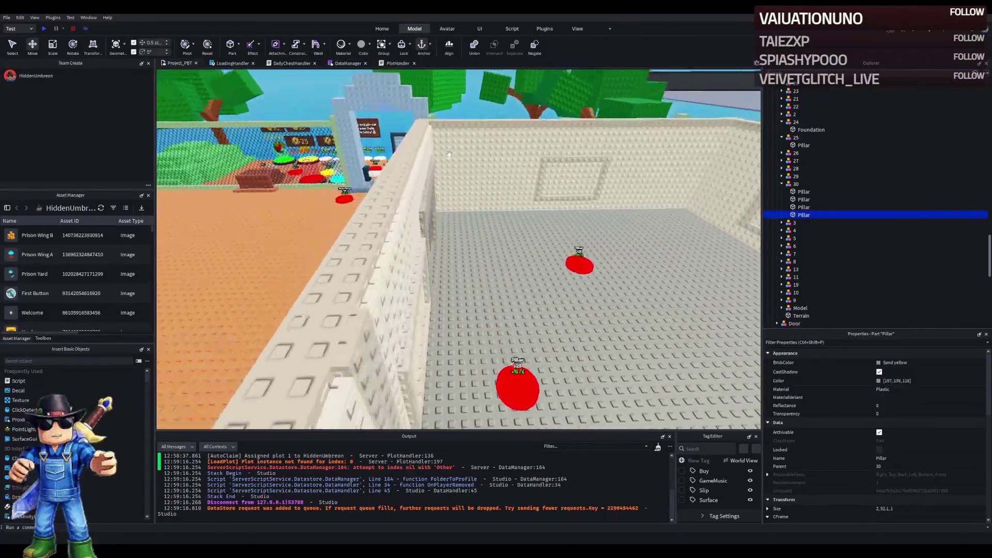
{"action": "scroll", "coordinate": [448, 154], "scroll_direction": "up", "scroll_amount": 6}
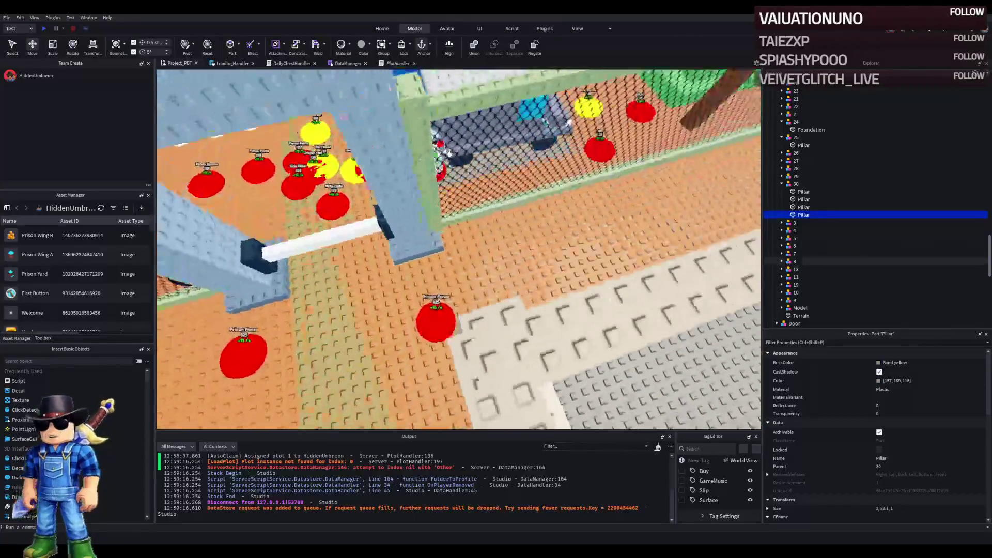
{"action": "scroll", "coordinate": [449, 154], "scroll_direction": "down", "scroll_amount": 5}
Resize the third pillar, then slide the second pillar along the wall top
{"action": "left_click", "coordinate": [458, 153]}
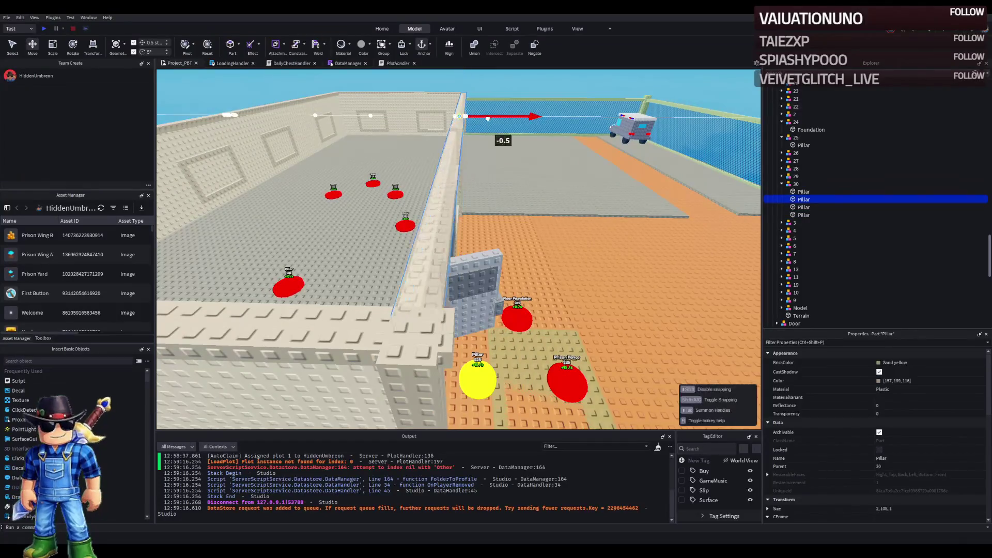
{"action": "left_click", "coordinate": [435, 324]}
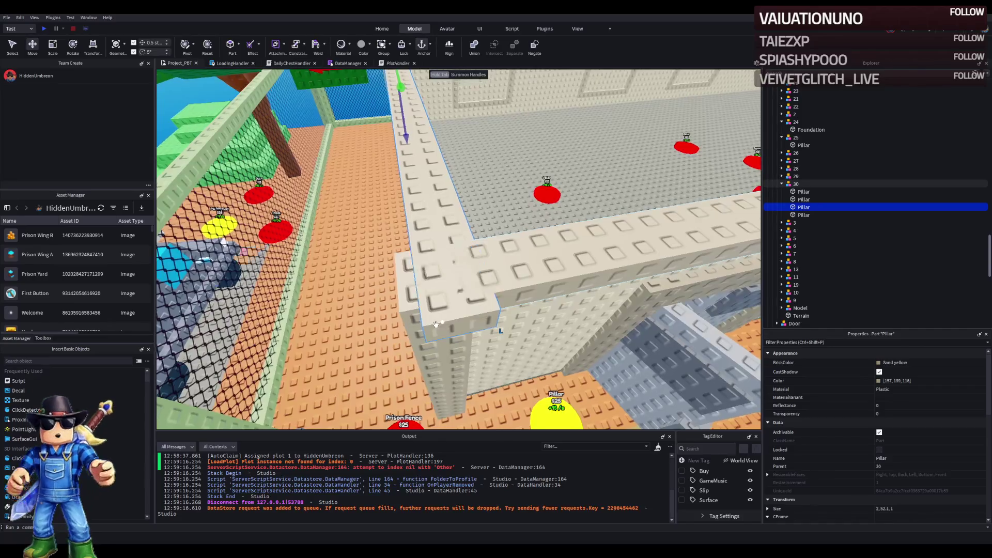
{"action": "key", "text": "ctrl+3"}
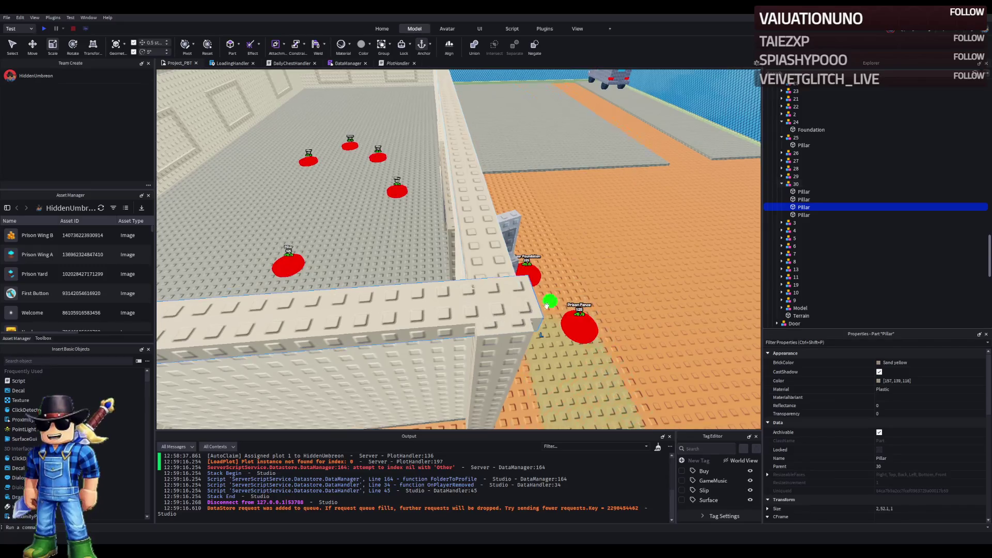
{"action": "left_click", "coordinate": [485, 313]}
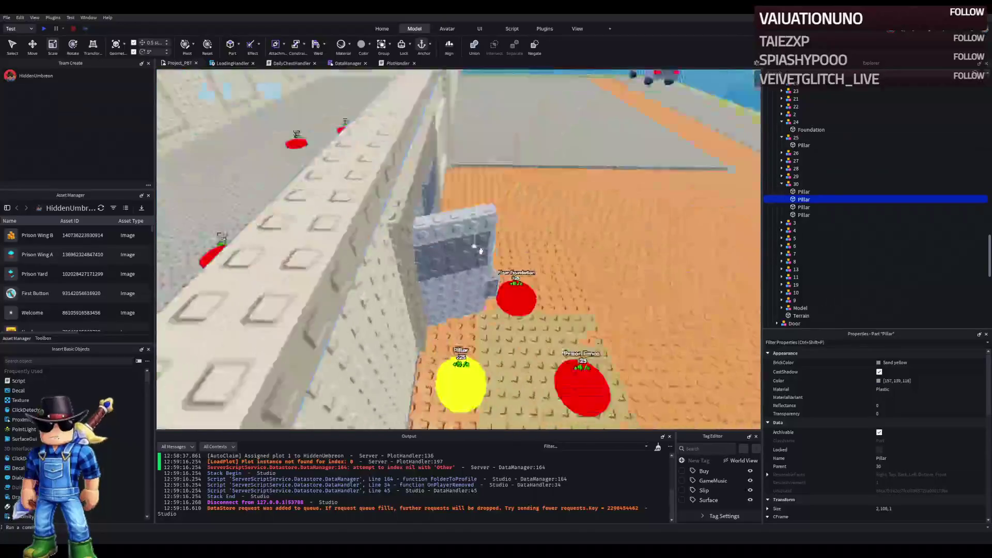
{"action": "key", "text": "ctrl+2"}
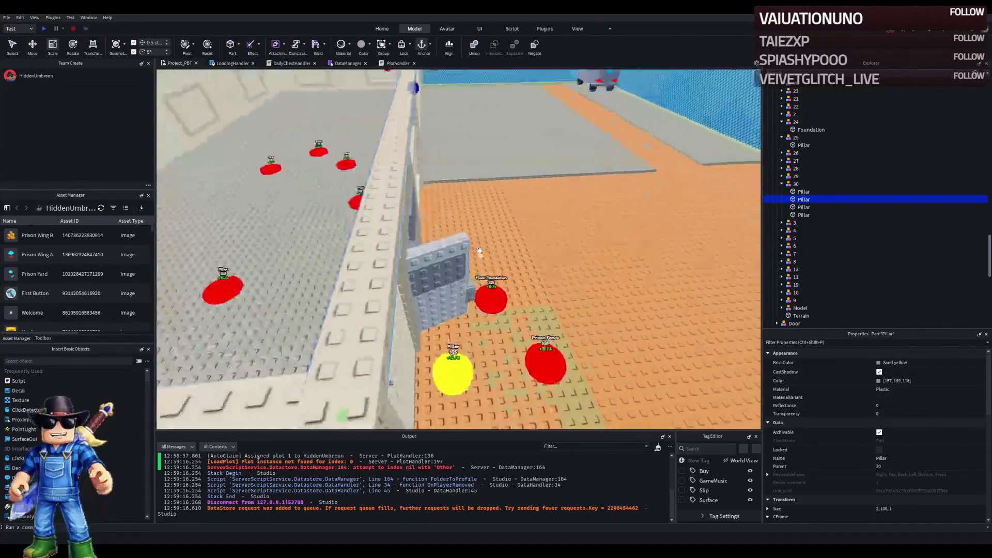
{"action": "left_click_drag", "start_coordinate": [463, 127], "coordinate": [463, 127]}
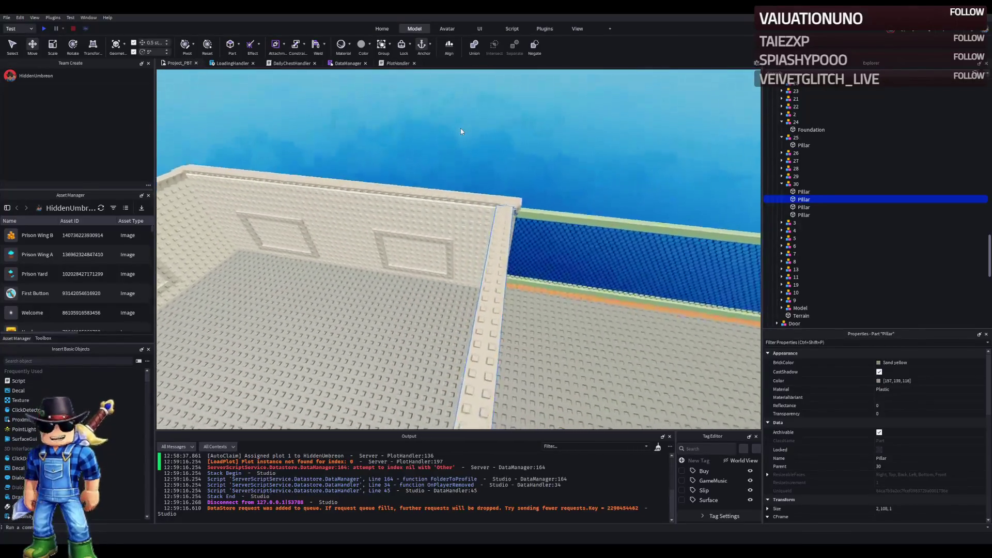
{"action": "left_click", "coordinate": [348, 217]}
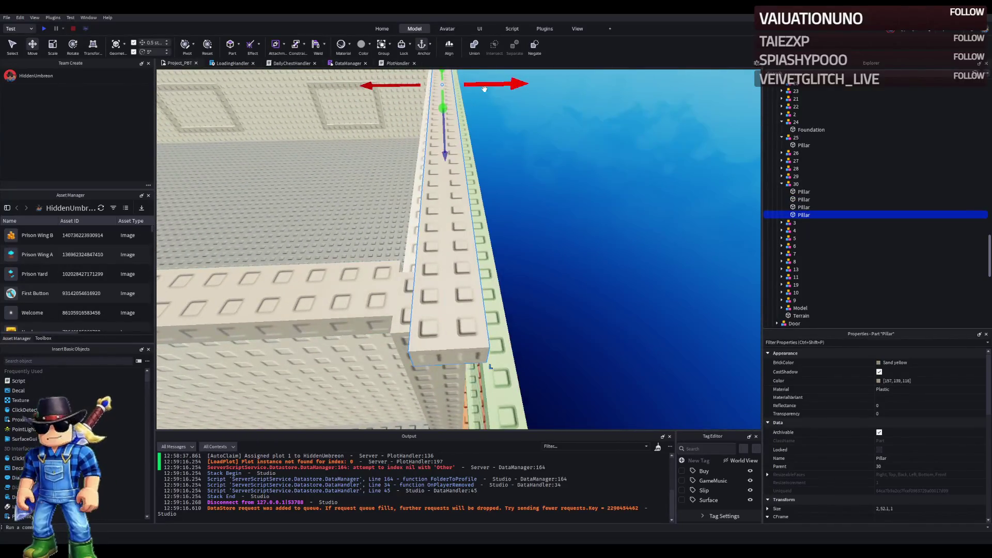
Nudge the fourth pillar half a stud along the wall and shorten it to about 2, 49.6, 1
{"action": "mouse_move", "coordinate": [455, 85]}
{"action": "left_mouse_down"}
{"action": "mouse_move", "coordinate": [477, 89]}
{"action": "mouse_move", "coordinate": [467, 85]}
{"action": "left_mouse_up"}
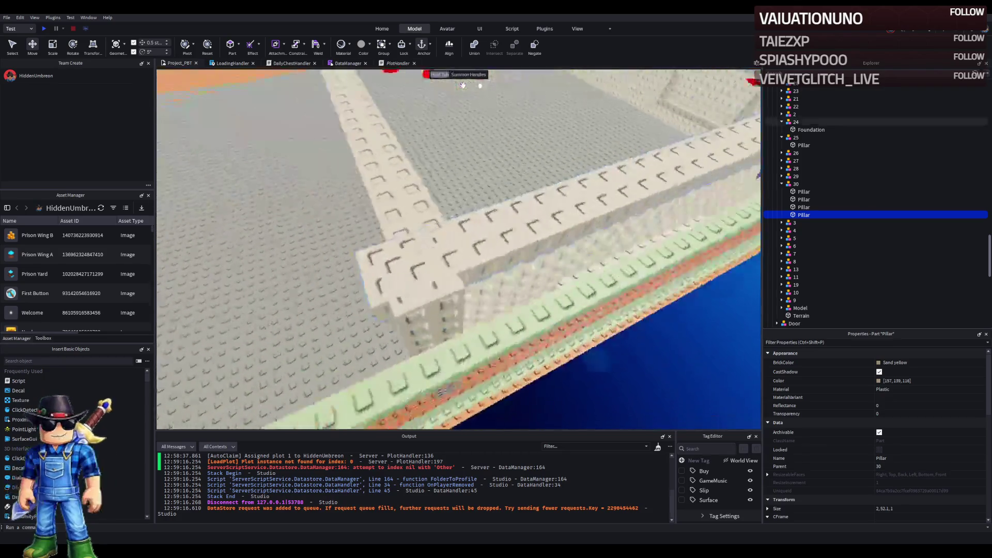
{"action": "key", "text": "ctrl+3"}
{"action": "left_click_drag", "start_coordinate": [269, 265], "coordinate": [343, 262]}
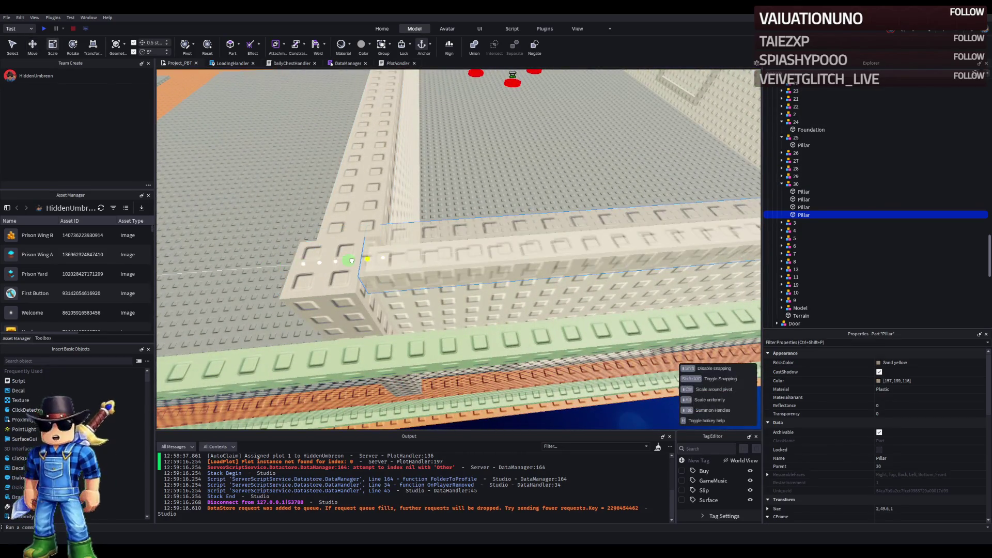
{"action": "left_click", "coordinate": [804, 200]}
{"action": "key", "text": "f"}
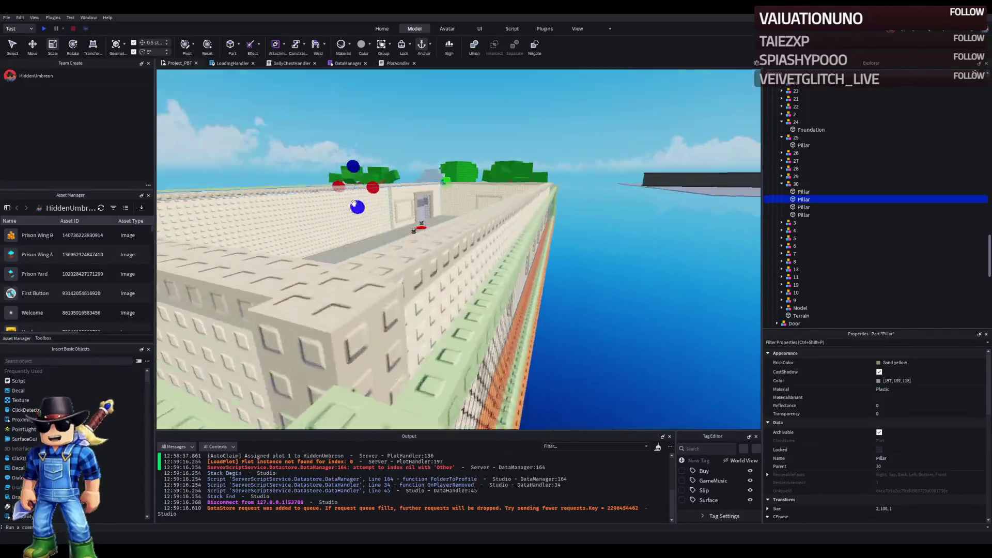
{"action": "left_click", "coordinate": [385, 185]}
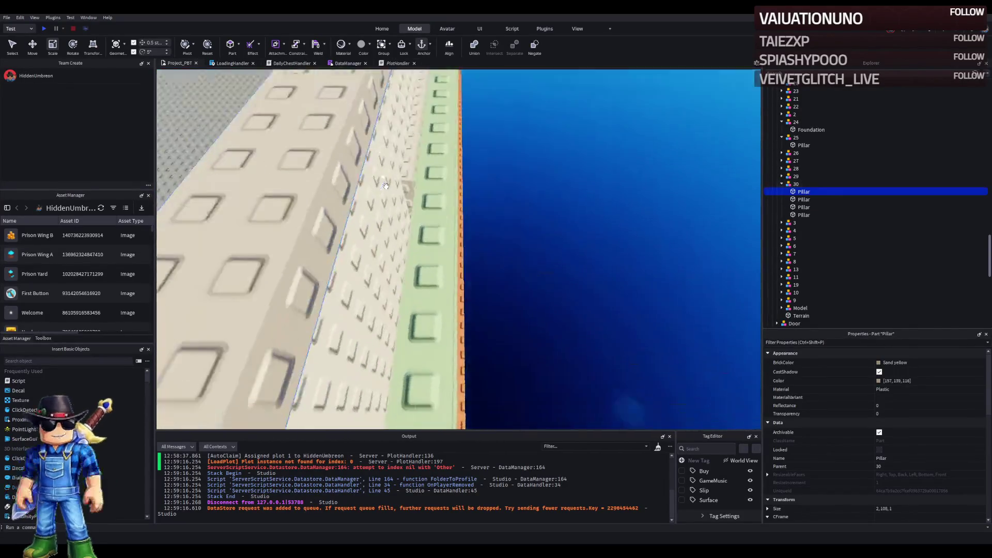
Nudge the 2, 100, 1 first pillar 0.5 studs sideways, then back 0.5, along the wall top
{"action": "key", "text": "ctrl+2"}
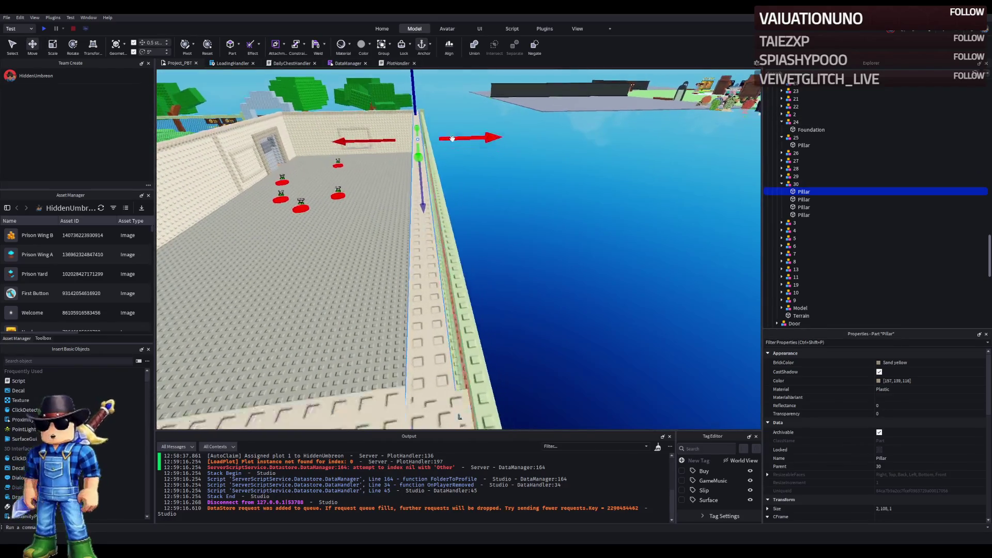
{"action": "left_click_drag", "start_coordinate": [454, 129], "coordinate": [458, 131]}
{"action": "key", "text": "a"}
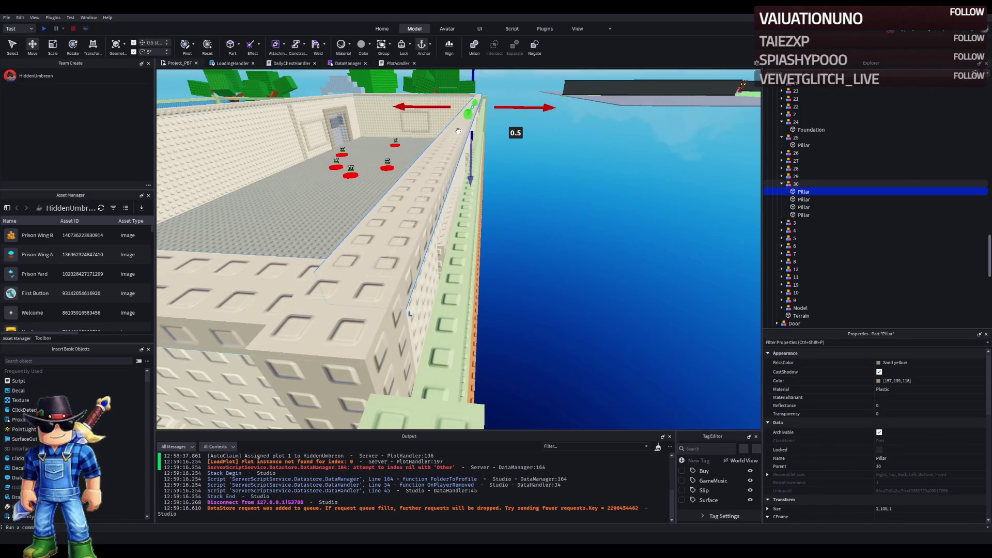
{"action": "key", "text": "q"}
{"action": "key", "text": "d"}
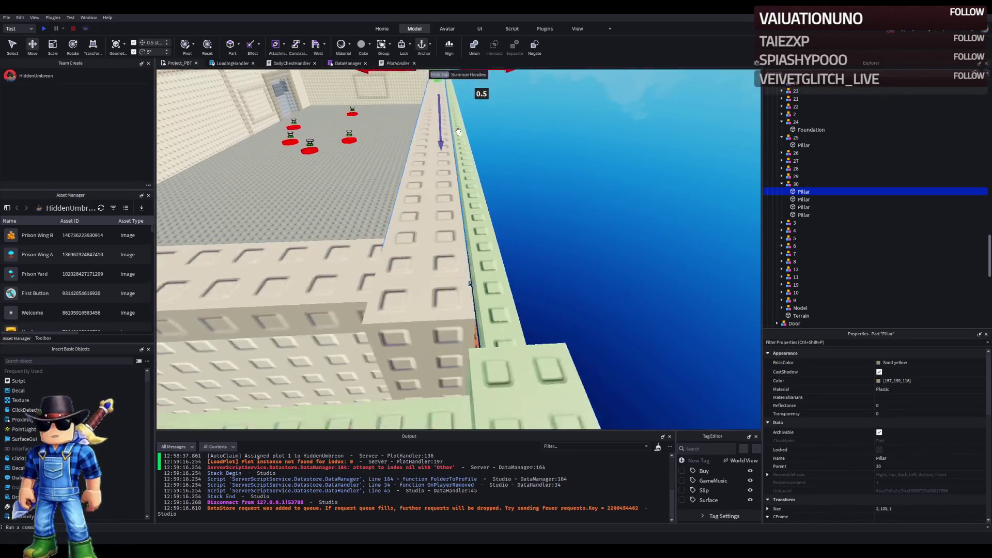
{"action": "key", "text": "d"}
{"action": "left_click_drag", "start_coordinate": [472, 99], "coordinate": [423, 140]}
{"action": "key", "text": "a"}
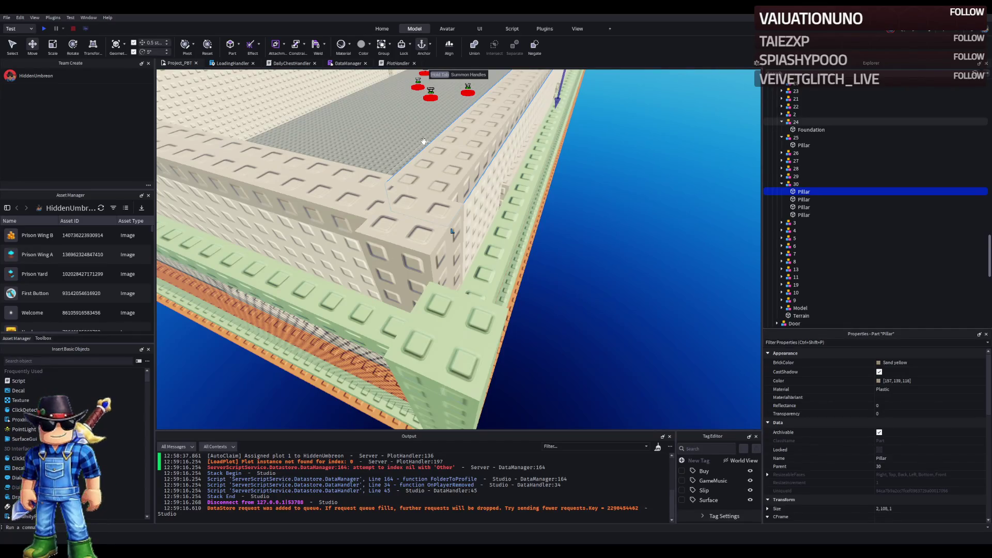
Fine-tune the fourth pillar's height with the Scale tool, then frame the first pillar
{"action": "key", "text": "w"}
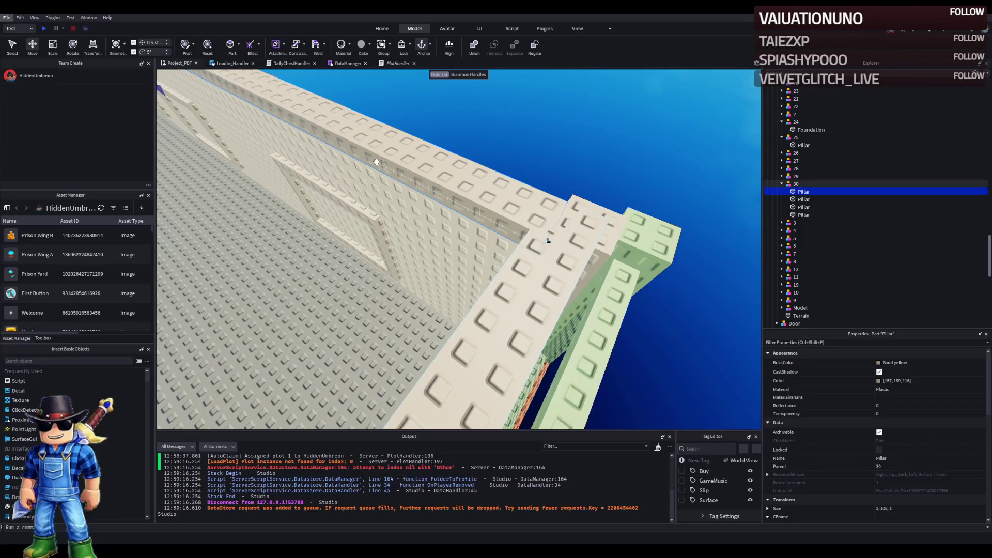
{"action": "key", "text": "w"}
{"action": "left_click", "coordinate": [412, 255]}
{"action": "key", "text": "ctrl+3"}
{"action": "key", "text": "d"}
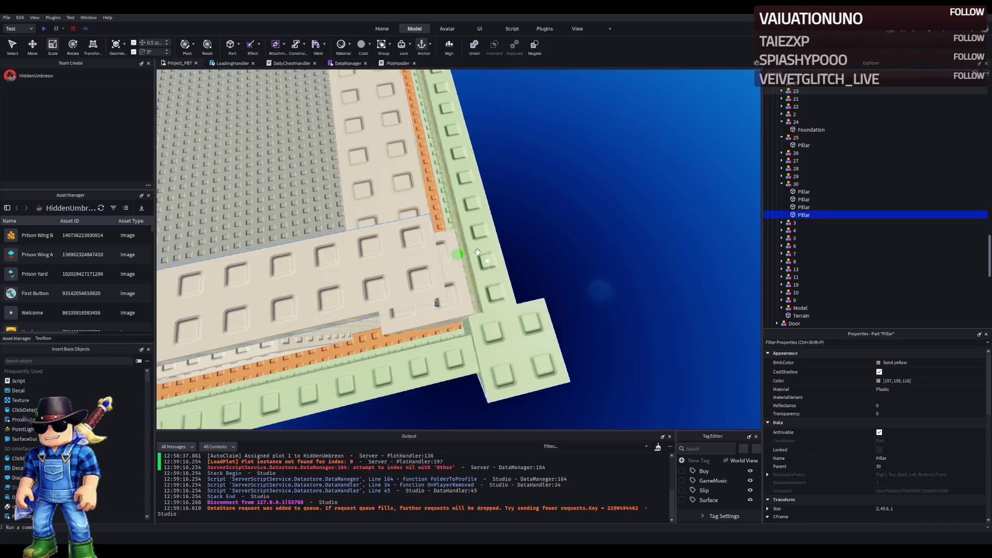
{"action": "left_click_drag", "start_coordinate": [495, 261], "coordinate": [494, 261]}
{"action": "left_click", "coordinate": [461, 270]}
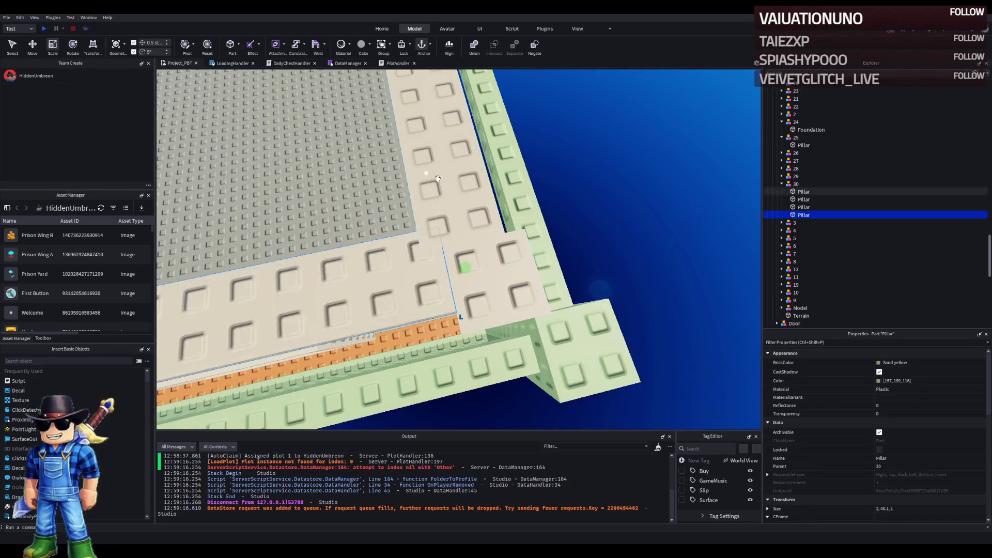
{"action": "key", "text": "f"}
{"action": "key", "text": "s"}
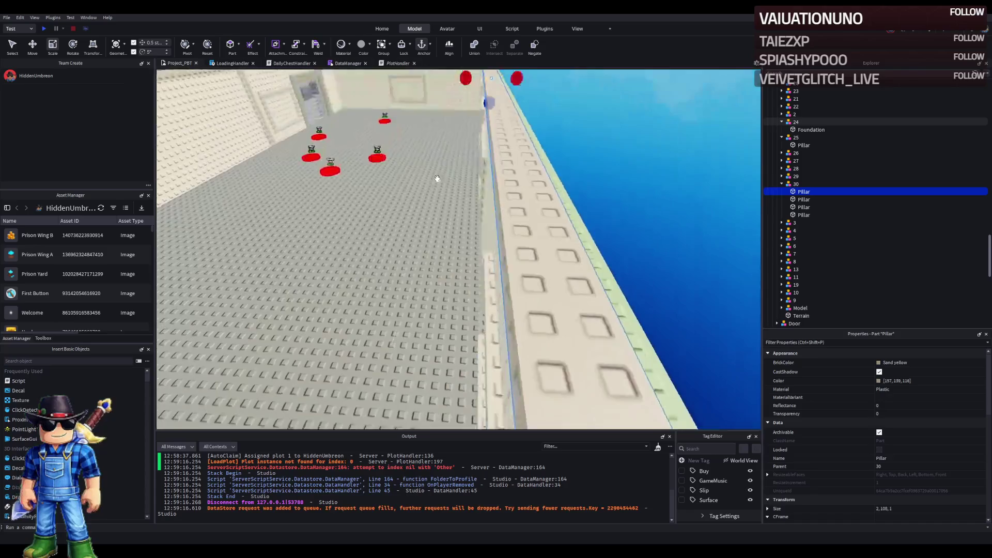
{"action": "key", "text": "w"}
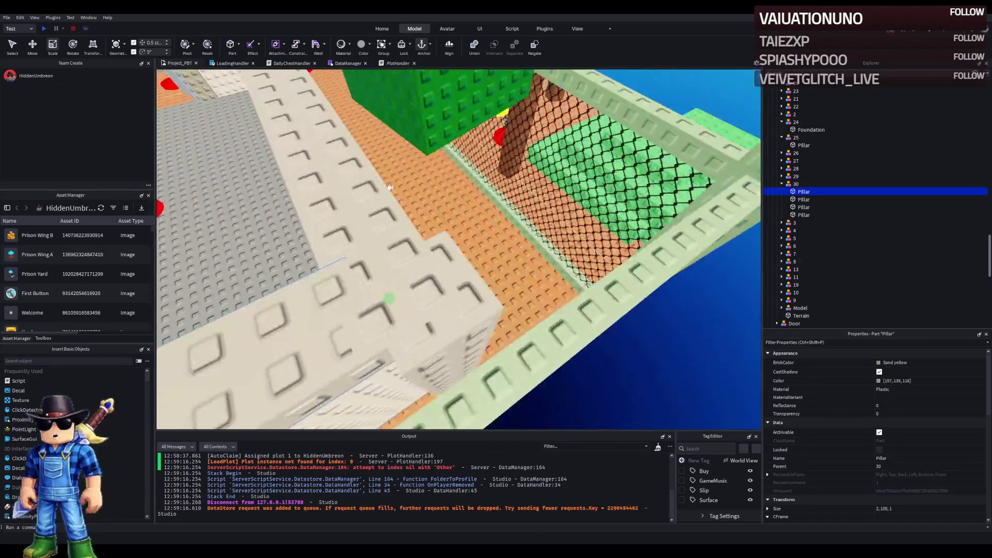
Slide the third pillar 0.5 studs along the wall beside the corner
{"action": "left_click", "coordinate": [389, 187]}
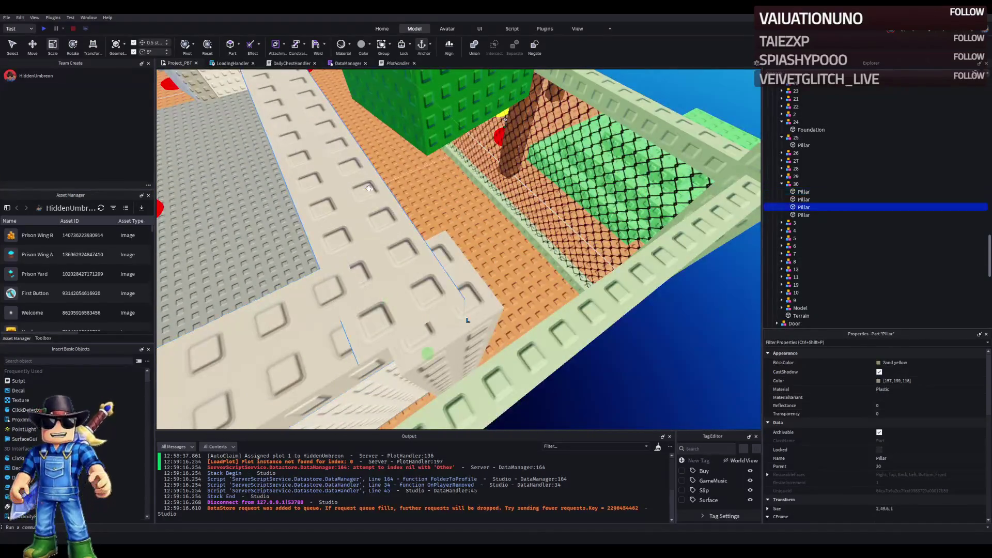
{"action": "key", "text": "f"}
{"action": "key", "text": "s"}
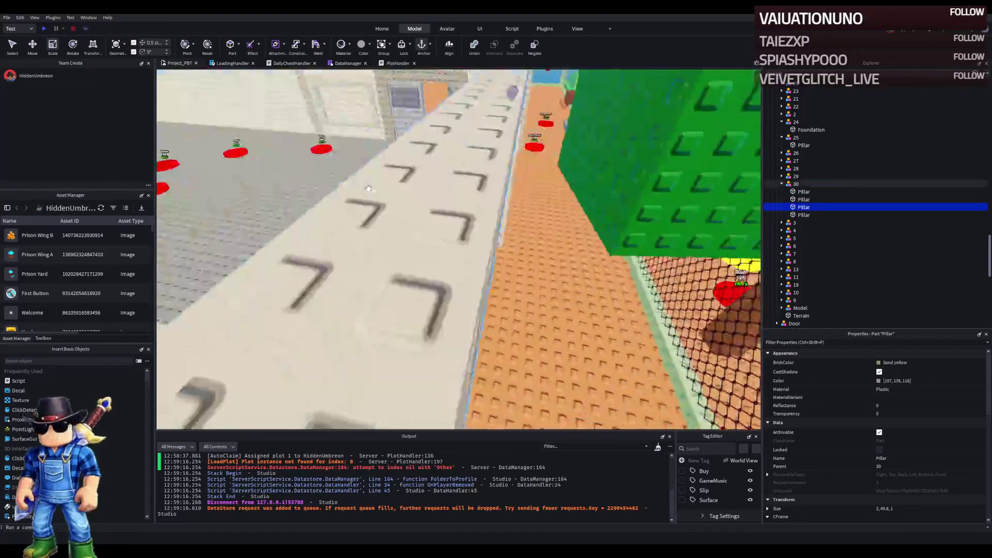
{"action": "key", "text": "ctrl+2"}
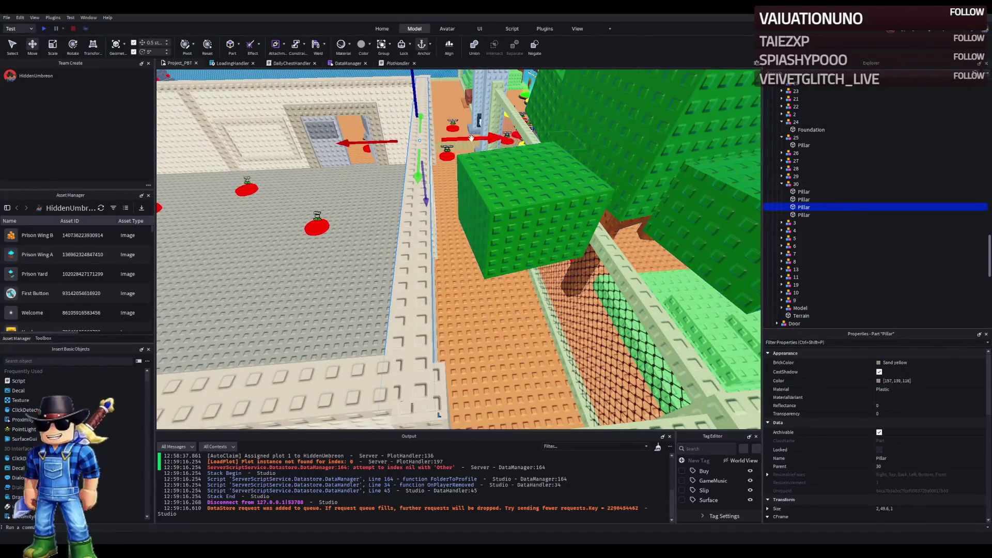
{"action": "left_click_drag", "start_coordinate": [473, 135], "coordinate": [471, 126]}
{"action": "key", "text": "a"}
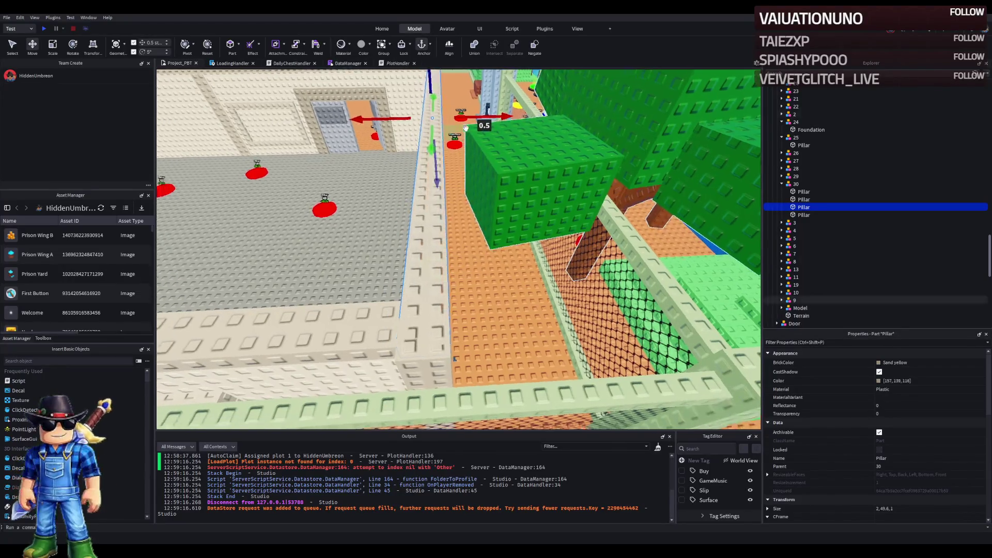
{"action": "key", "text": "d"}
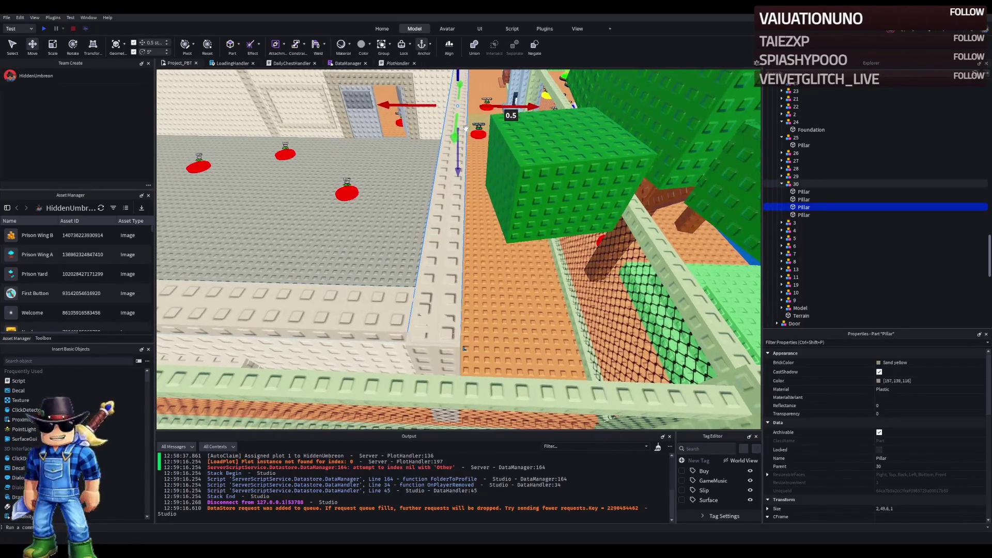
{"action": "key", "text": "q"}
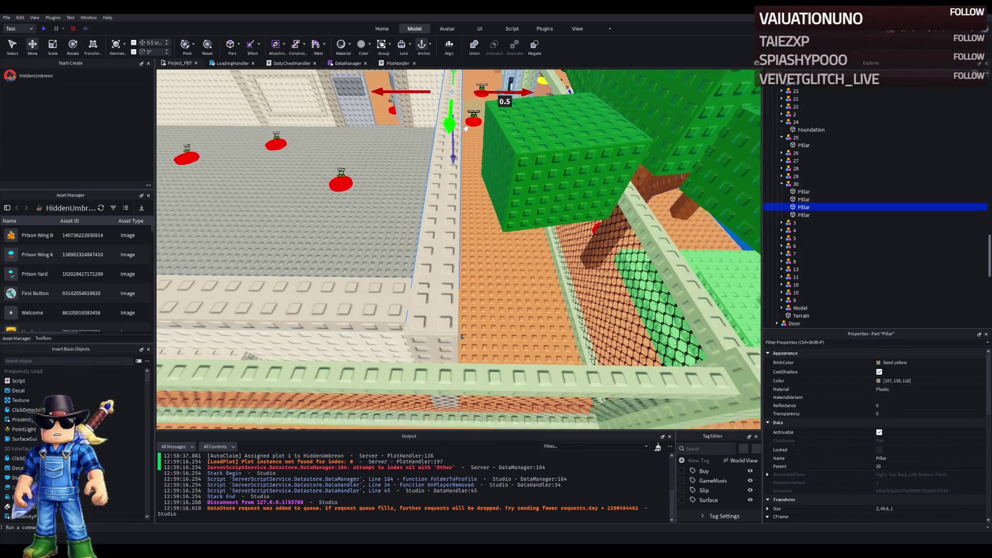
{"action": "key", "text": "e"}
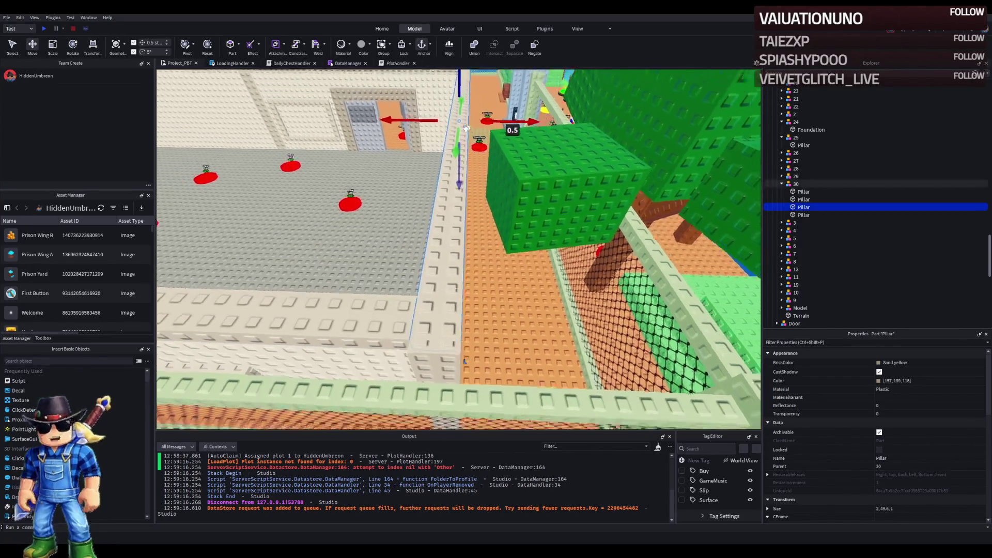
{"action": "left_click_drag", "start_coordinate": [488, 125], "coordinate": [487, 125]}
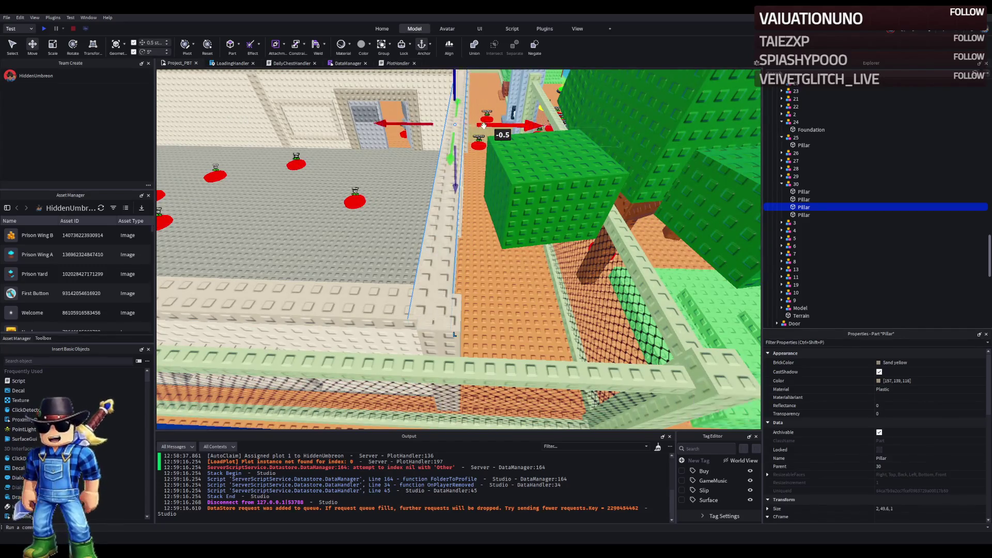
{"action": "key", "text": "ctrl+3"}
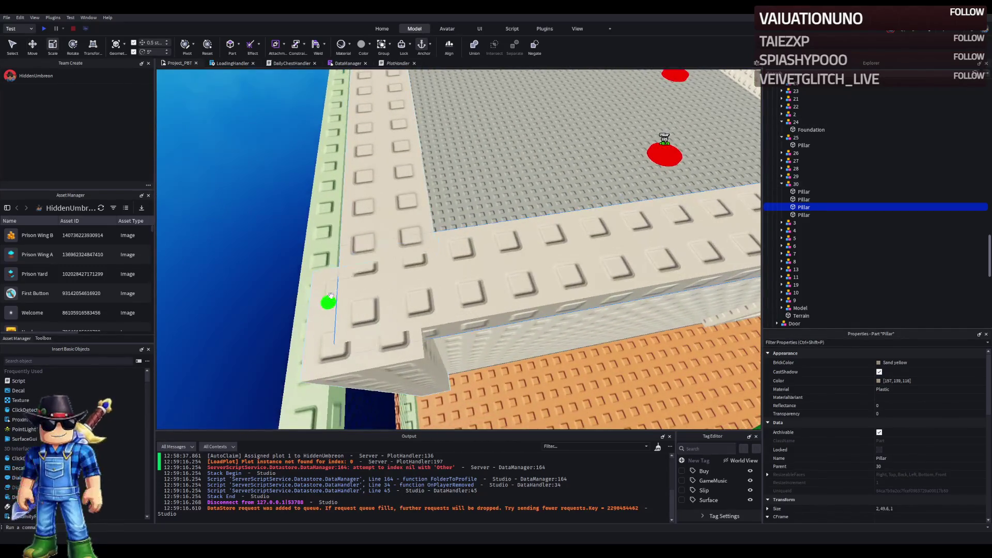
{"action": "left_click", "coordinate": [386, 226]}
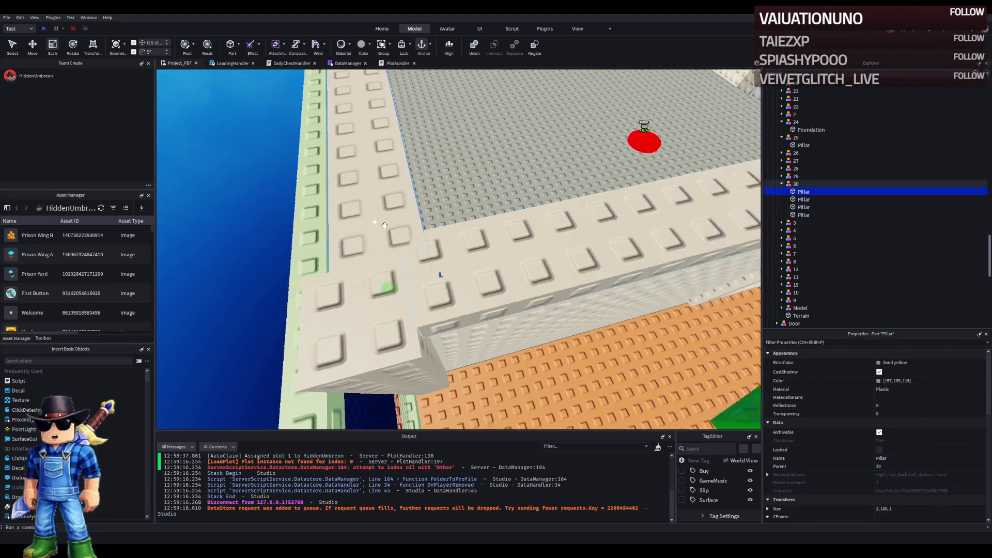
{"action": "scroll", "coordinate": [384, 226], "scroll_direction": "down", "scroll_amount": 5}
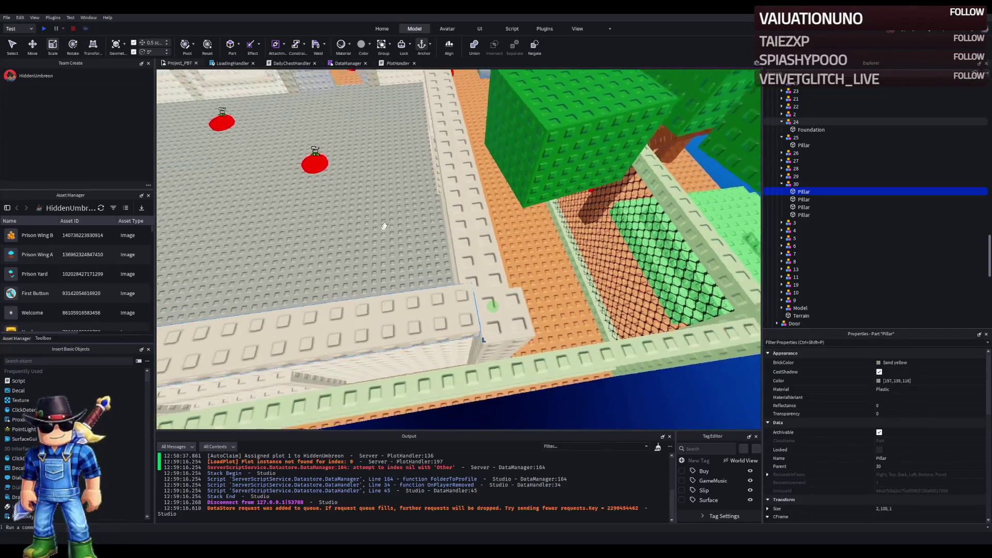
{"action": "key", "text": "q"}
{"action": "key", "text": "e"}
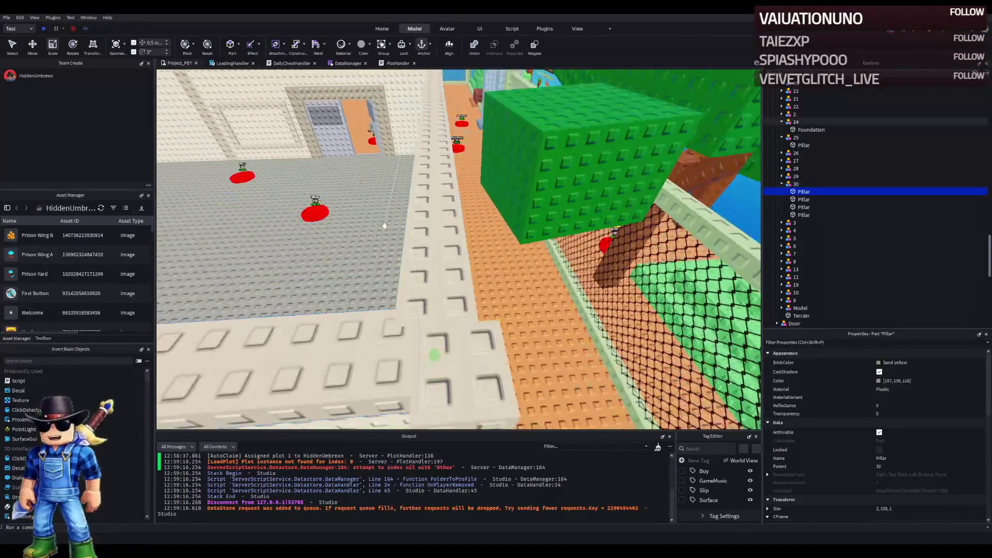
{"action": "key", "text": "w"}
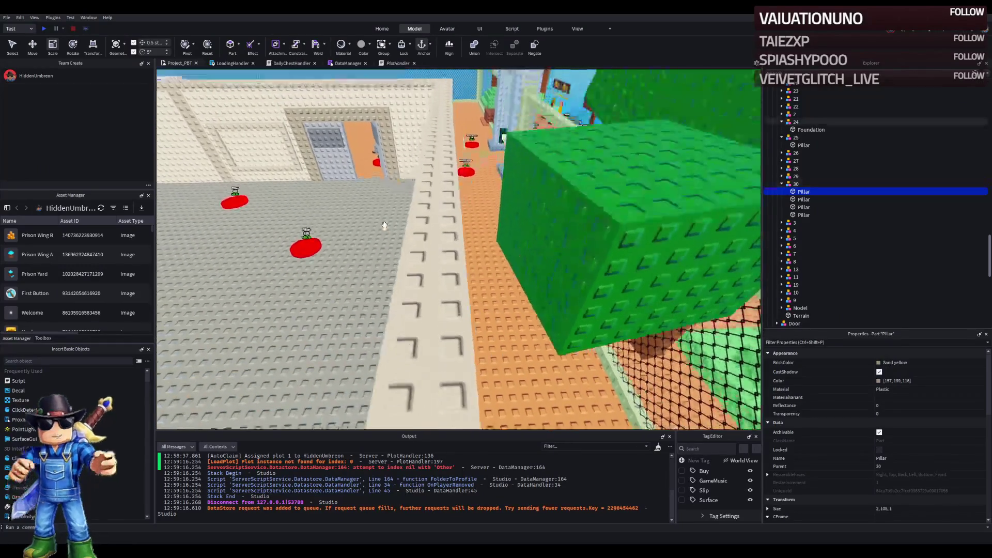
{"action": "key", "text": "w"}
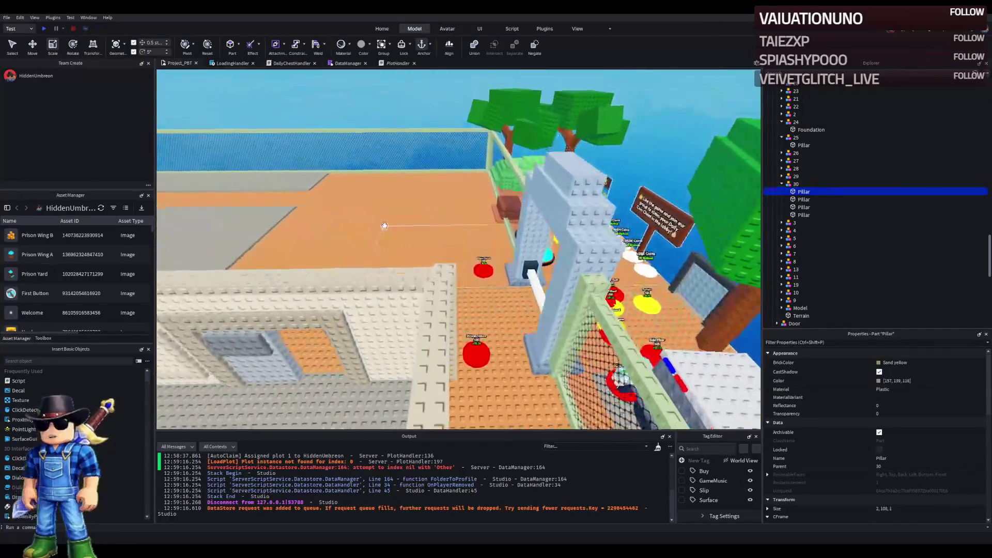
{"action": "key", "text": "w"}
{"action": "key", "text": "w"}
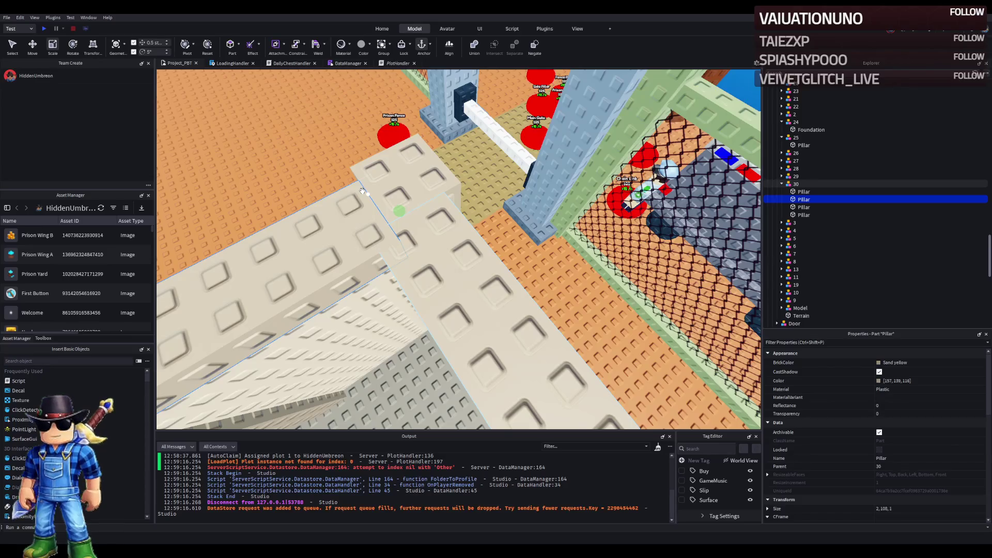
{"action": "key", "text": "s"}
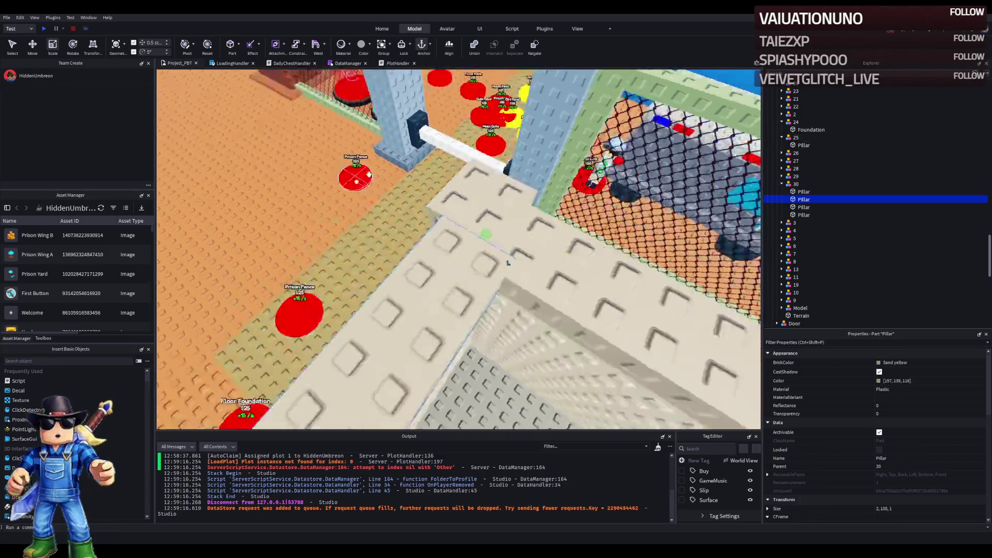
{"action": "key", "text": "w"}
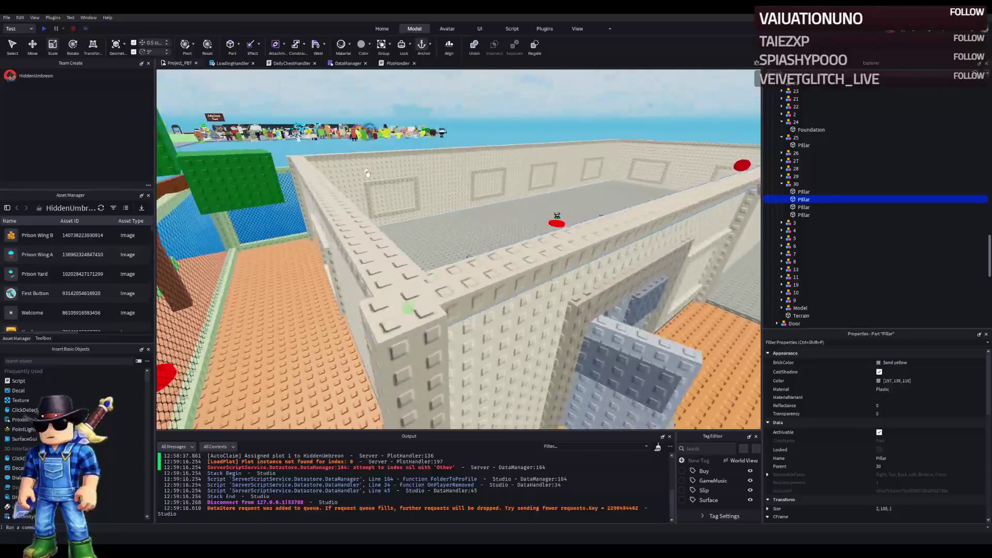
{"action": "key", "text": "a"}
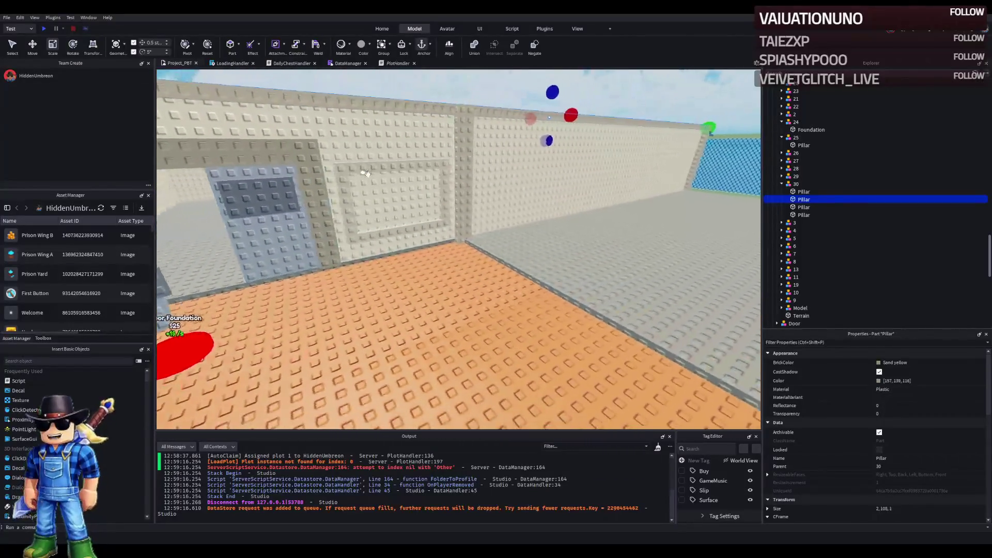
{"action": "key", "text": "s"}
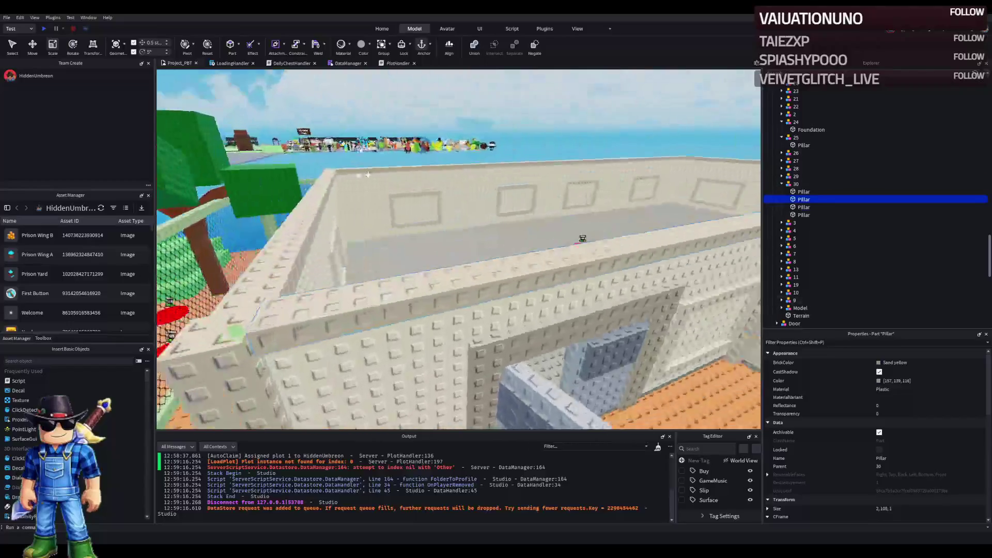
{"action": "key", "text": "e"}
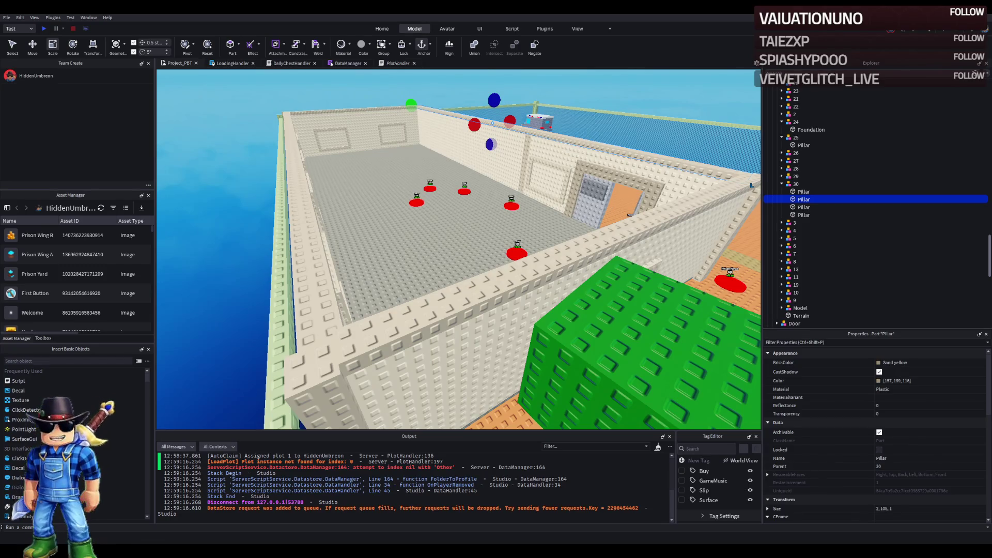
{"action": "key", "text": "d"}
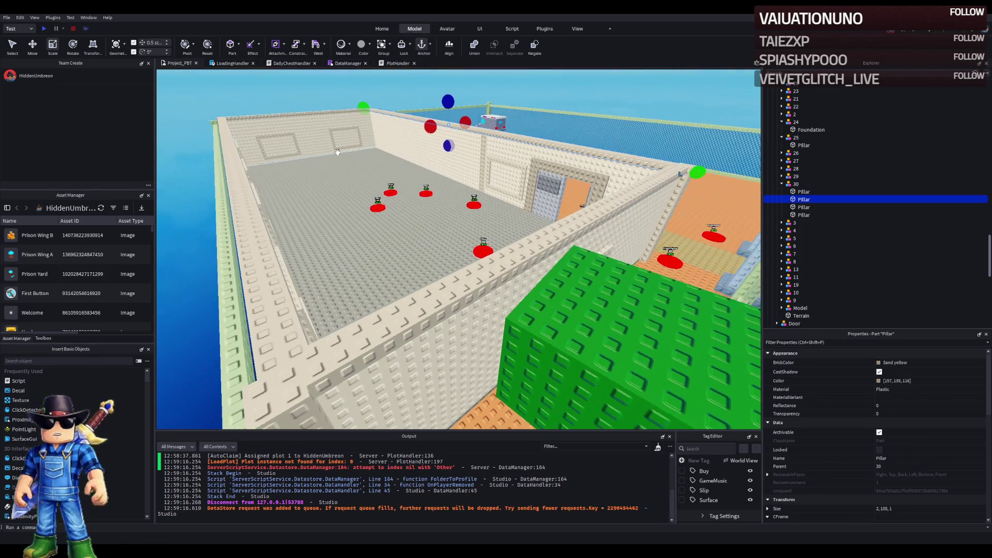
{"action": "key", "text": "e"}
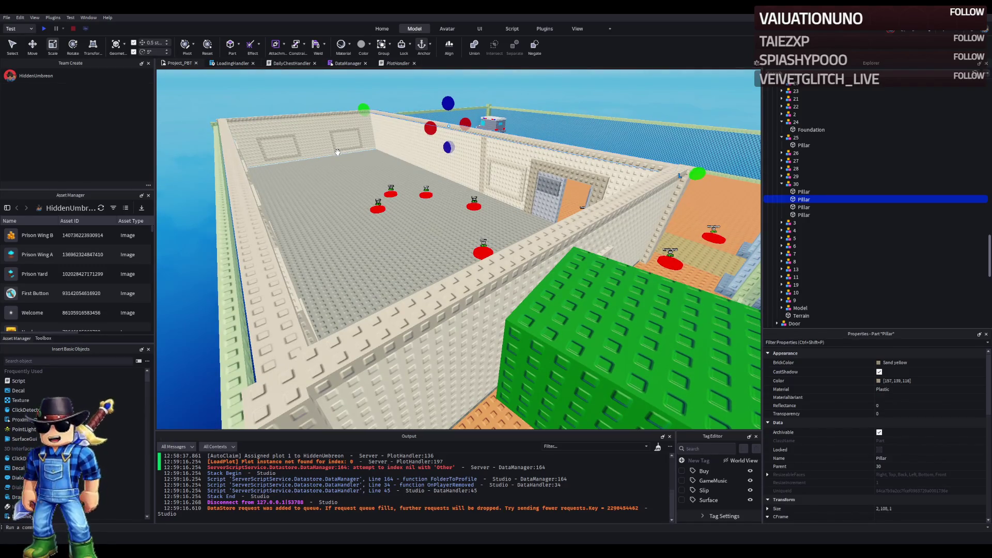
{"action": "key", "text": "e"}
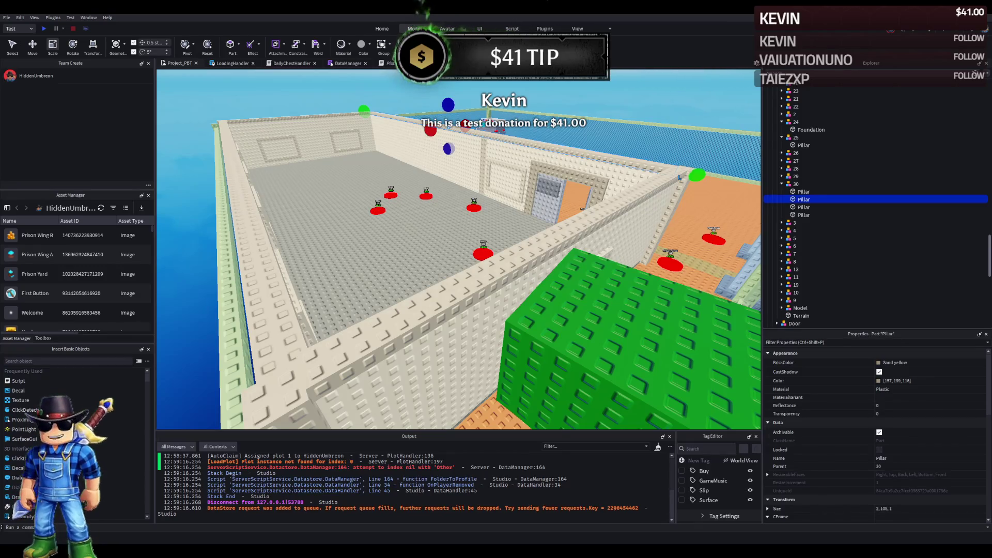
{"action": "left_click", "coordinate": [582, 209]}
{"action": "key", "text": "f"}
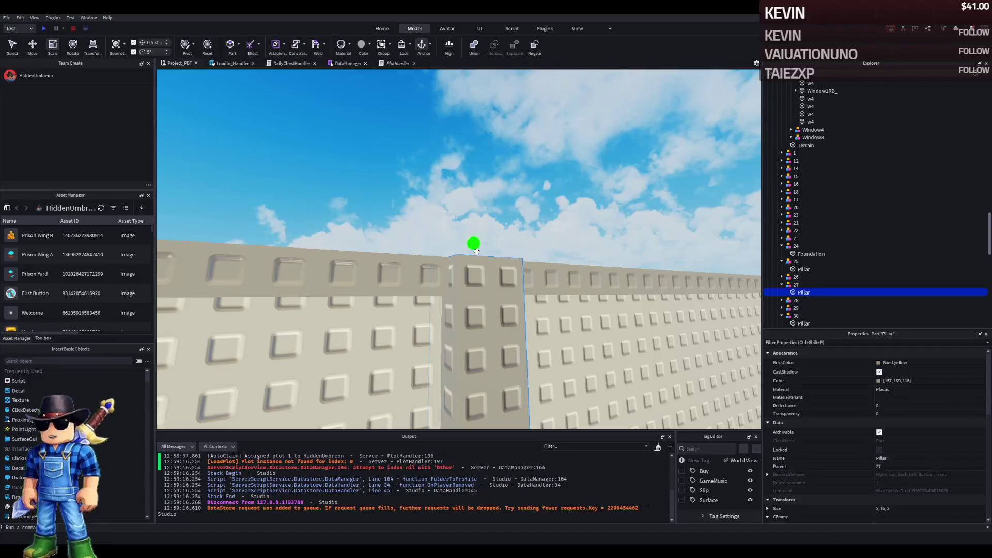
{"action": "key", "text": "s"}
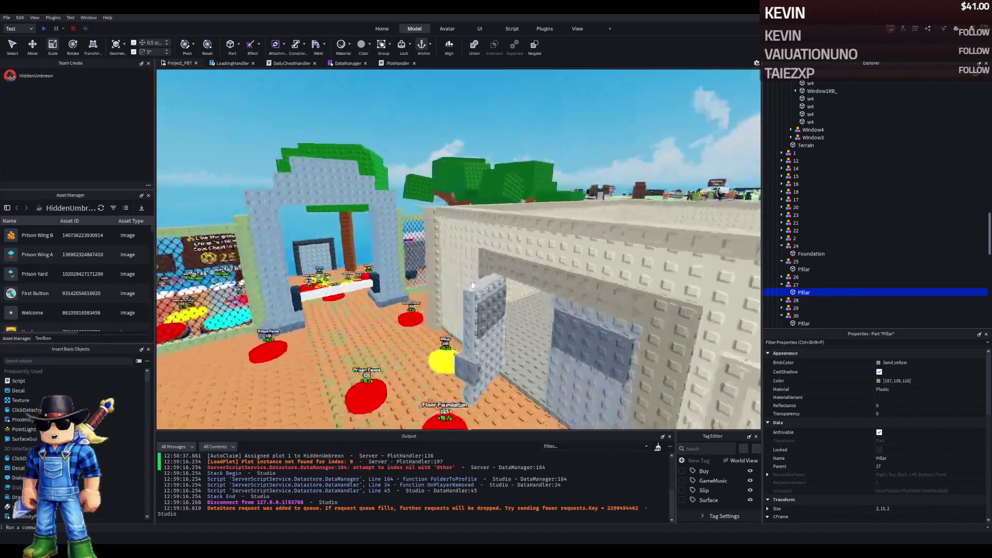
{"action": "left_click", "coordinate": [406, 254]}
{"action": "key", "text": "f"}
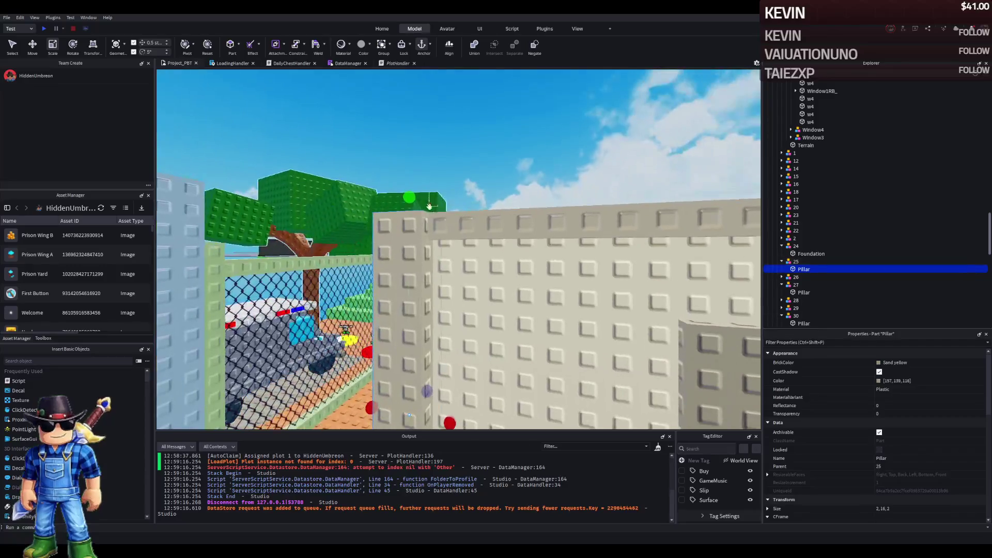
{"action": "key", "text": "e"}
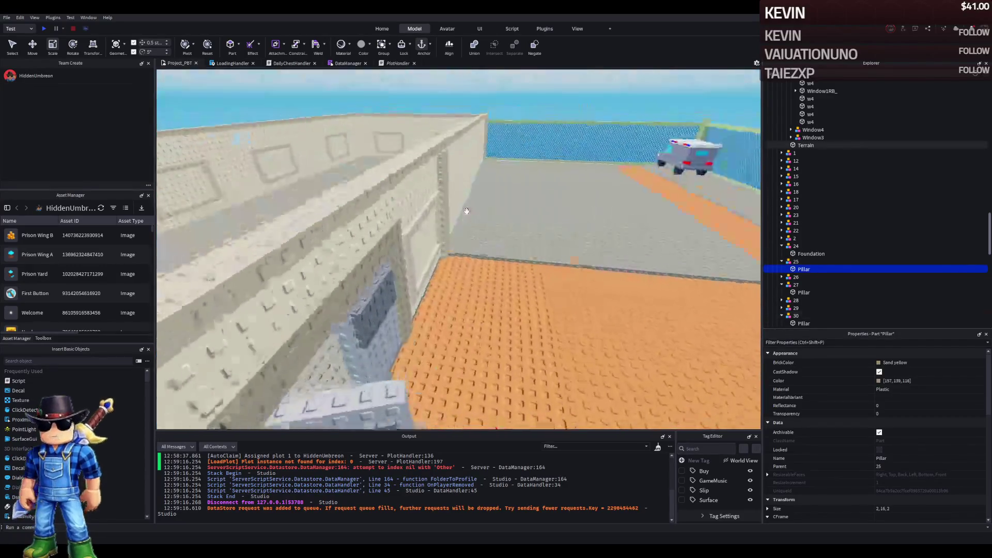
{"action": "key", "text": "s"}
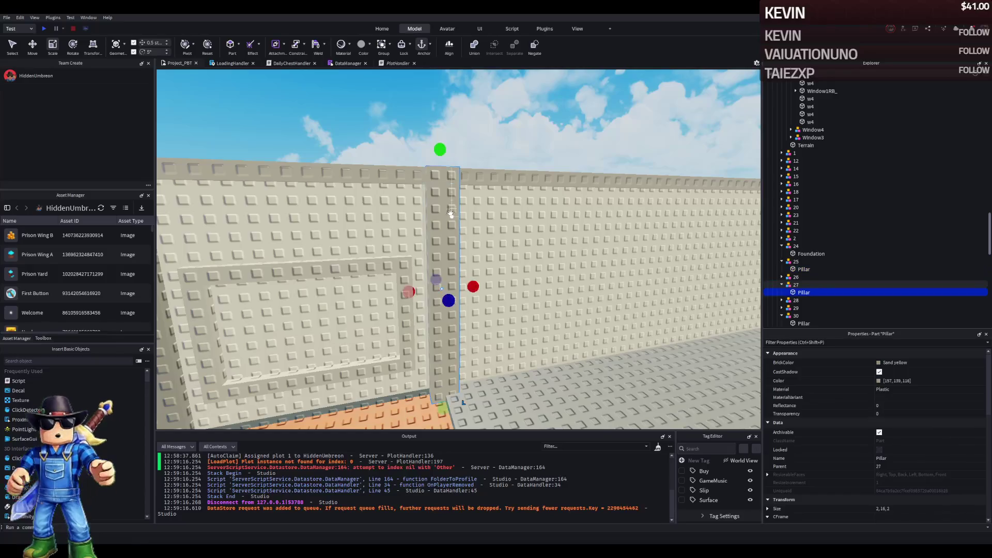
{"action": "key", "text": "e"}
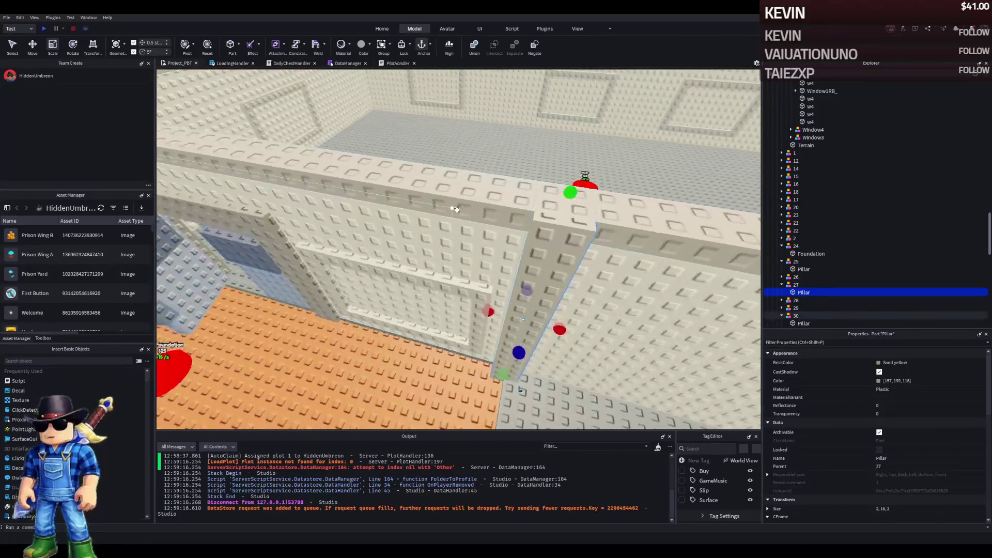
{"action": "key", "text": "s"}
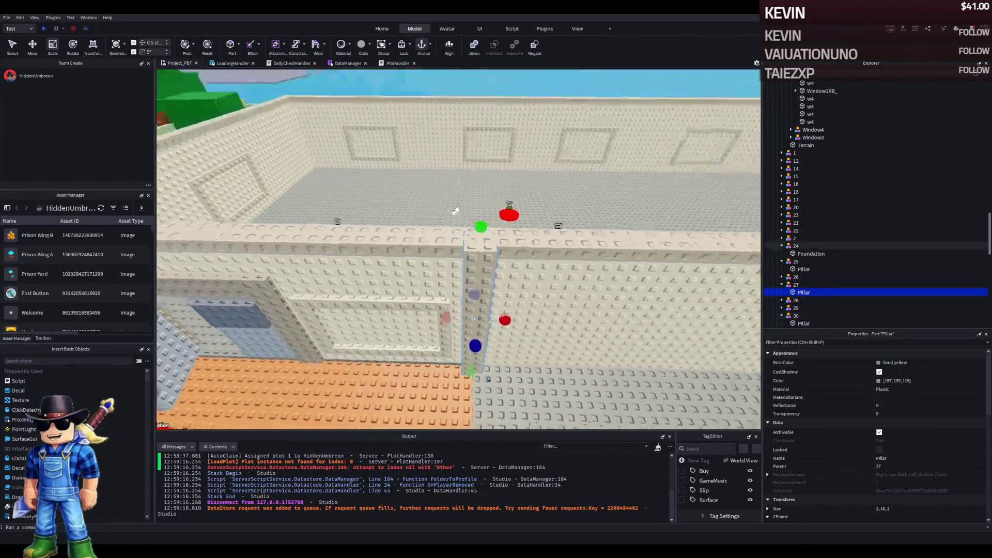
{"action": "key", "text": "s"}
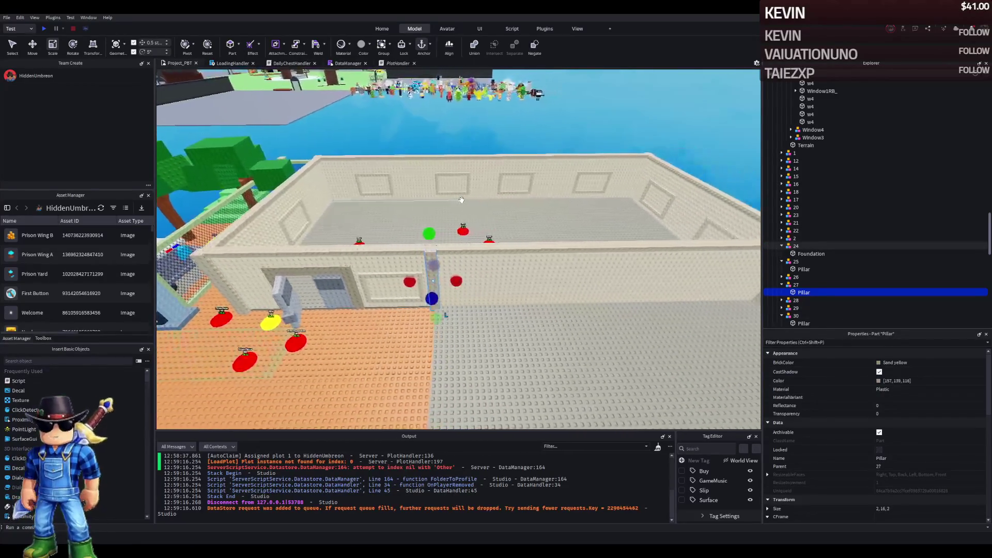
{"action": "key", "text": "w"}
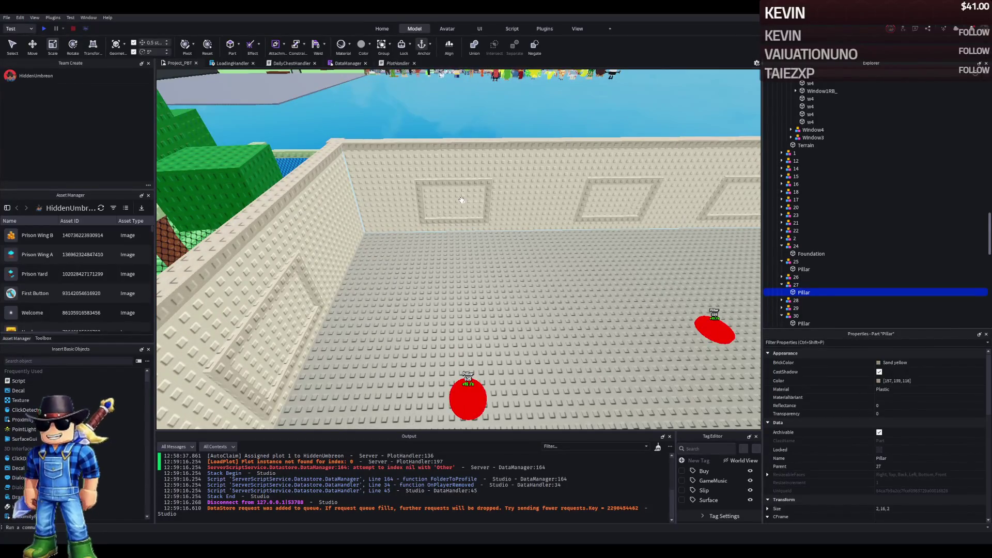
{"action": "key", "text": "w"}
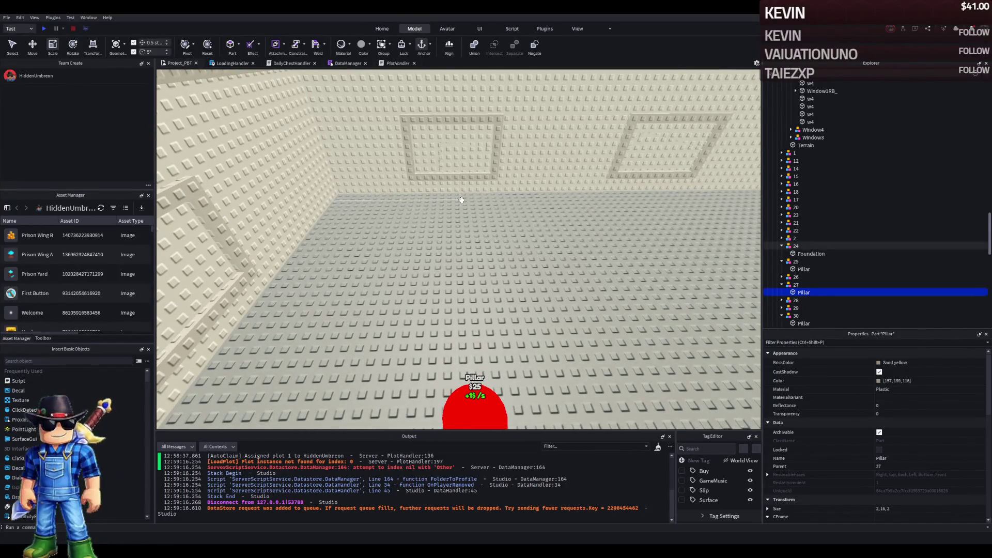
{"action": "key", "text": "s"}
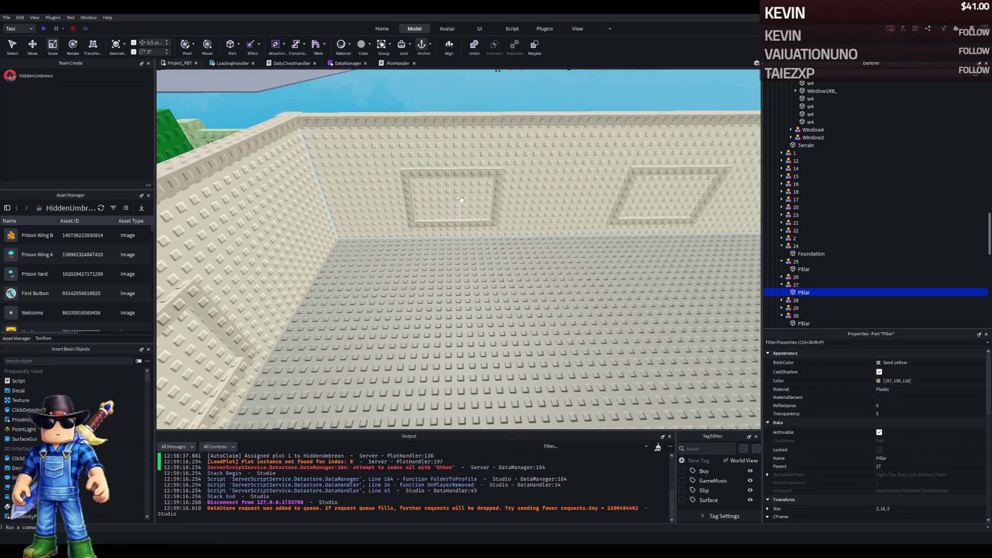
{"action": "key", "text": "s"}
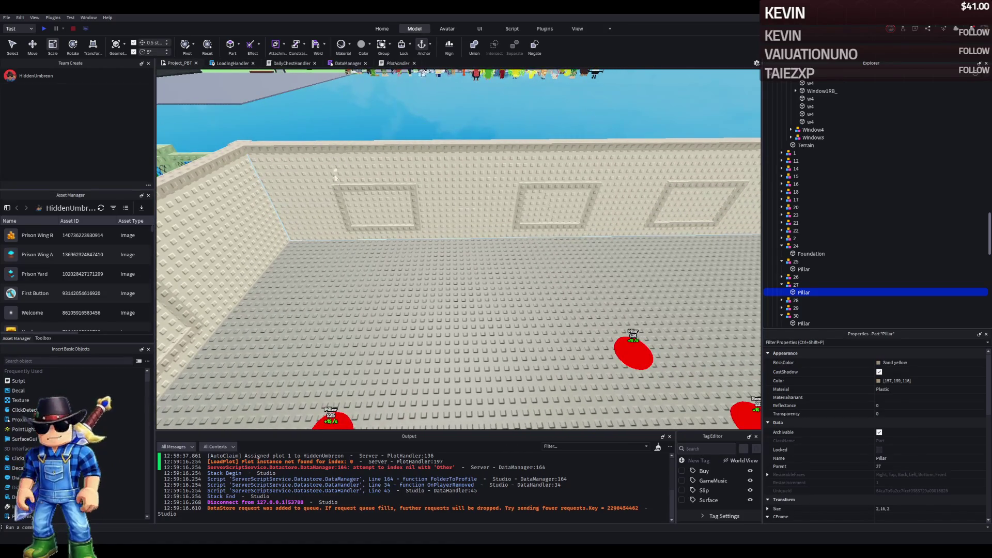
{"action": "key", "text": "s"}
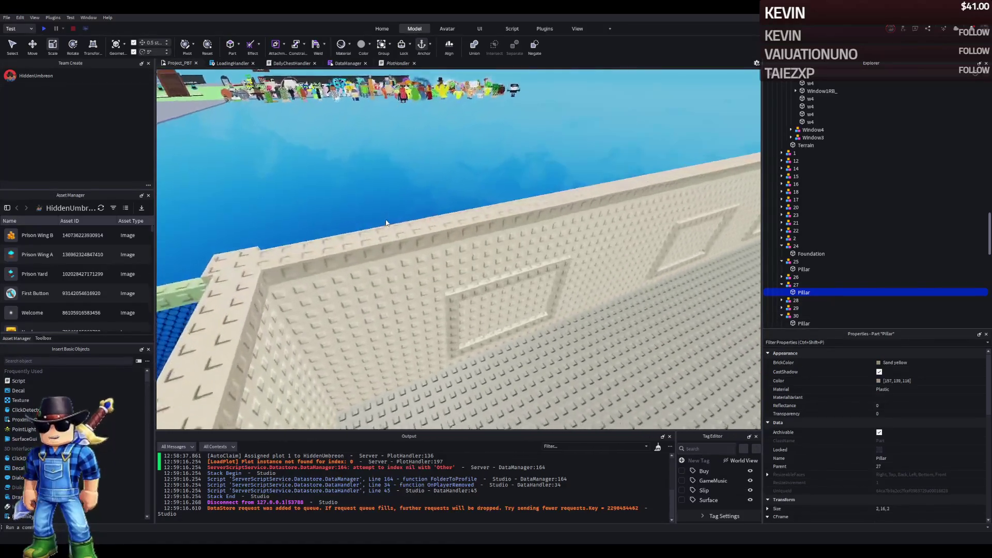
{"action": "key", "text": "s"}
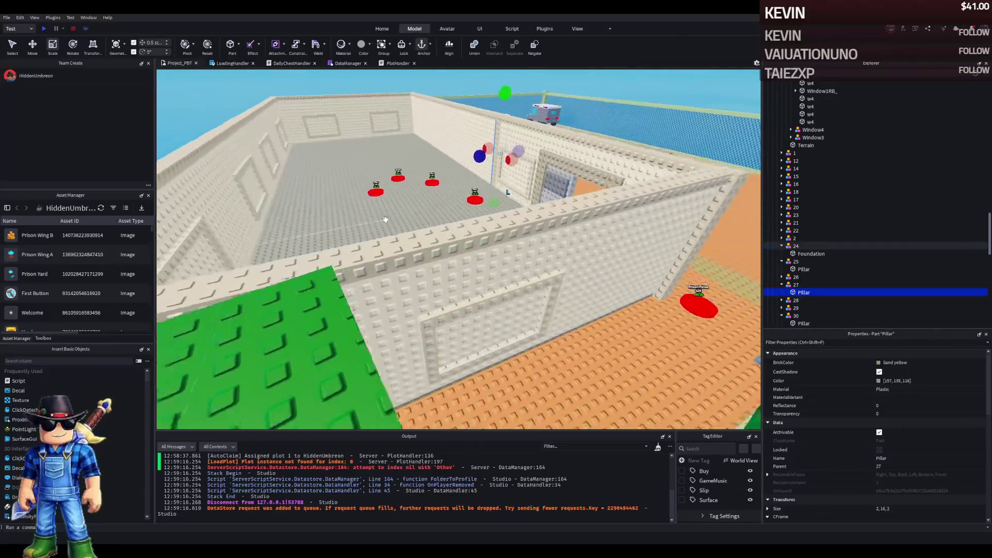
{"action": "key", "text": "s"}
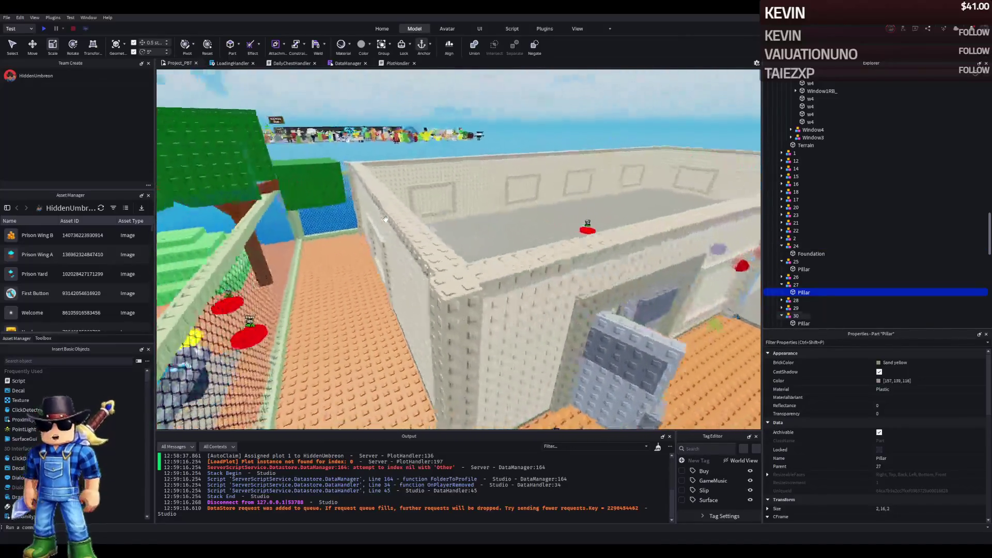
{"action": "key", "text": "s"}
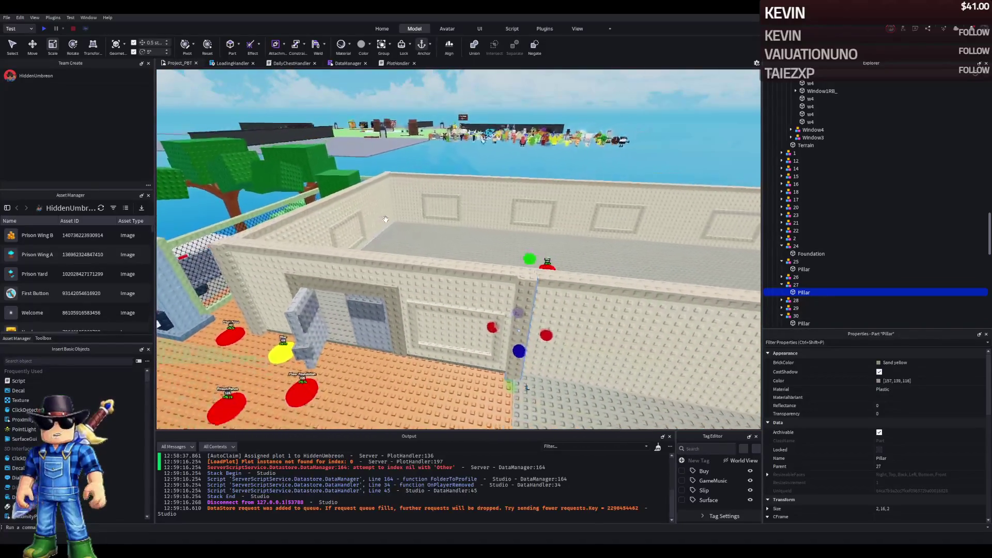
{"action": "key", "text": "w"}
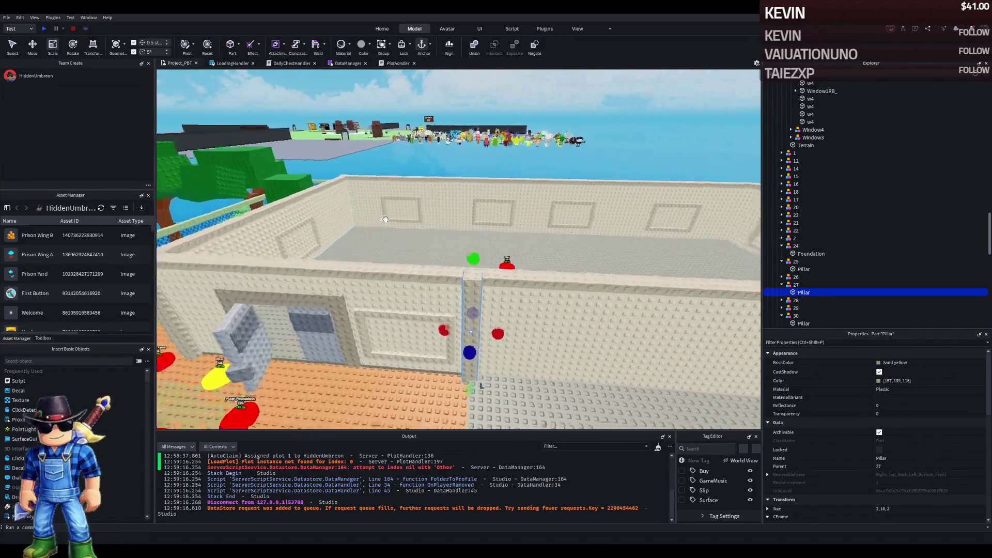
{"action": "key", "text": "e"}
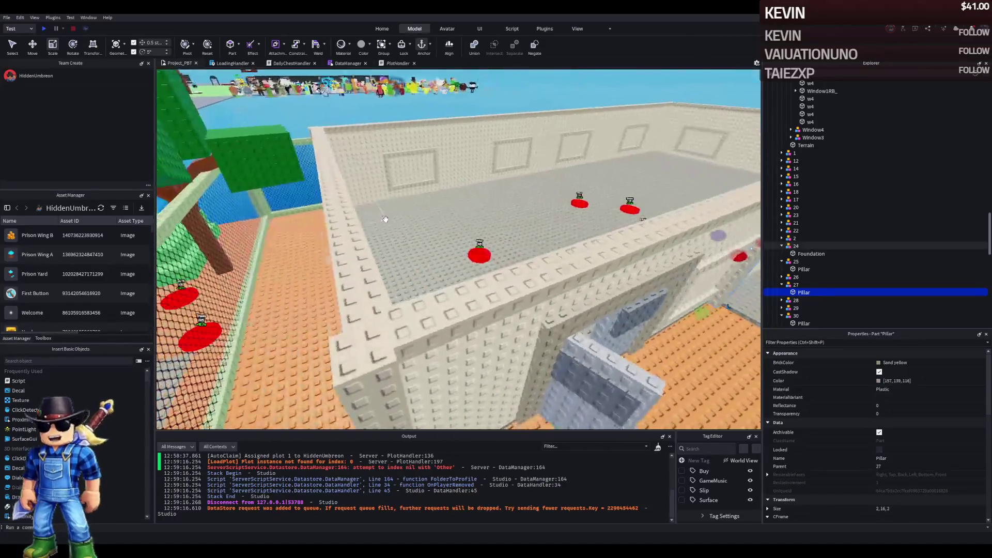
{"action": "key", "text": "q"}
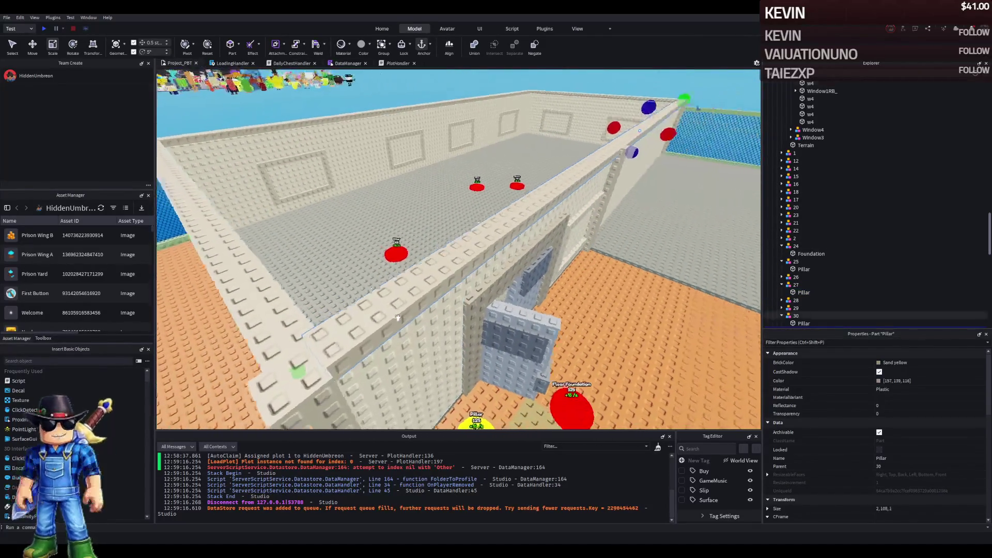
{"action": "key", "text": "w"}
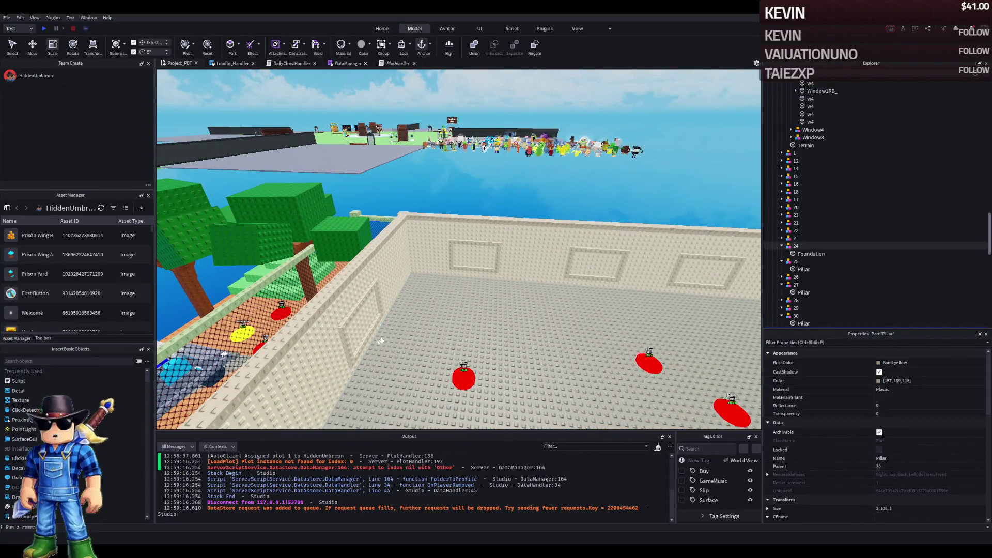
{"action": "key", "text": "Right"}
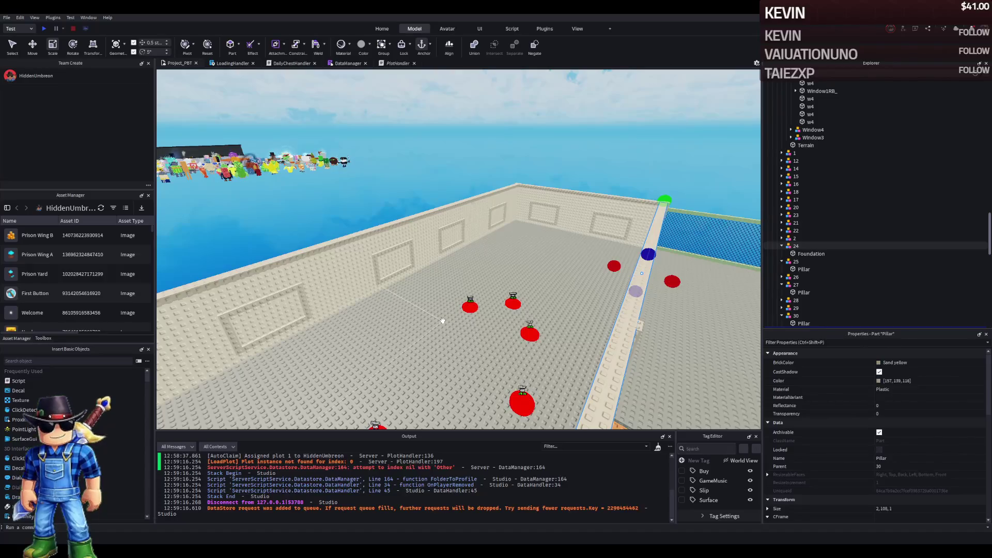
{"action": "key", "text": "Left"}
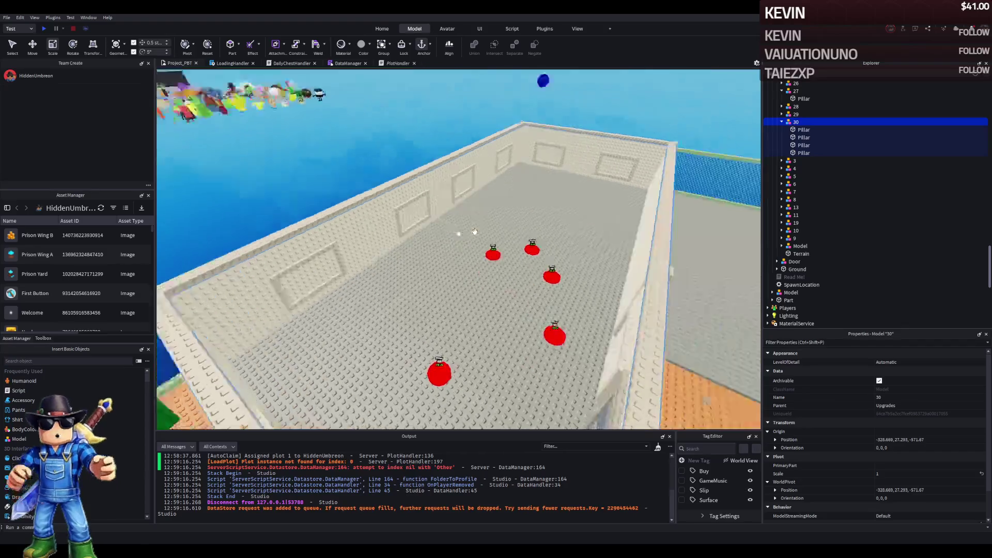
Fly into the prison room and focus on button 30's Really red Neon pad among the red pads
{"action": "key", "text": "Right"}
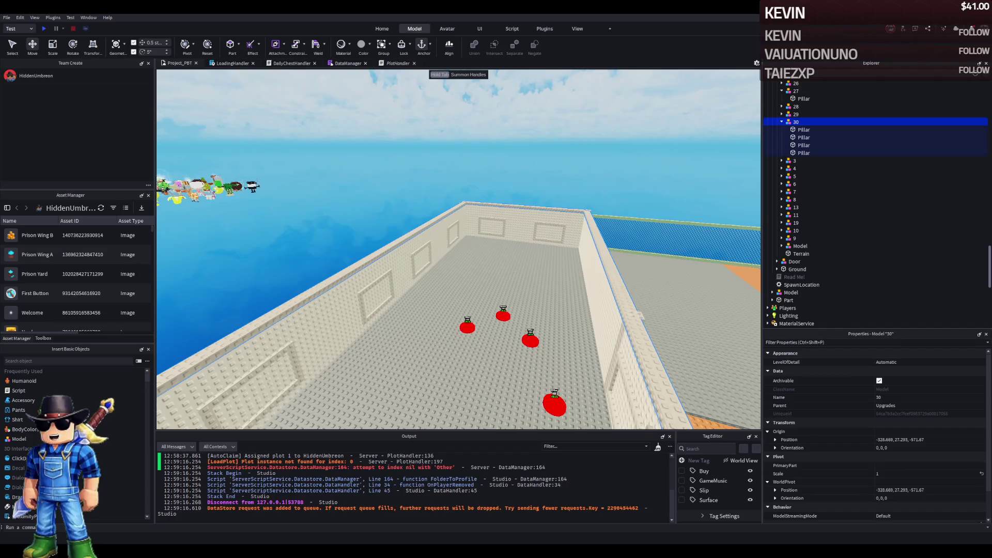
{"action": "scroll", "coordinate": [368, 227], "scroll_direction": "up", "scroll_amount": 5}
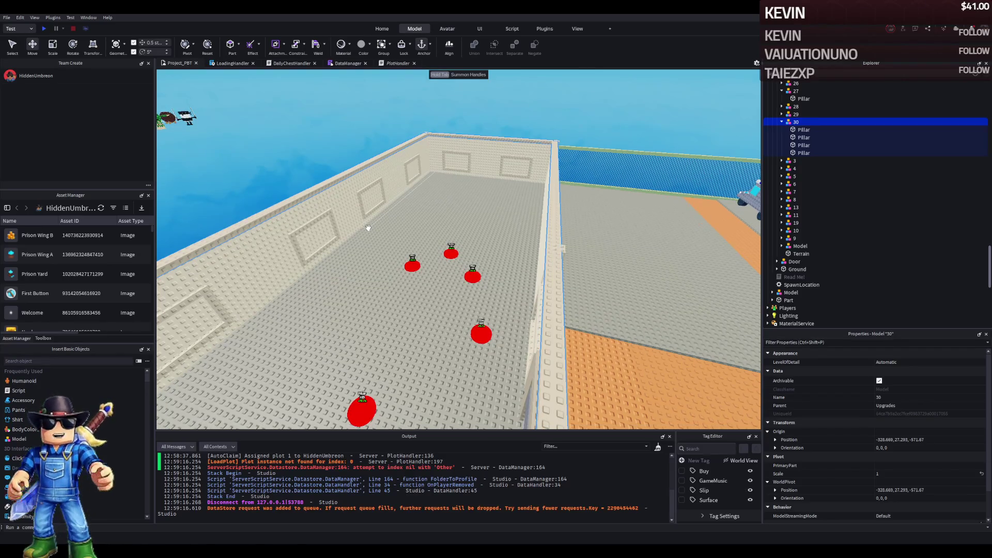
{"action": "key", "text": "w"}
{"action": "key", "text": "d"}
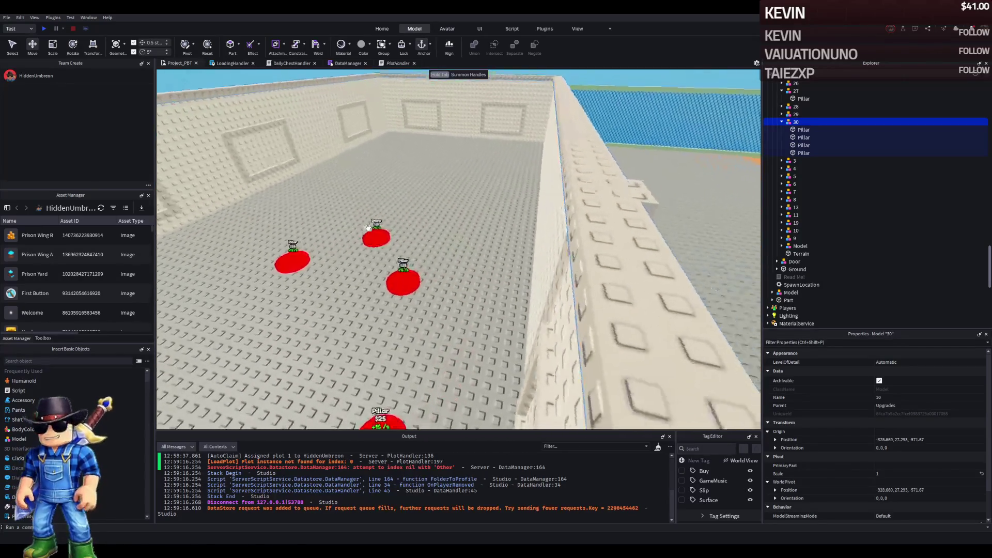
{"action": "key", "text": "s"}
{"action": "key", "text": "a"}
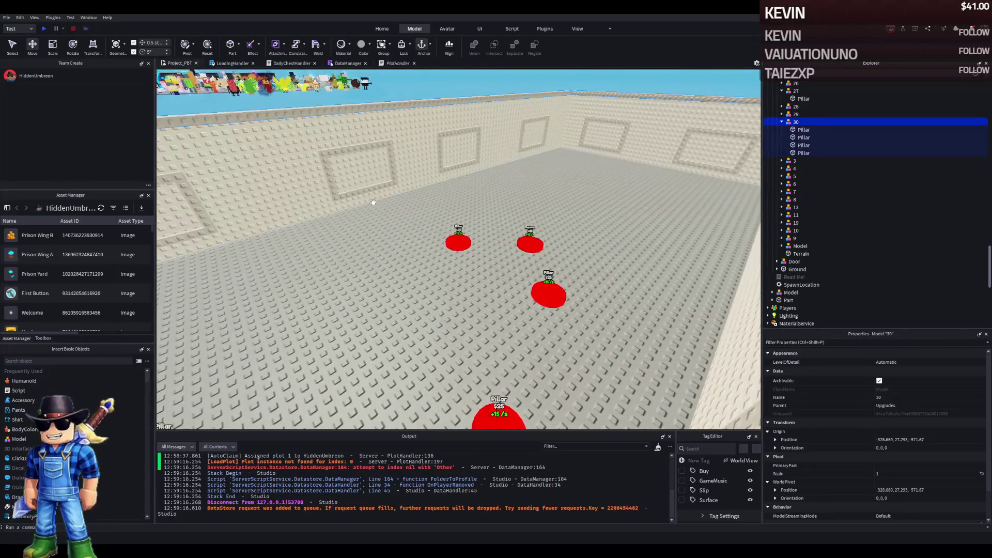
{"action": "key", "text": "w"}
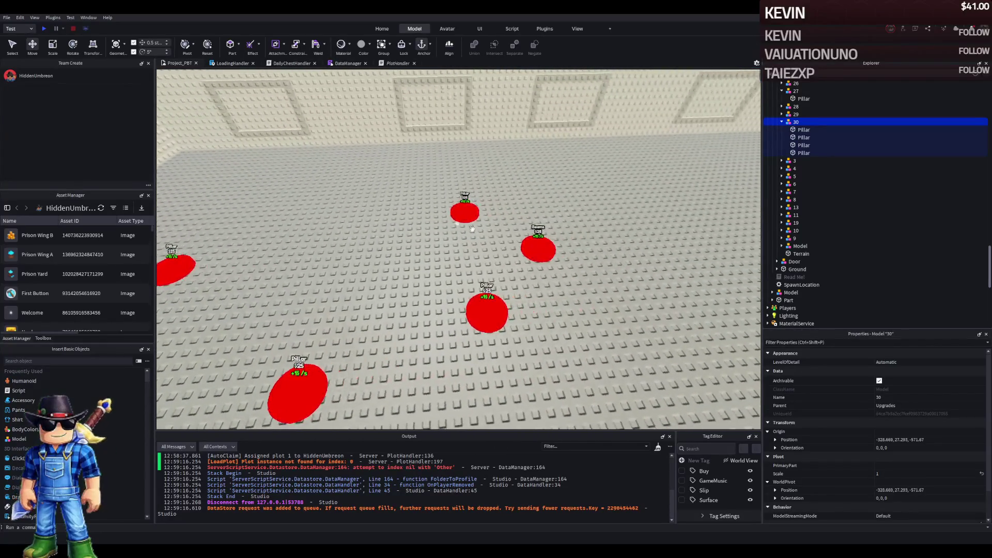
{"action": "left_click", "coordinate": [533, 247]}
{"action": "key", "text": "f"}
{"action": "mouse_move", "coordinate": [493, 236]}
{"action": "left_mouse_down"}
{"action": "mouse_move", "coordinate": [509, 210]}
{"action": "mouse_move", "coordinate": [597, 228]}
{"action": "left_mouse_up"}
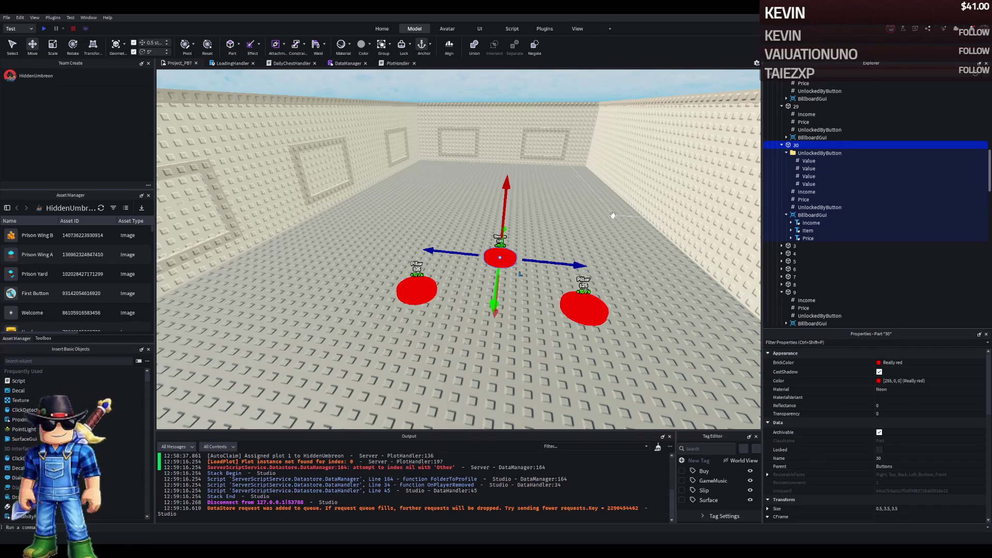
Check button 30's values and a pillar, move TemplatePlot into ReplicatedStorage, and start a playtest
{"action": "left_click", "coordinate": [810, 185]}
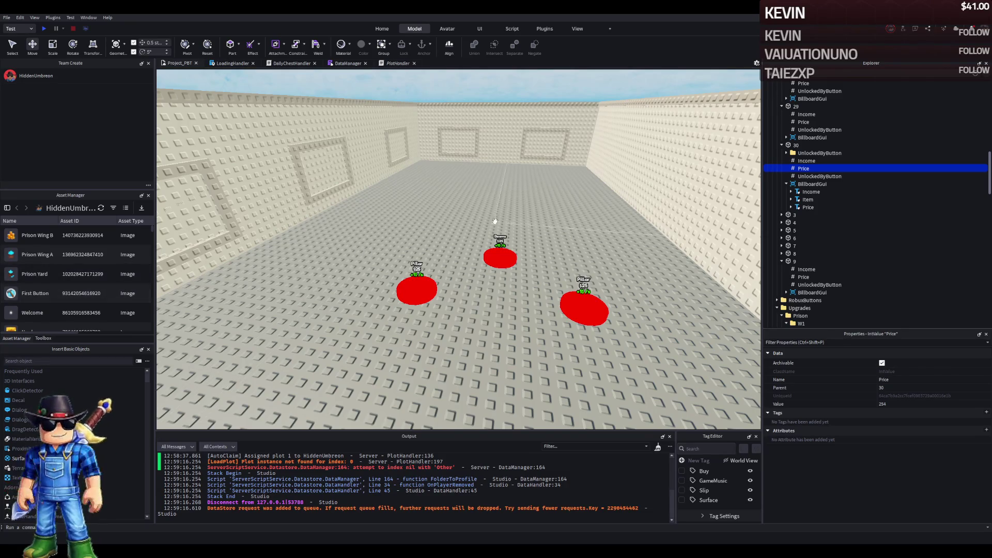
{"action": "left_click", "coordinate": [550, 107]}
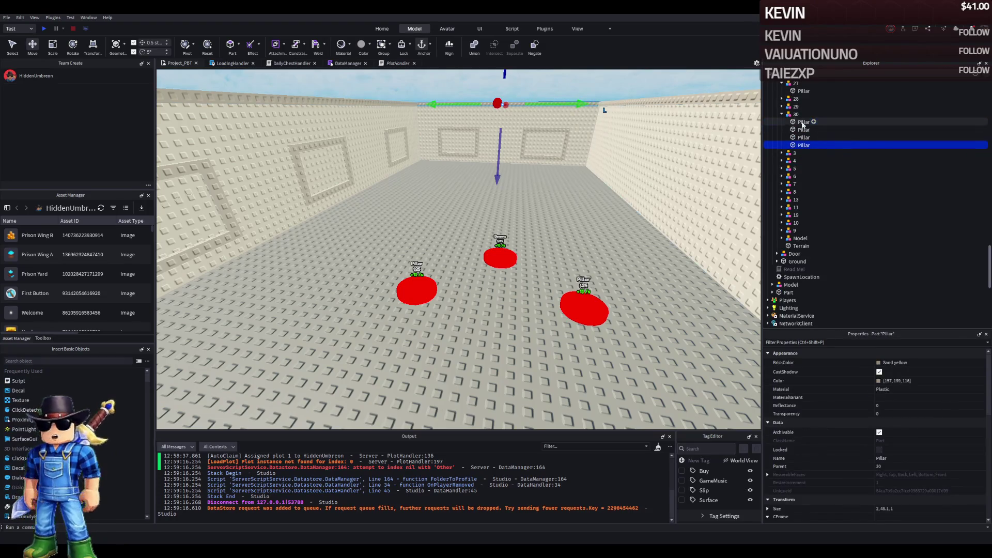
{"action": "scroll", "coordinate": [816, 155], "scroll_direction": "up", "scroll_amount": 10}
{"action": "left_click", "coordinate": [826, 145]}
{"action": "scroll", "coordinate": [831, 153], "scroll_direction": "up", "scroll_amount": 5}
{"action": "double_click", "coordinate": [801, 146]}
{"action": "left_click_drag", "start_coordinate": [805, 224], "coordinate": [820, 225]}
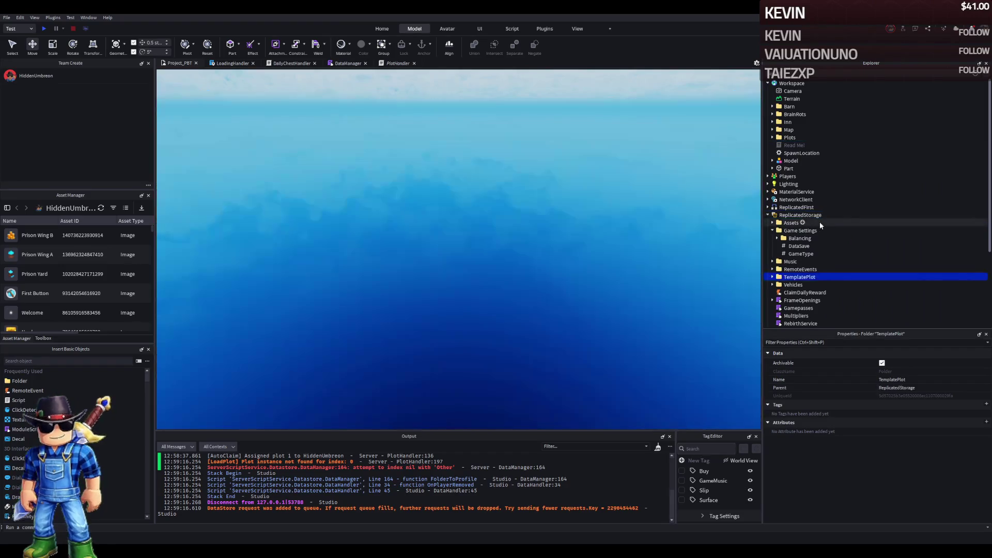
{"action": "key", "text": "F5"}
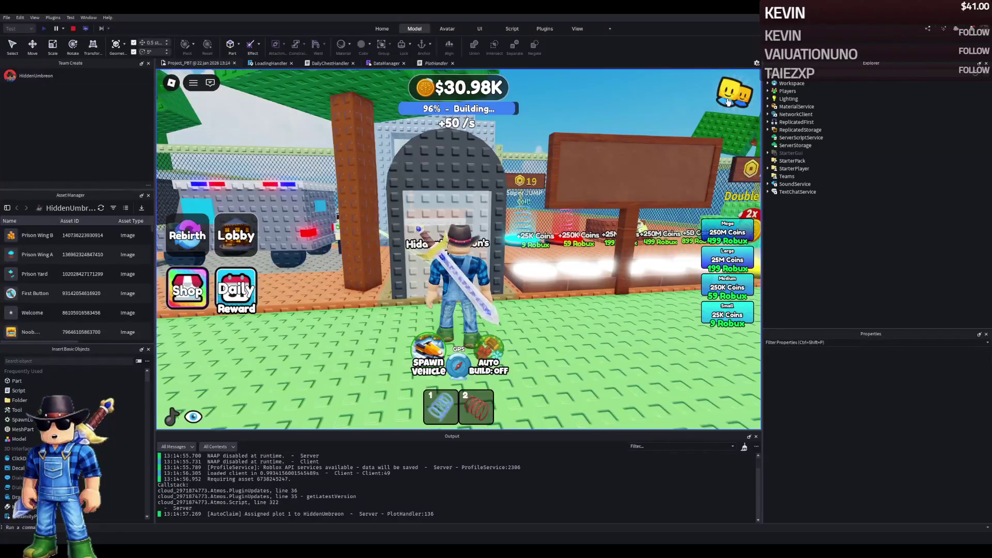
Run the avatar across the plot, through the lobby gate, and onto the green baseplate
{"action": "key", "text": "w"}
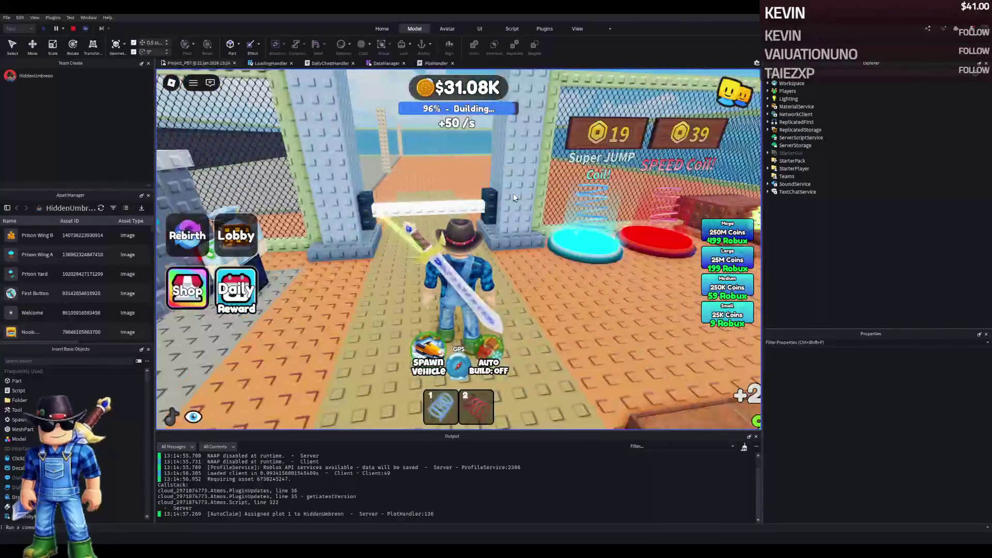
{"action": "key", "text": "s"}
{"action": "key", "text": "w"}
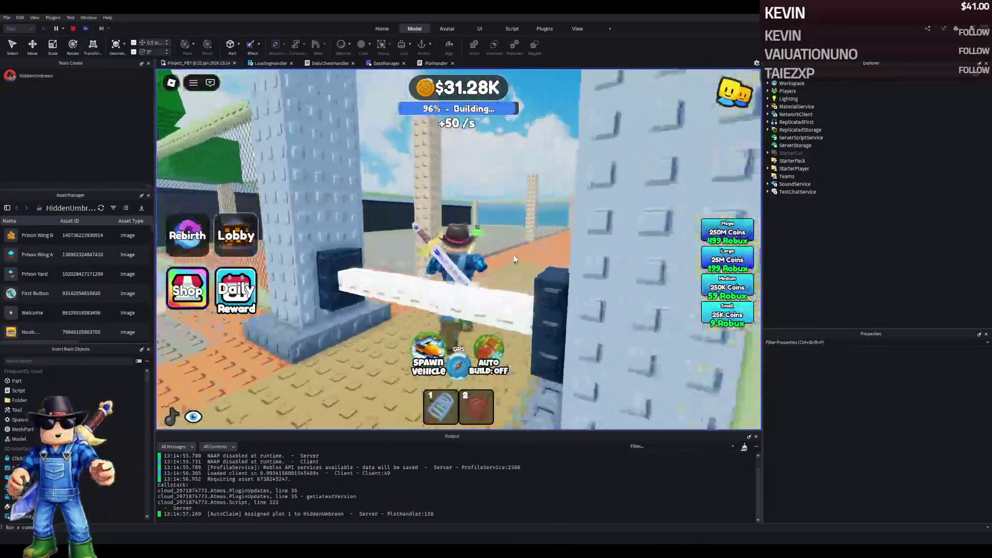
{"action": "key", "text": "w"}
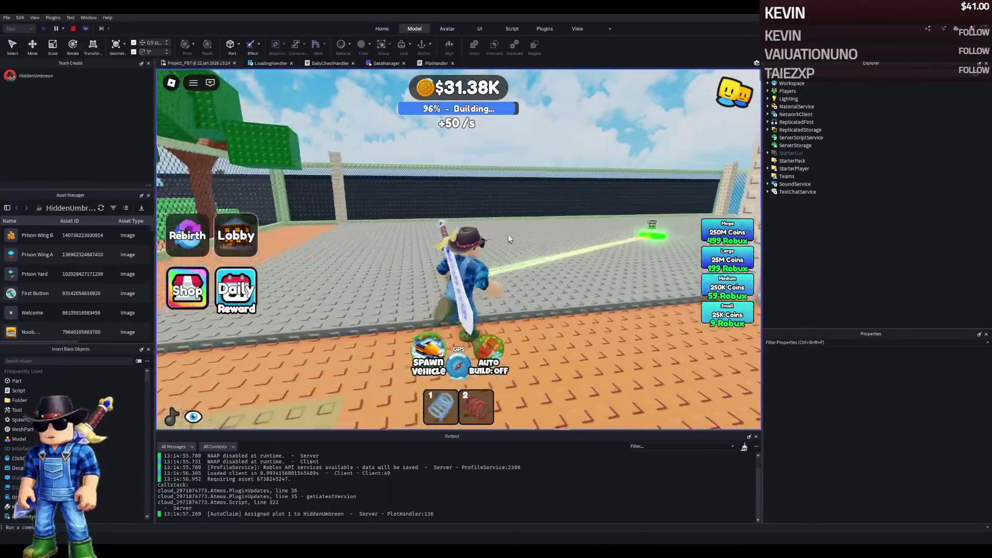
{"action": "key", "text": "w"}
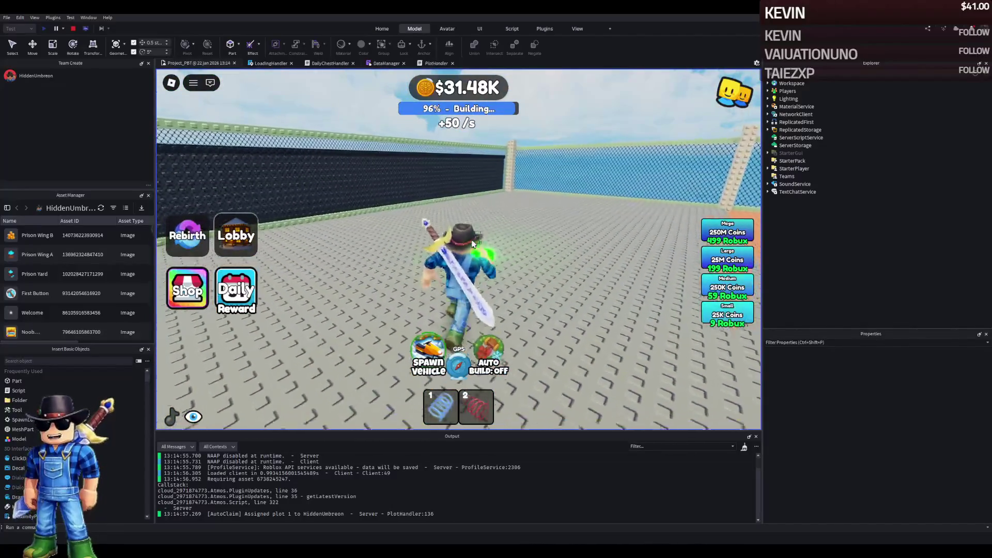
{"action": "key", "text": "a"}
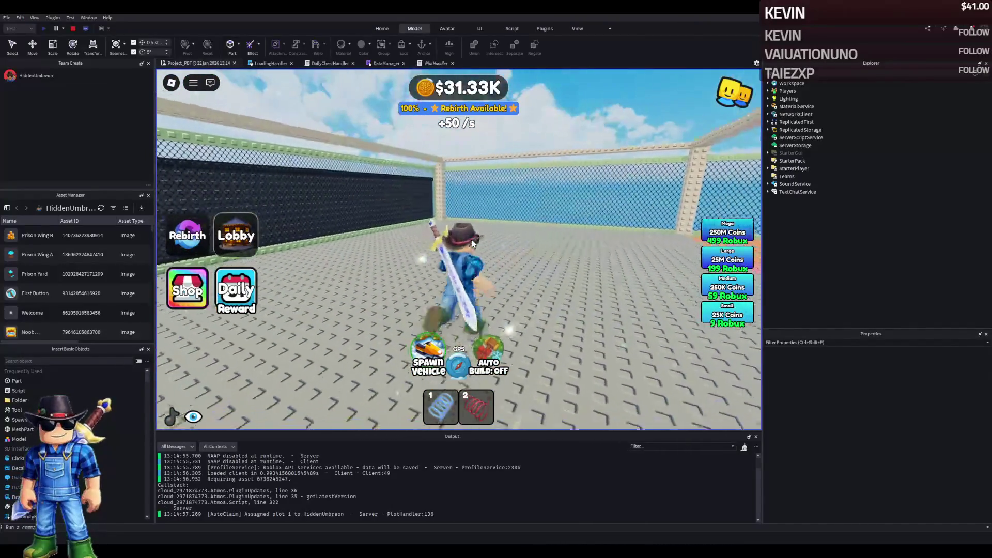
{"action": "key", "text": "w"}
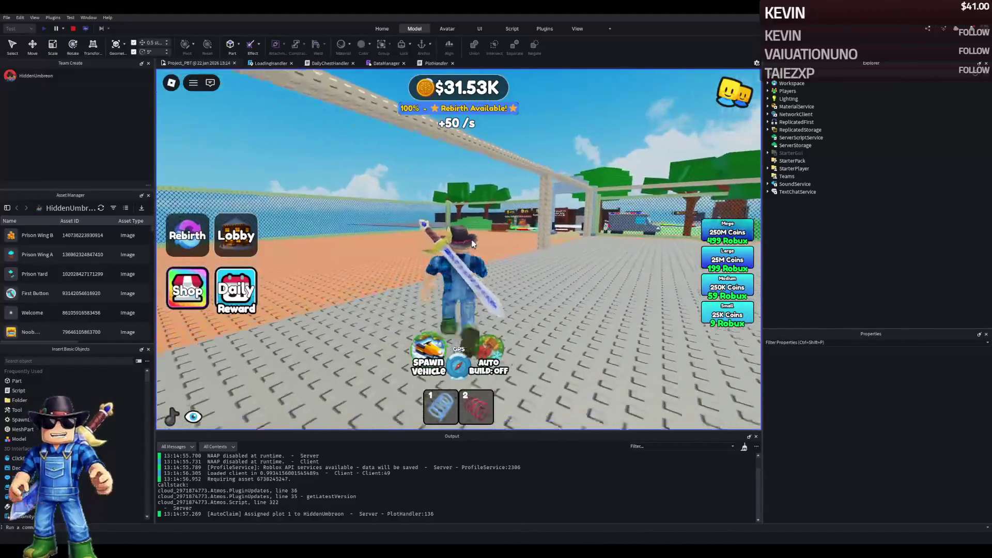
{"action": "key", "text": "a"}
{"action": "key", "text": "w"}
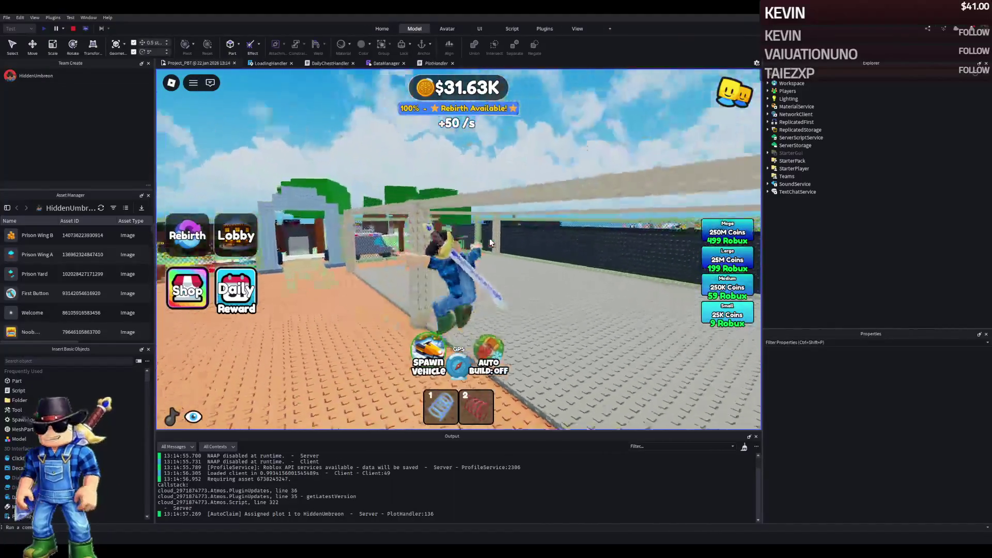
{"action": "key", "text": "w"}
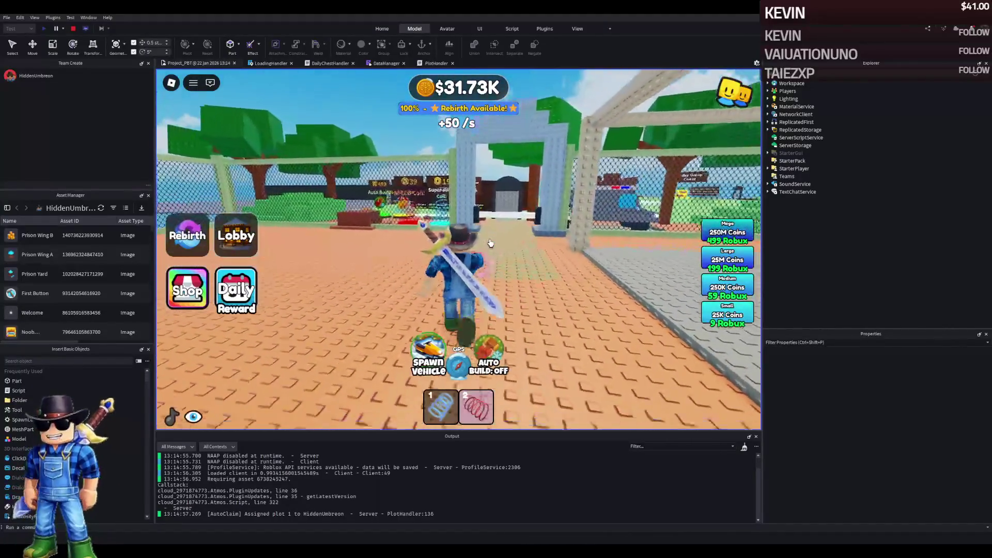
{"action": "key", "text": "w"}
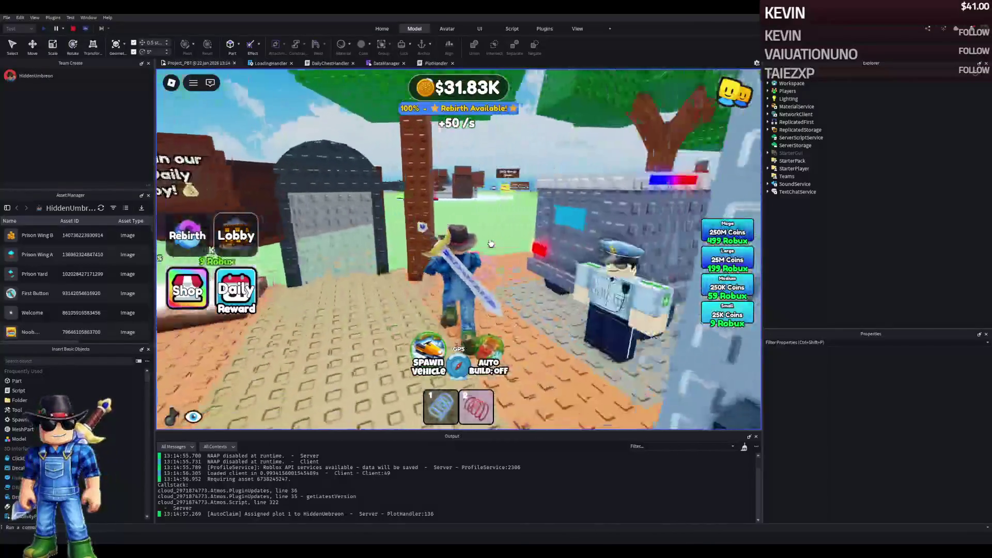
{"action": "key", "text": "space"}
{"action": "key", "text": "w"}
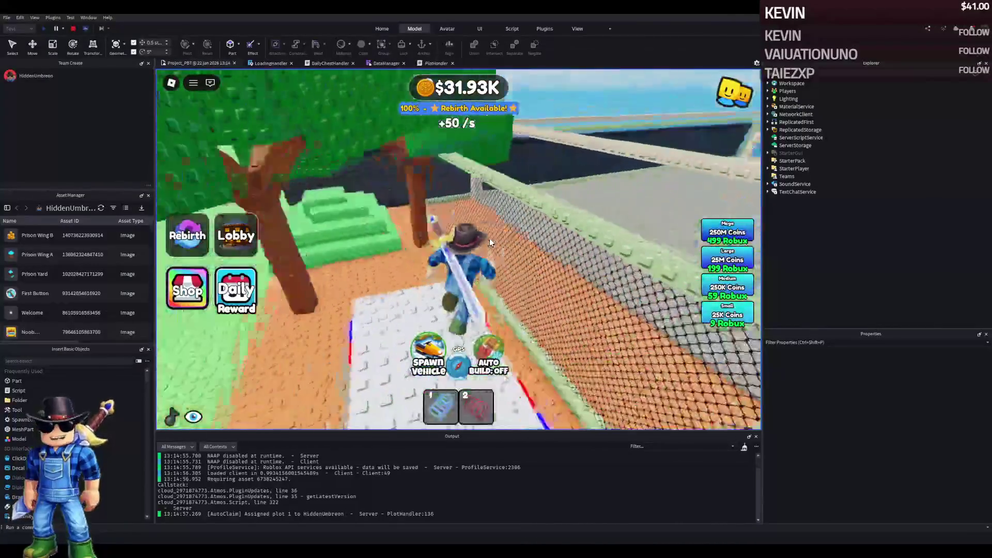
{"action": "key", "text": "w"}
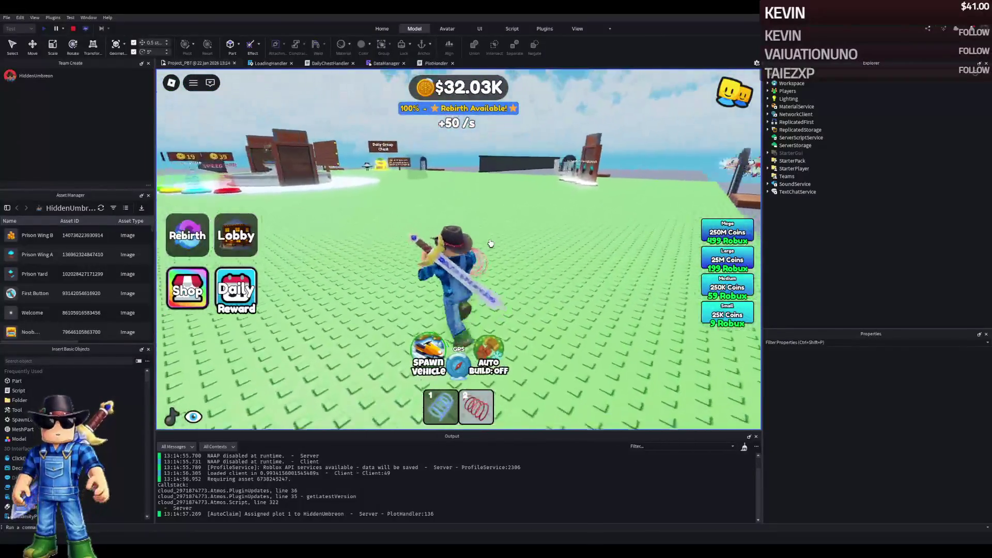
{"action": "key", "text": "w"}
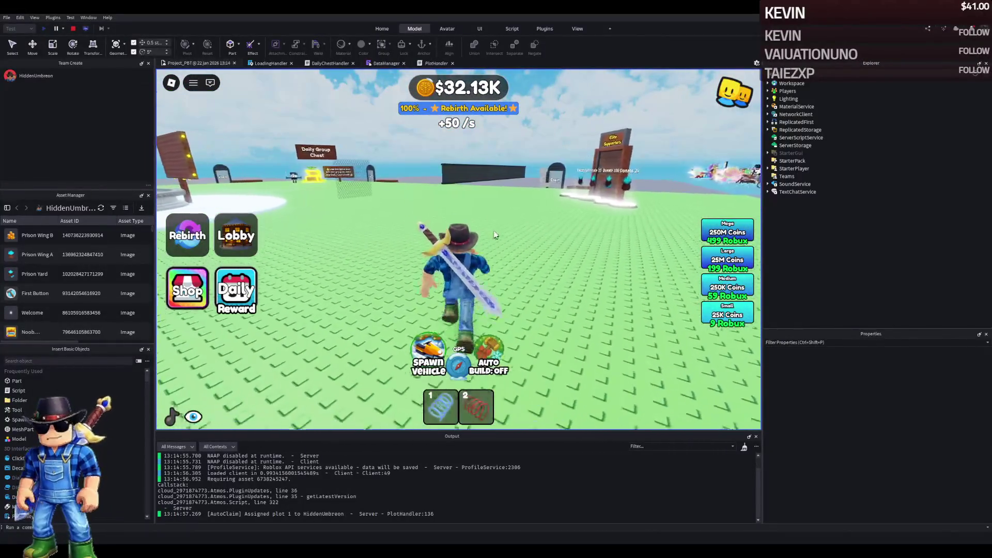
{"action": "key", "text": "w"}
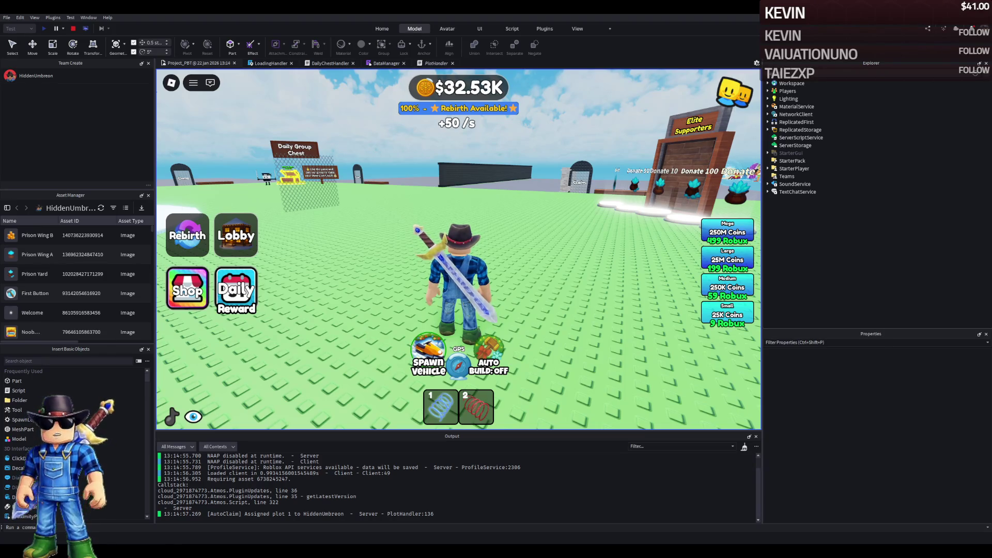
Explore around the Elite Supporters building, the water's edge and the fountain
{"action": "key", "text": "w"}
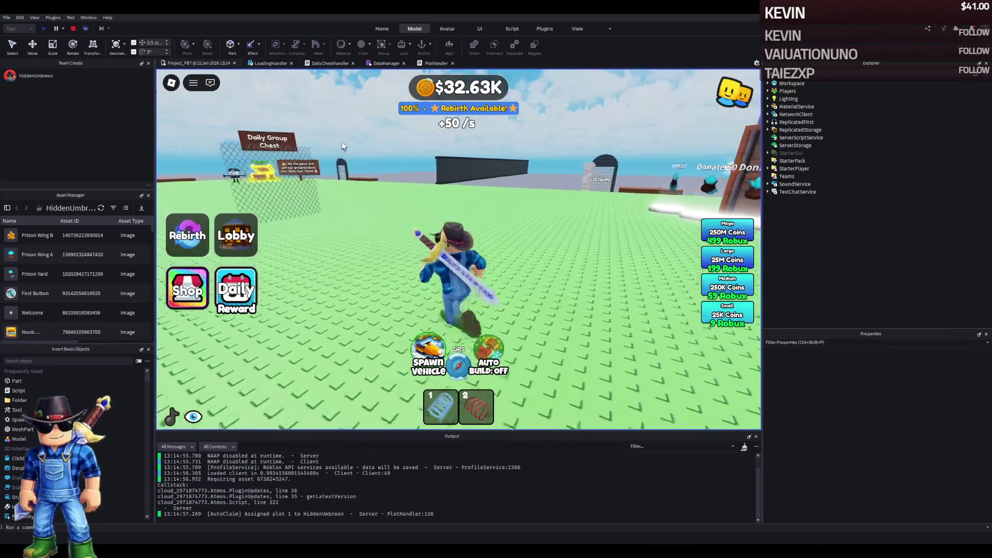
{"action": "key", "text": "Right"}
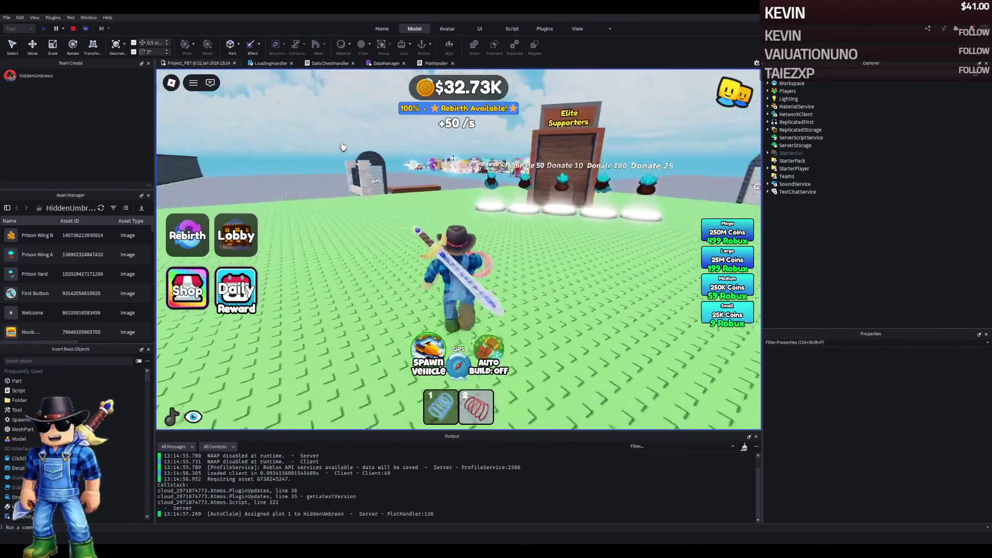
{"action": "key", "text": "Left"}
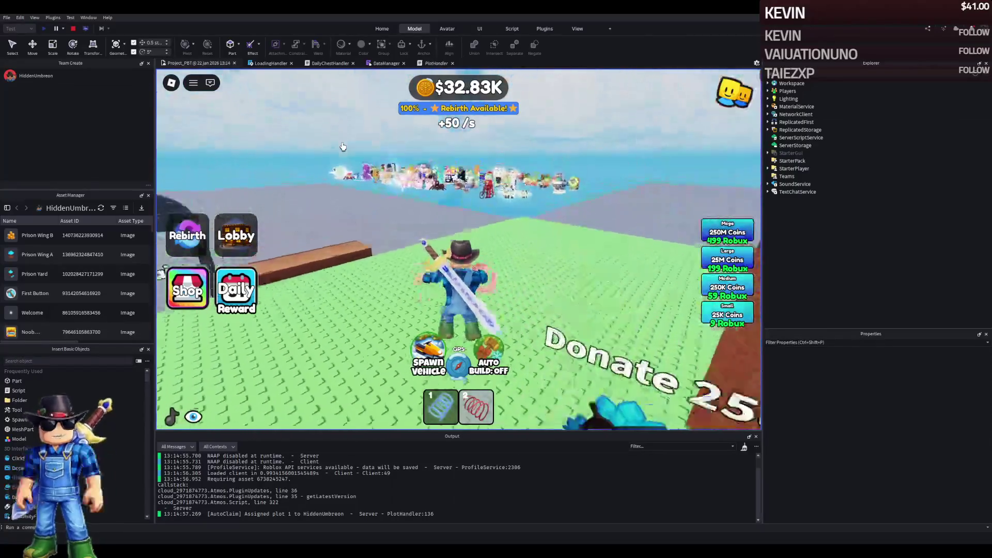
{"action": "key", "text": "Right"}
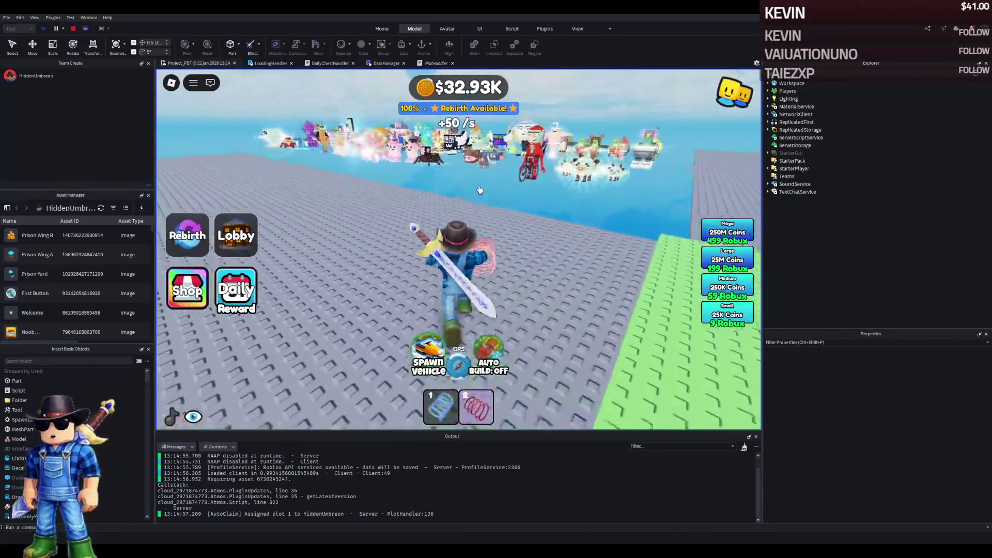
{"action": "key", "text": "Left"}
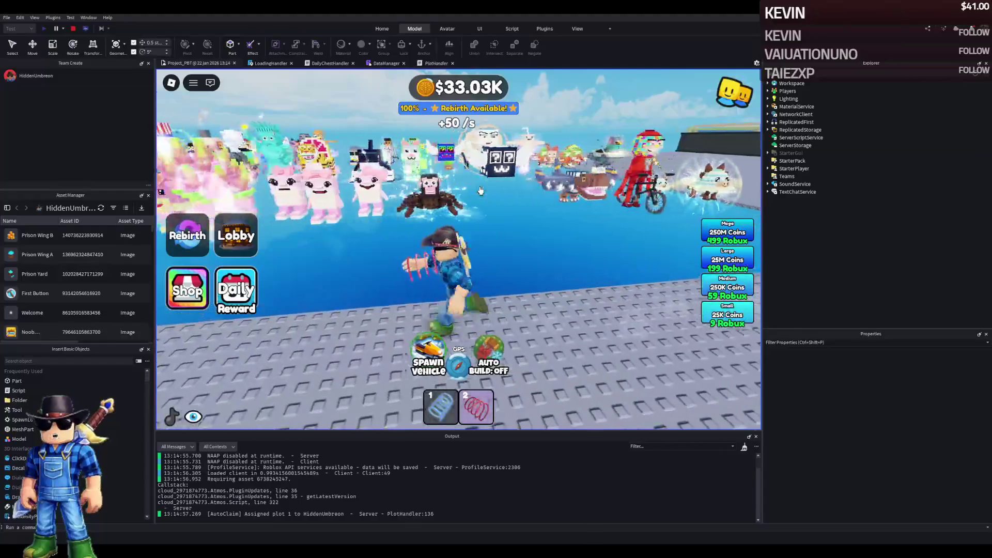
{"action": "key", "text": "Right"}
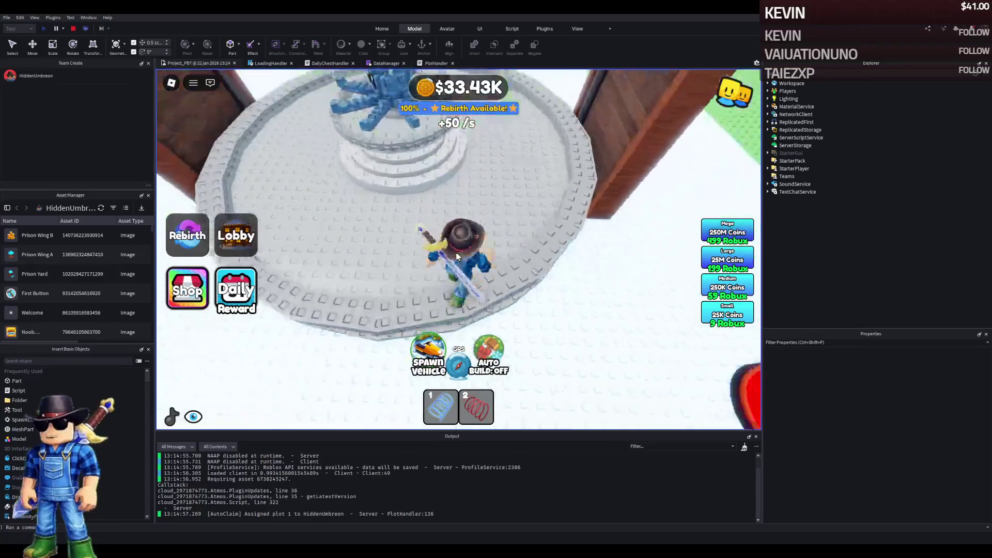
{"action": "key", "text": "w"}
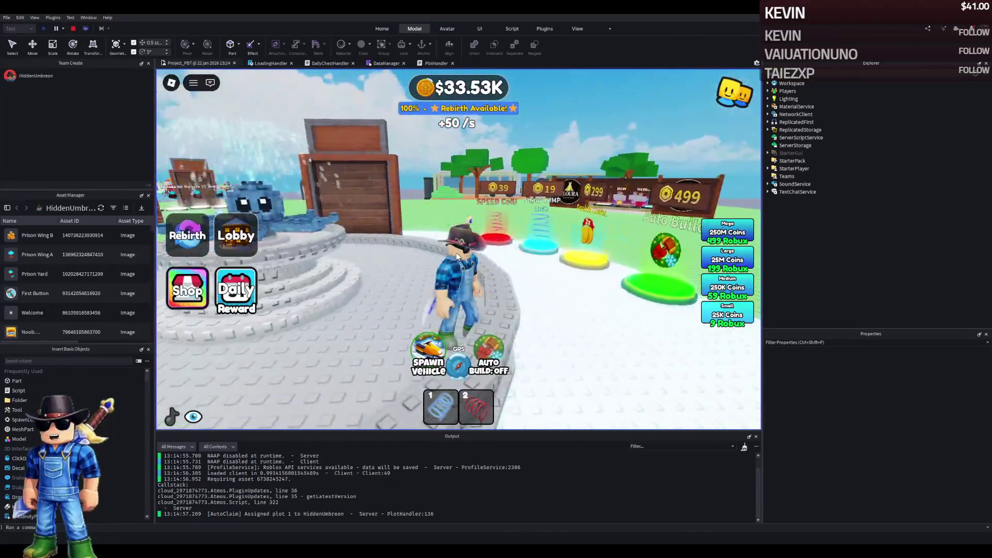
{"action": "key", "text": "d"}
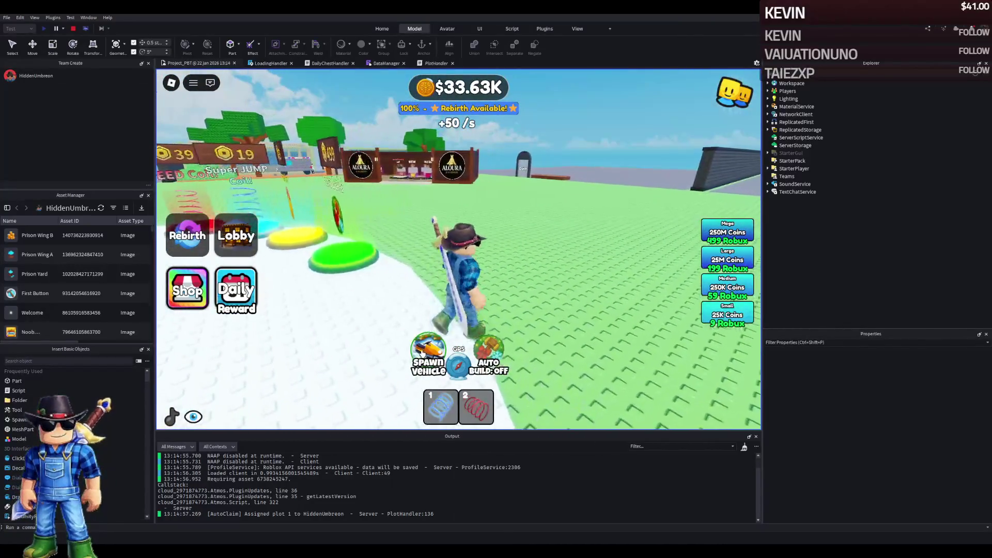
Spawn a snowmobile, drive it toward the signs, and teleport back to the player's plot
{"action": "left_click", "coordinate": [423, 353]}
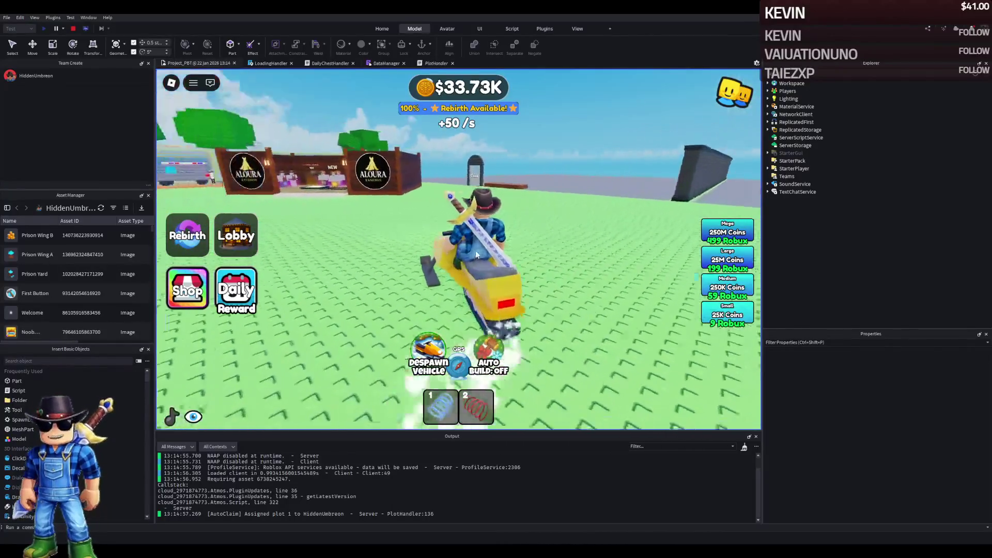
{"action": "key", "text": "a"}
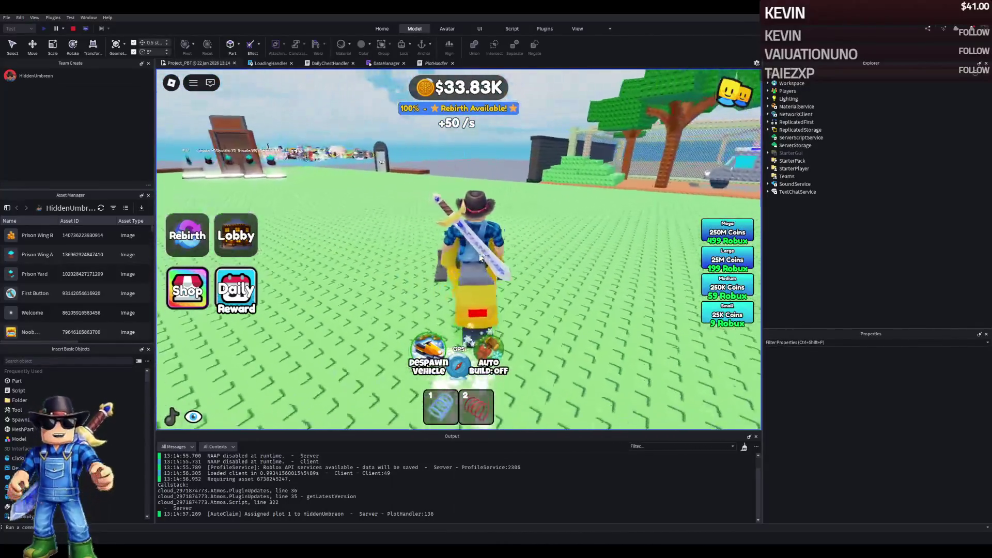
{"action": "key", "text": "a"}
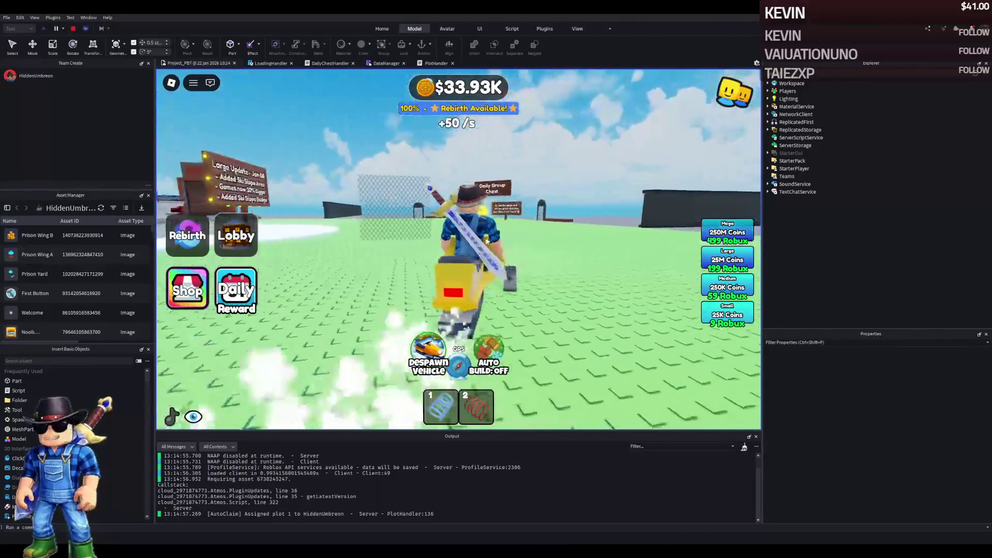
{"action": "key", "text": "d"}
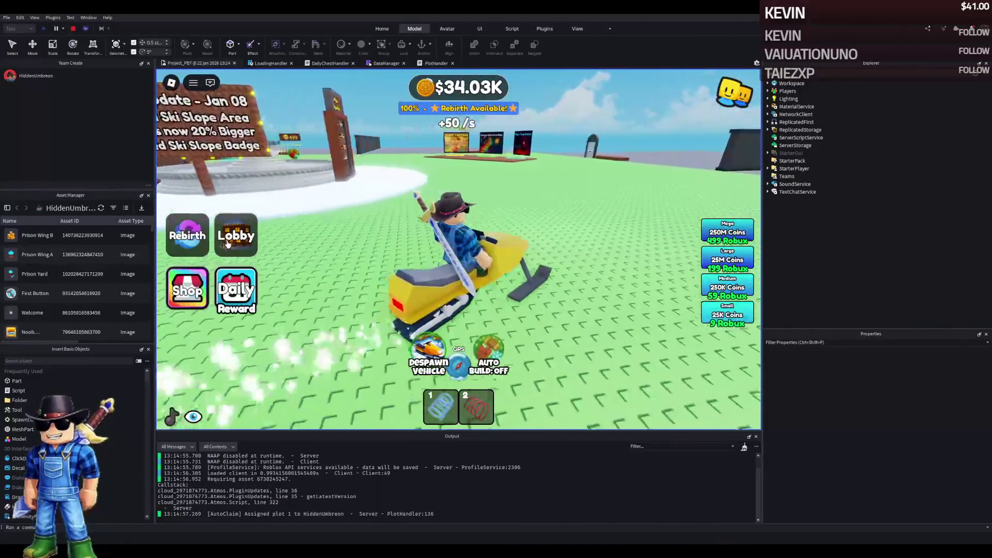
{"action": "left_click", "coordinate": [226, 243]}
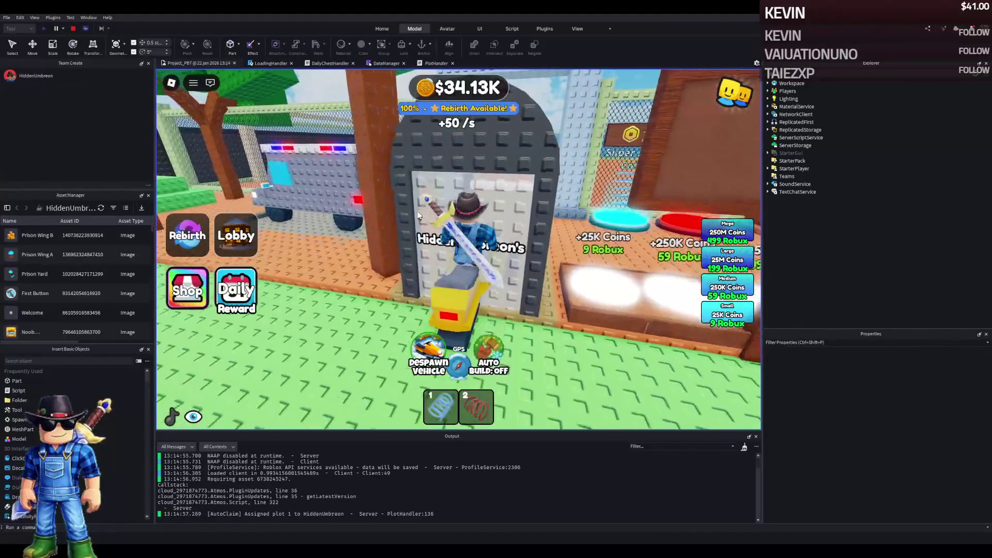
Drive to the plot door, leave the snowmobile, and walk through the plot to the coloured pads
{"action": "key", "text": "d"}
{"action": "key", "text": "w"}
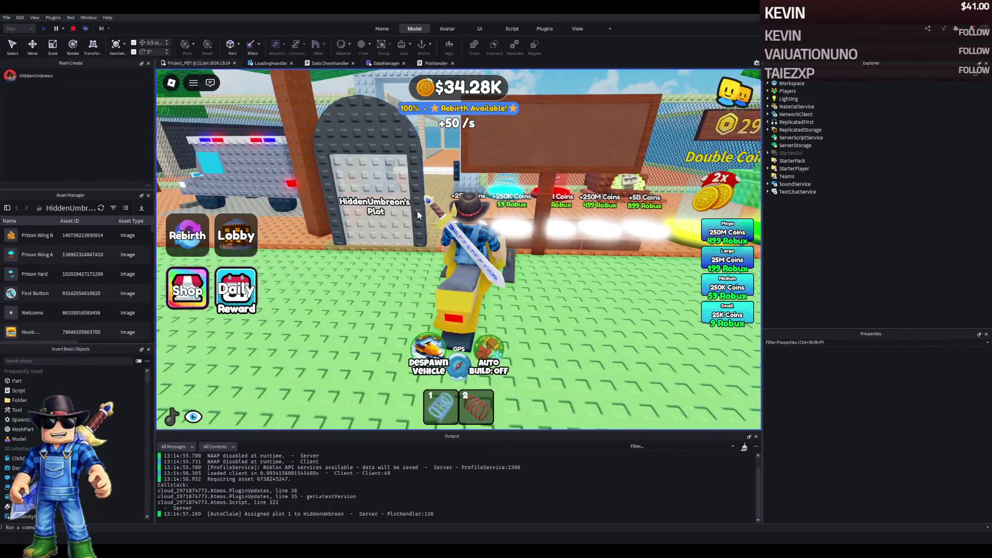
{"action": "key", "text": "space"}
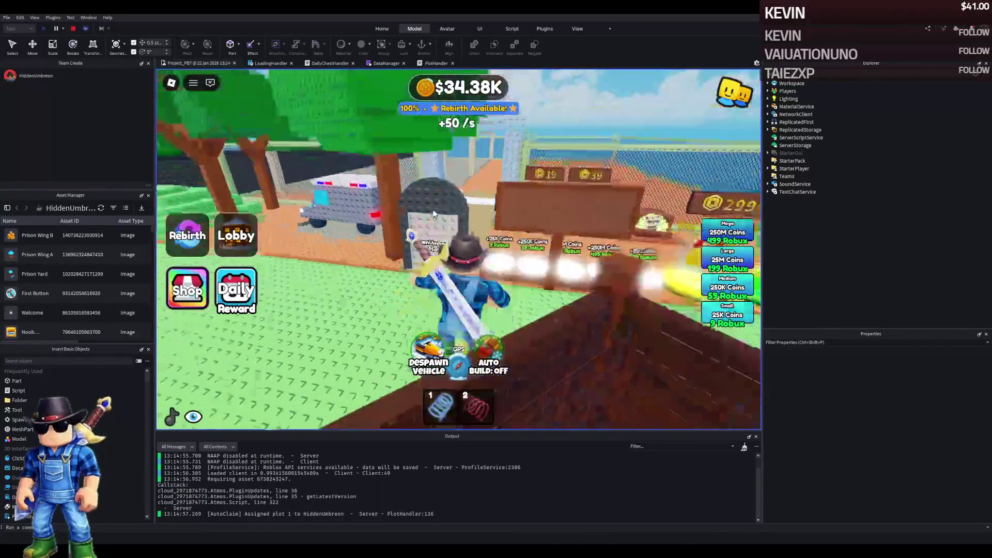
{"action": "key", "text": "w"}
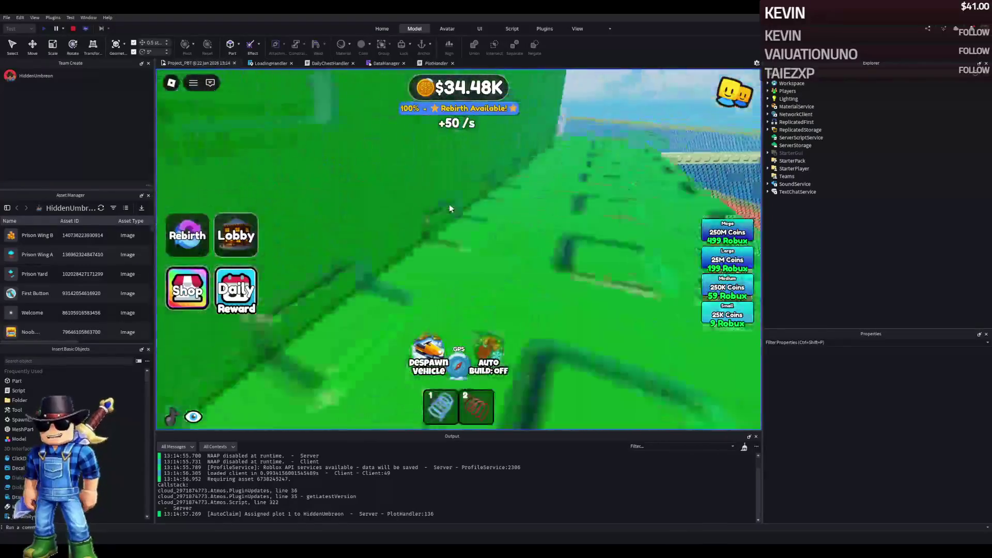
{"action": "key", "text": "a"}
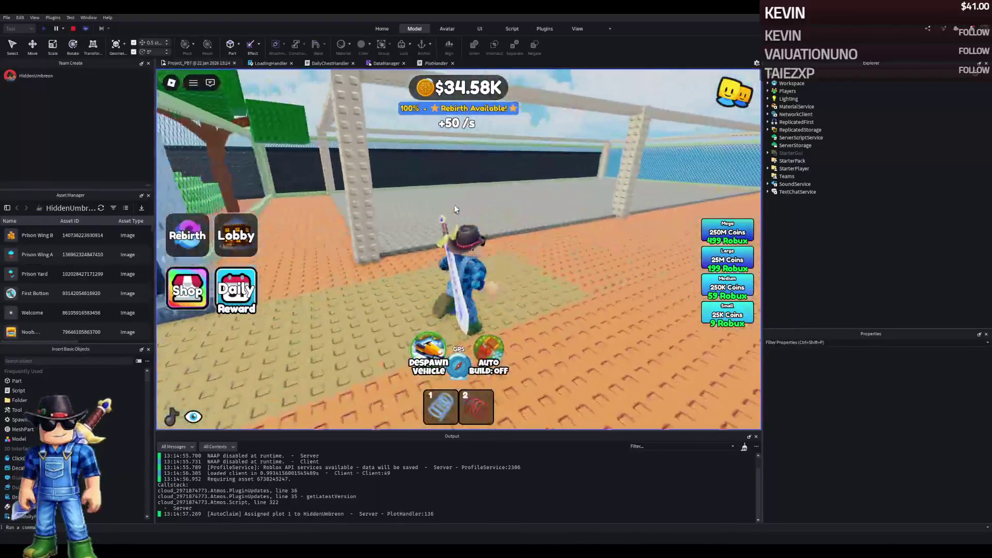
{"action": "key", "text": "s"}
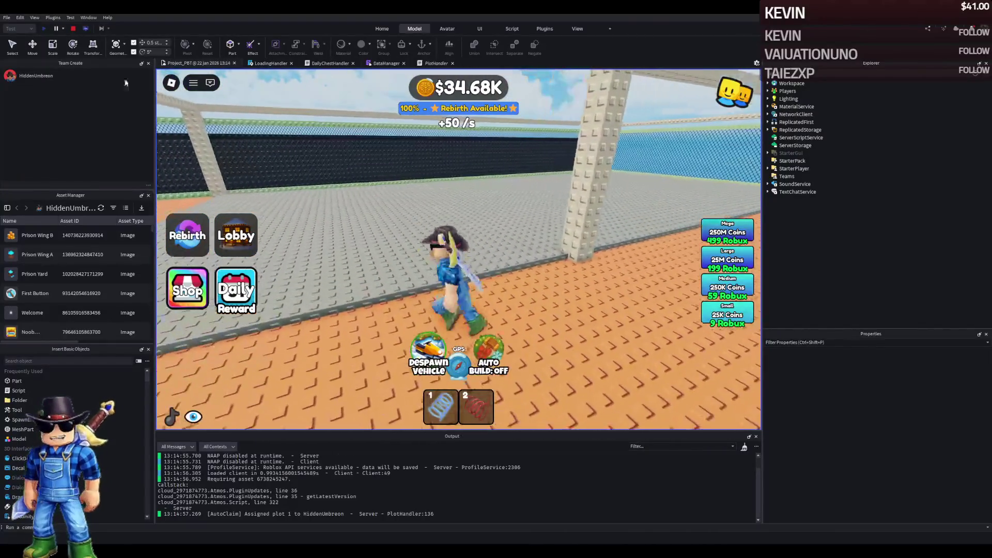
{"action": "key", "text": "a"}
{"action": "key", "text": "w"}
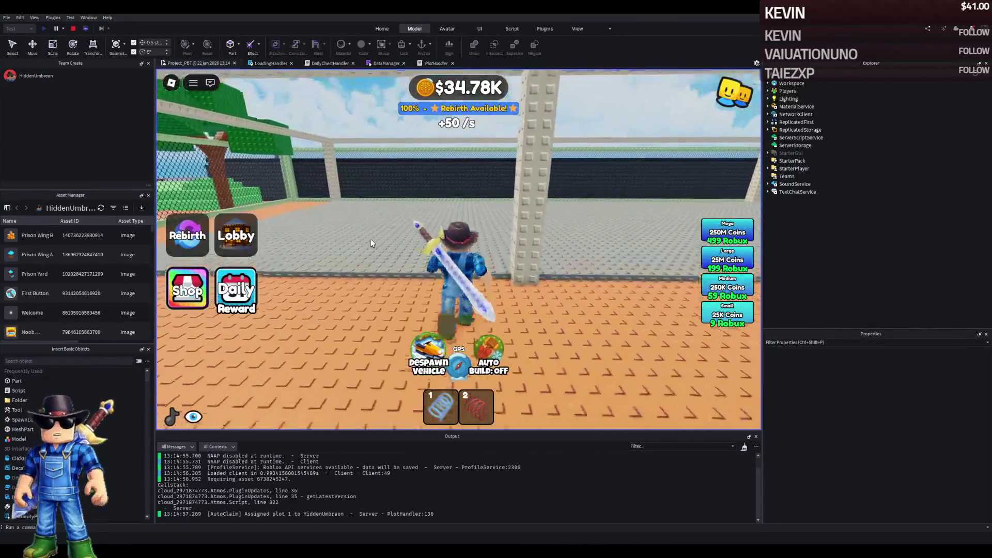
{"action": "key", "text": "w"}
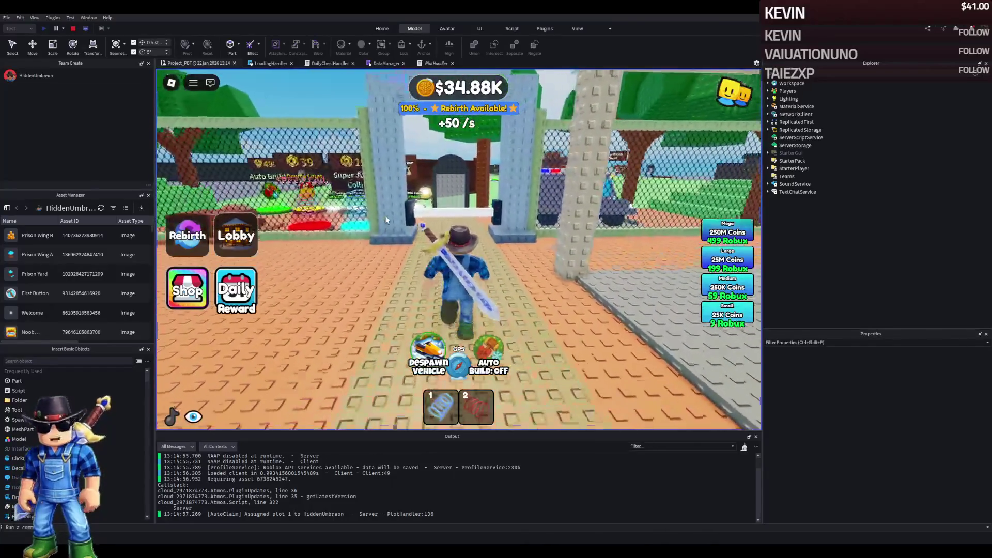
{"action": "key", "text": "w"}
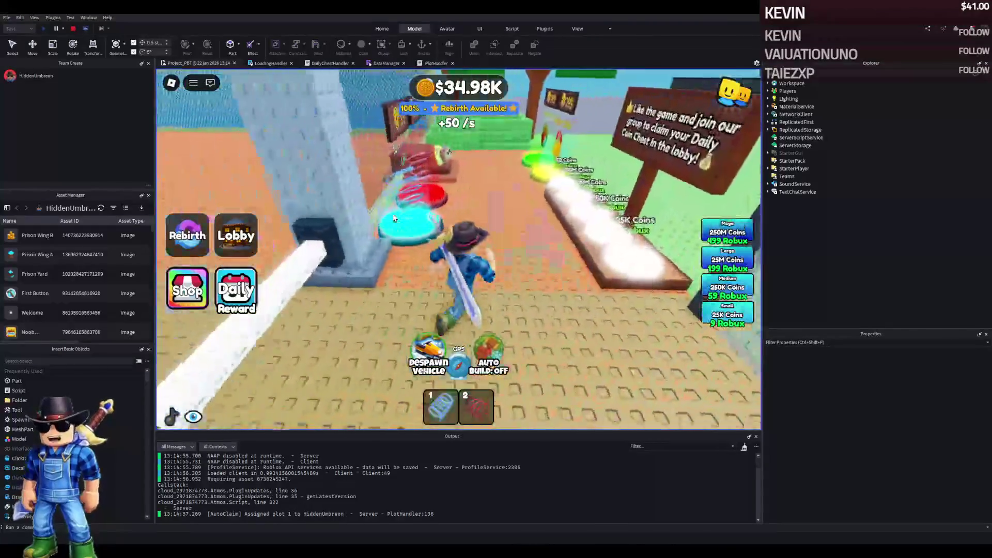
{"action": "key", "text": "w"}
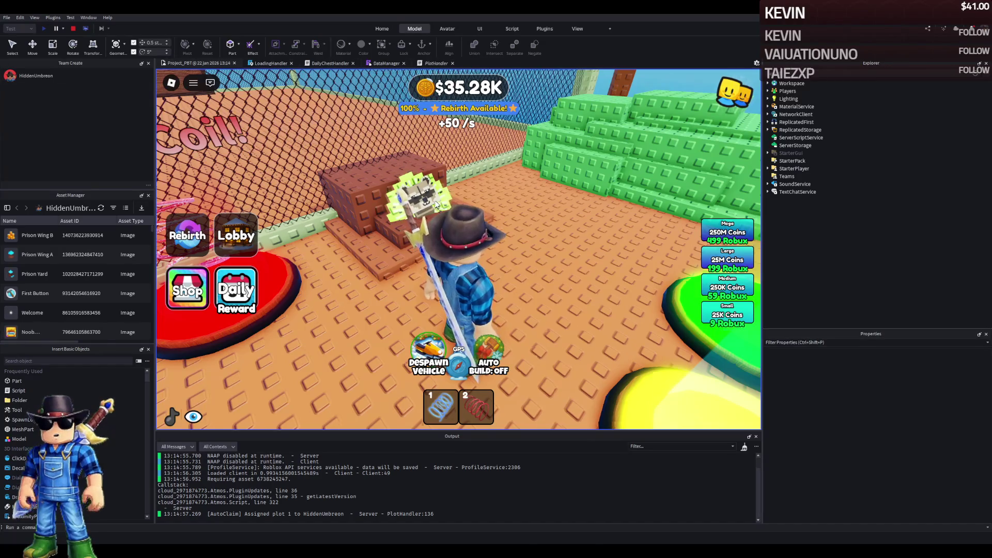
Run back past the prison gate, the police van and along the fence
{"action": "key", "text": "a"}
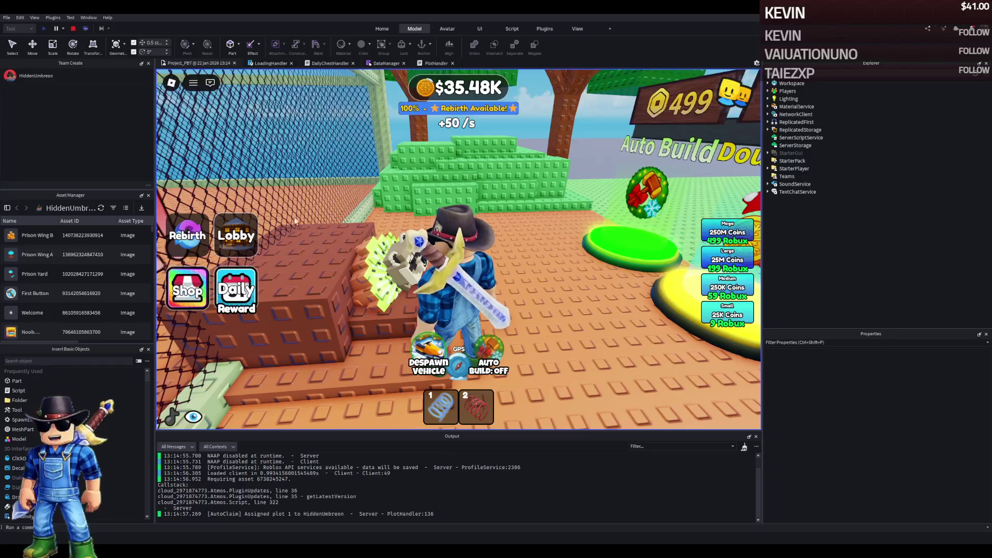
{"action": "key", "text": "a"}
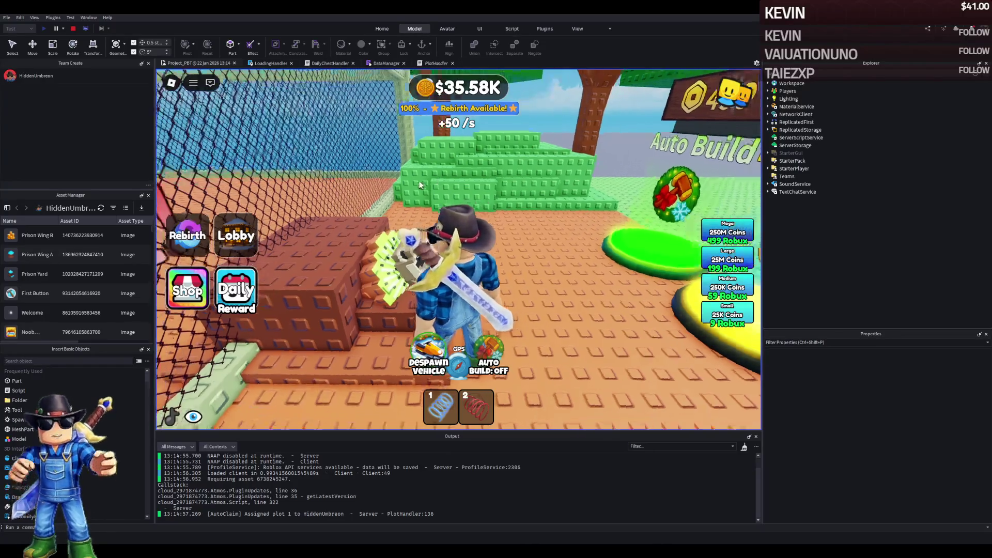
{"action": "key", "text": "a"}
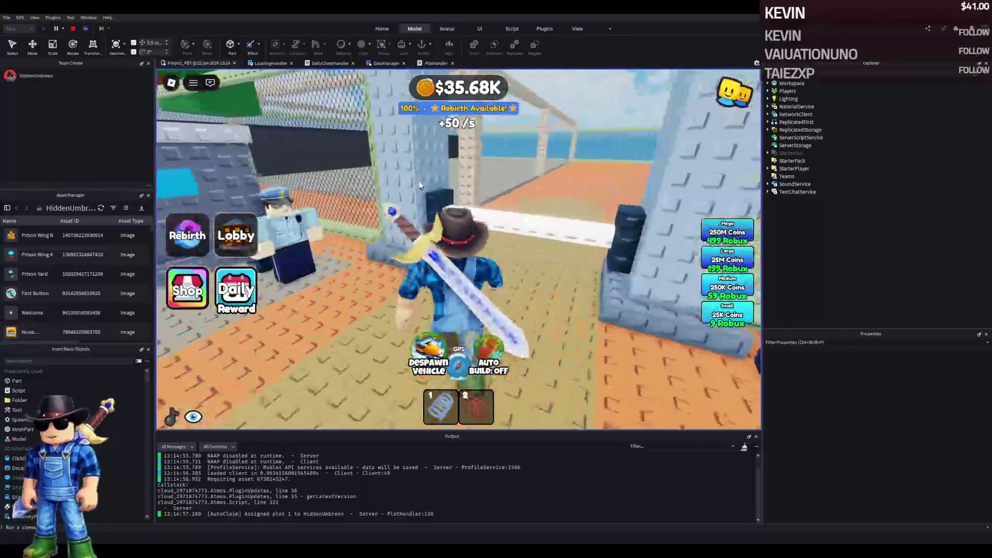
{"action": "key", "text": "w"}
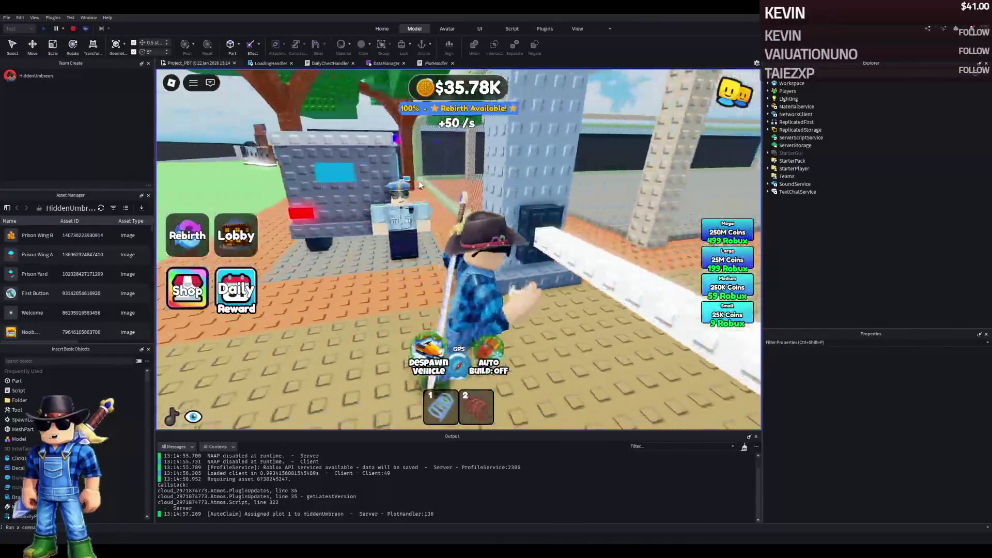
{"action": "key", "text": "a"}
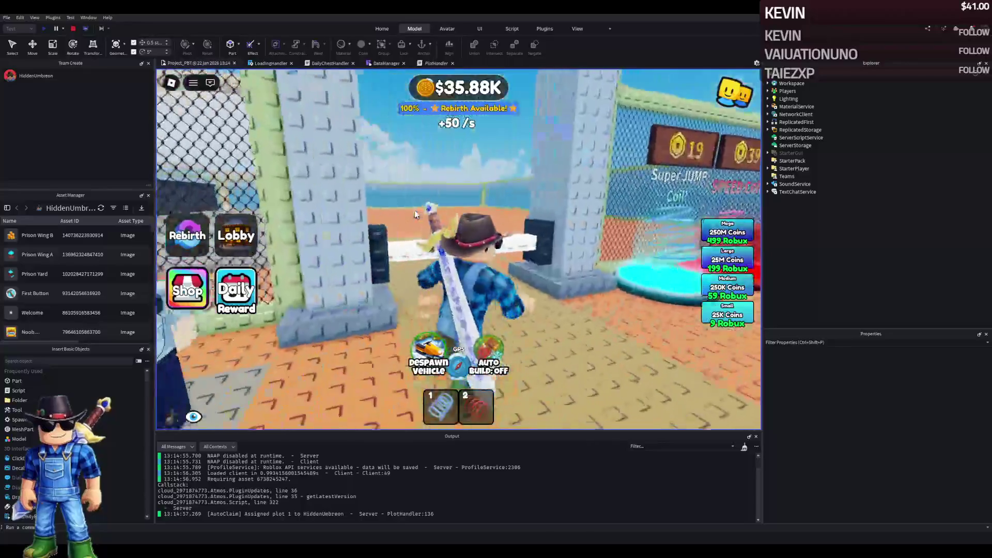
{"action": "key", "text": "w"}
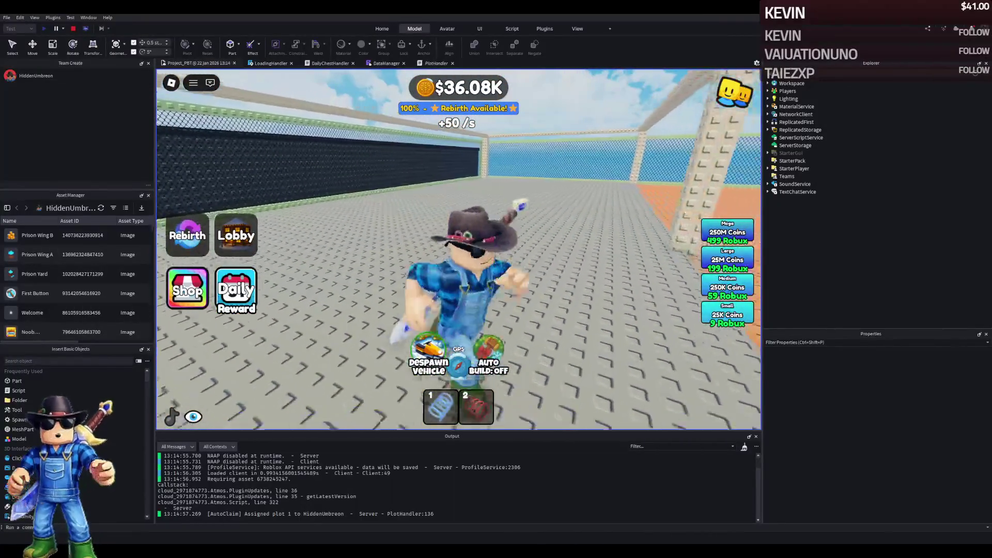
{"action": "key", "text": "a"}
{"action": "key", "text": "w"}
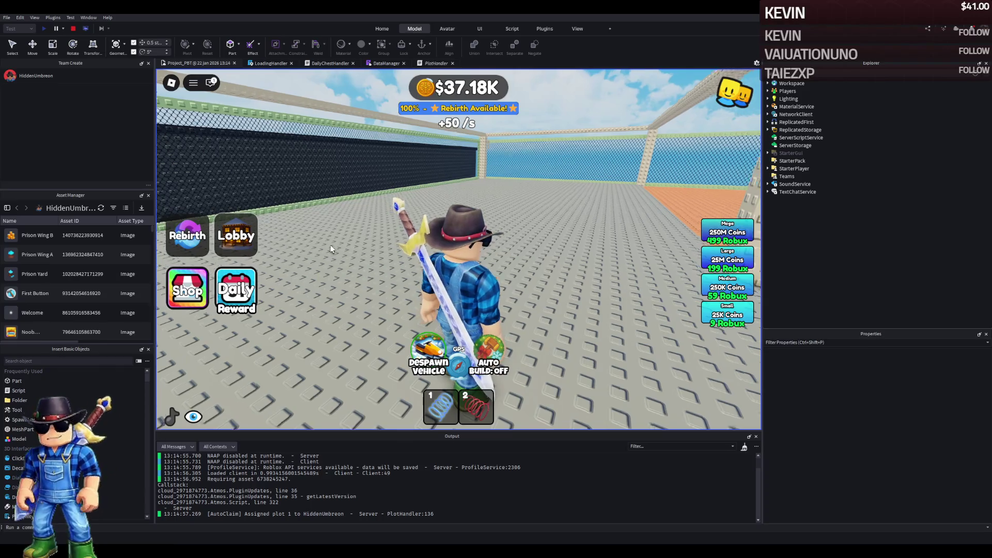
Walk through the gate between the grey walls over to the Super Jump Coil pad
{"action": "key", "text": "w"}
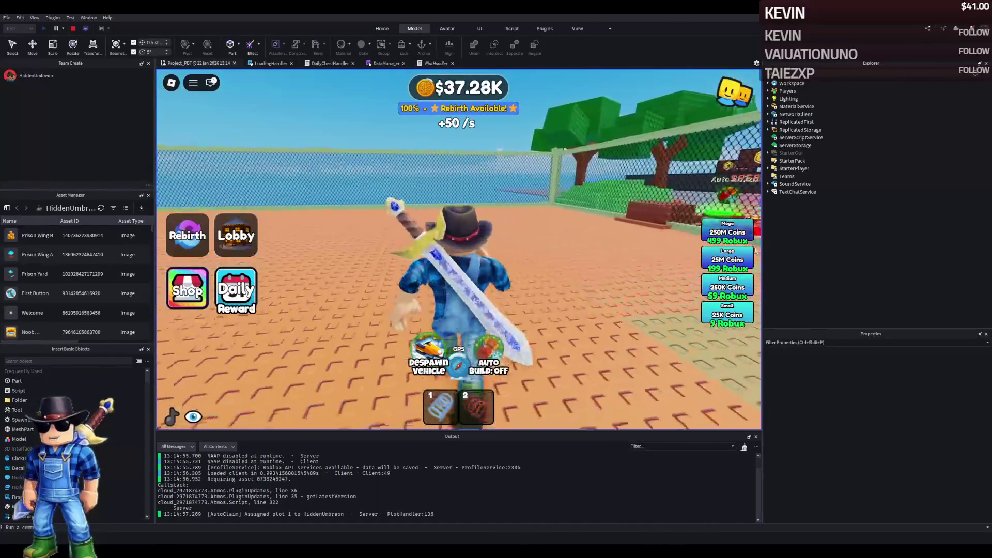
{"action": "key", "text": "a"}
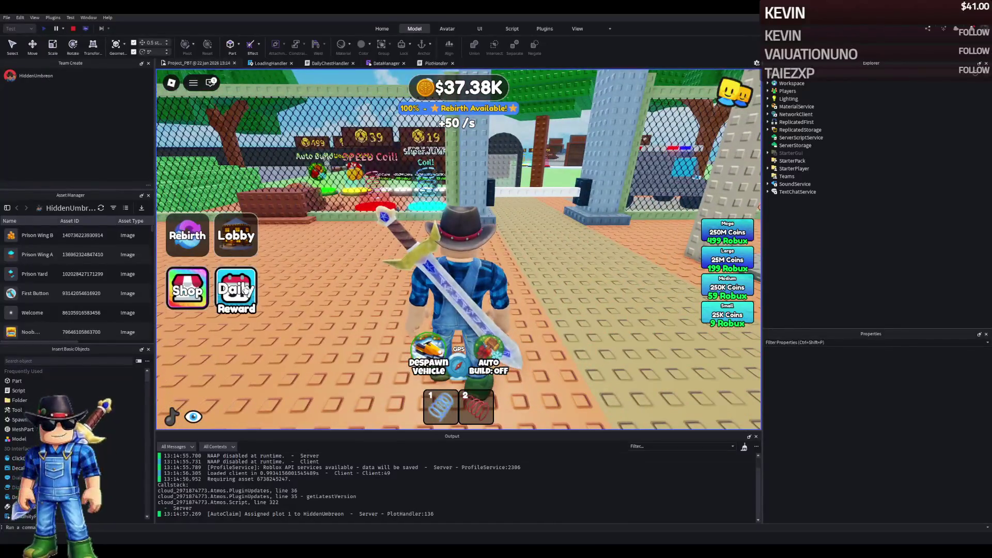
{"action": "key", "text": "d"}
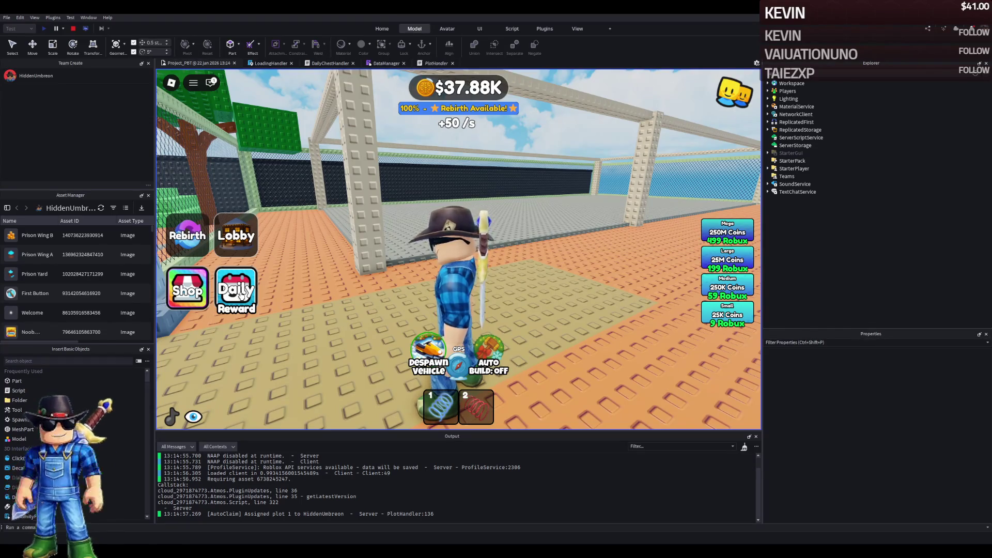
{"action": "key", "text": "w"}
{"action": "key", "text": "w"}
{"action": "key", "text": "w"}
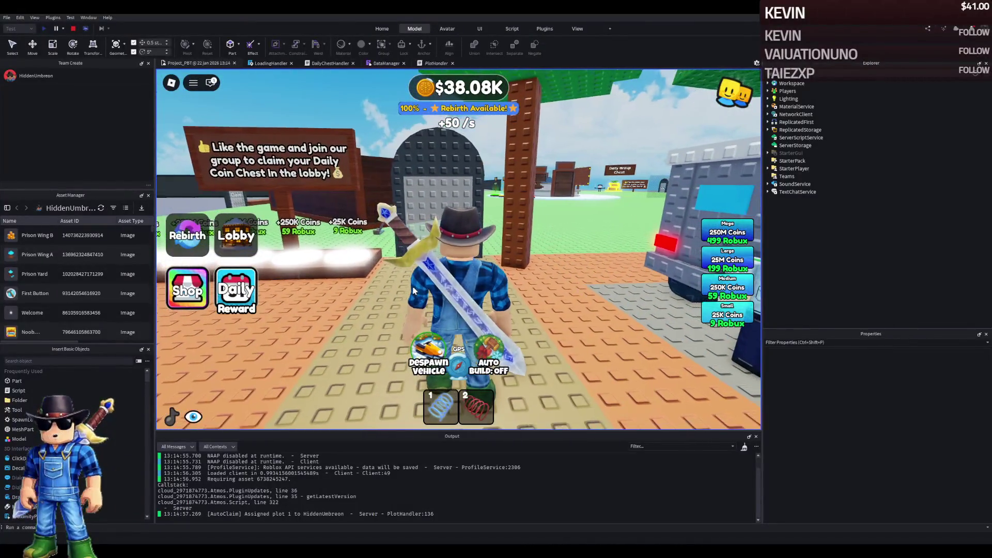
{"action": "key", "text": "w"}
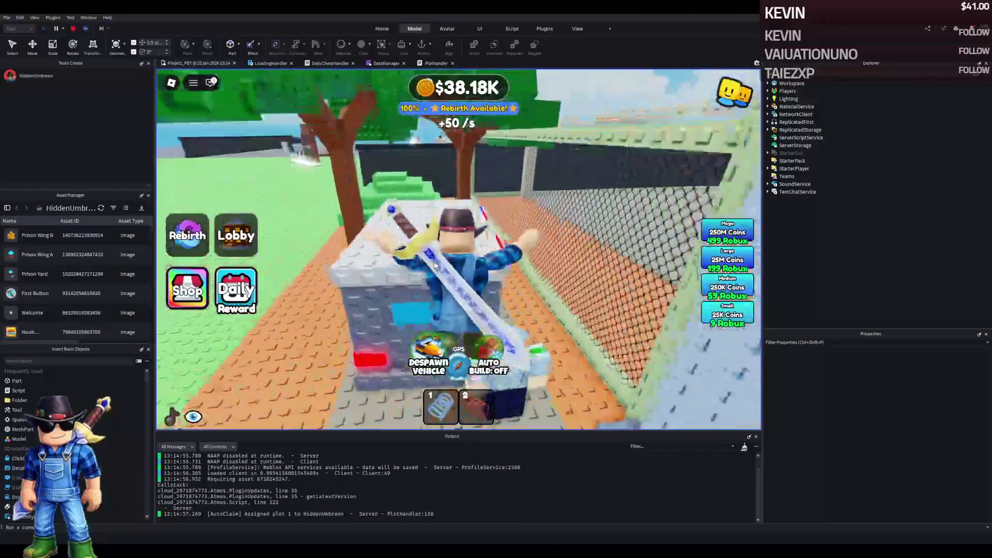
{"action": "key", "text": "w"}
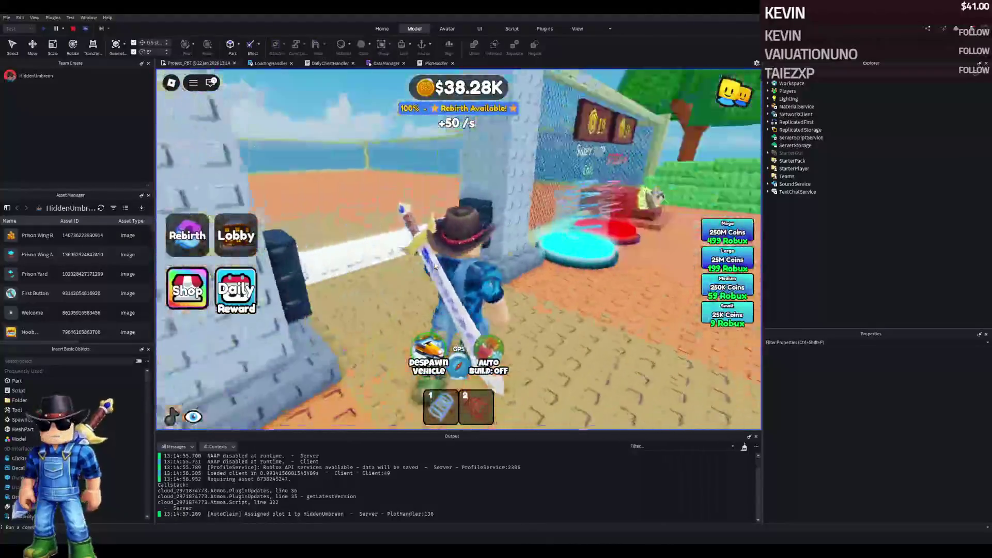
{"action": "key", "text": "w"}
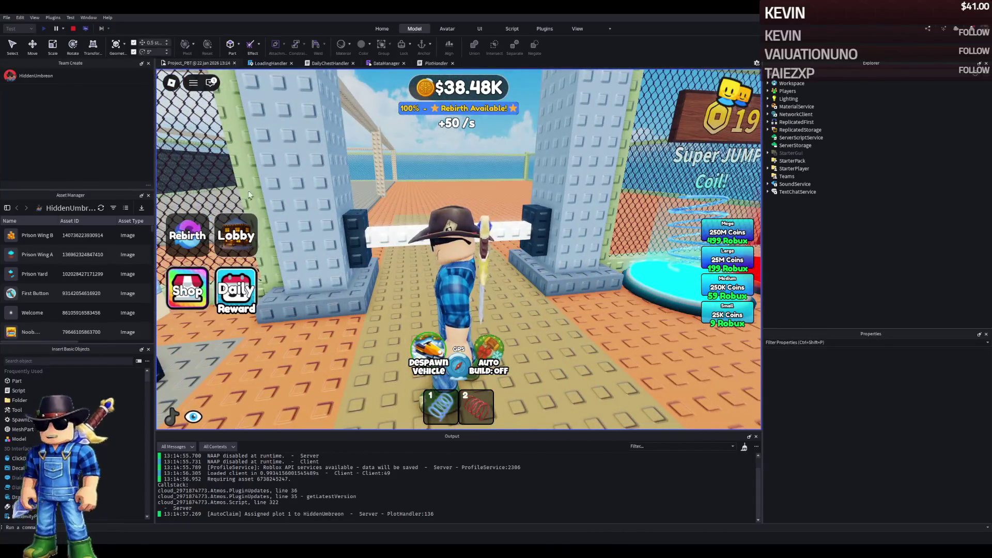
{"action": "key", "text": "s"}
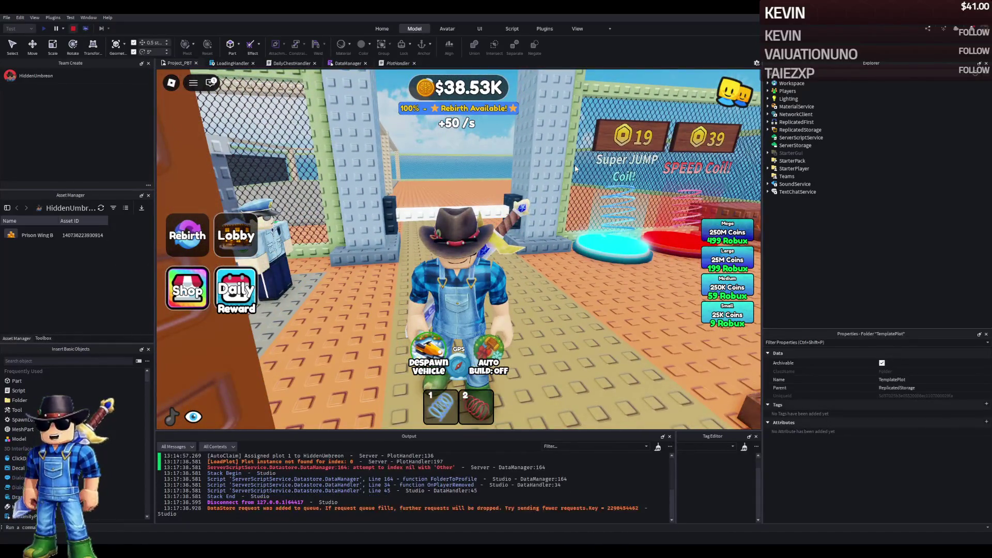
Stop the playtest, put TemplatePlot back in Workspace, and fly the view to the plot's doorway wall
{"action": "key", "text": "shift+F5"}
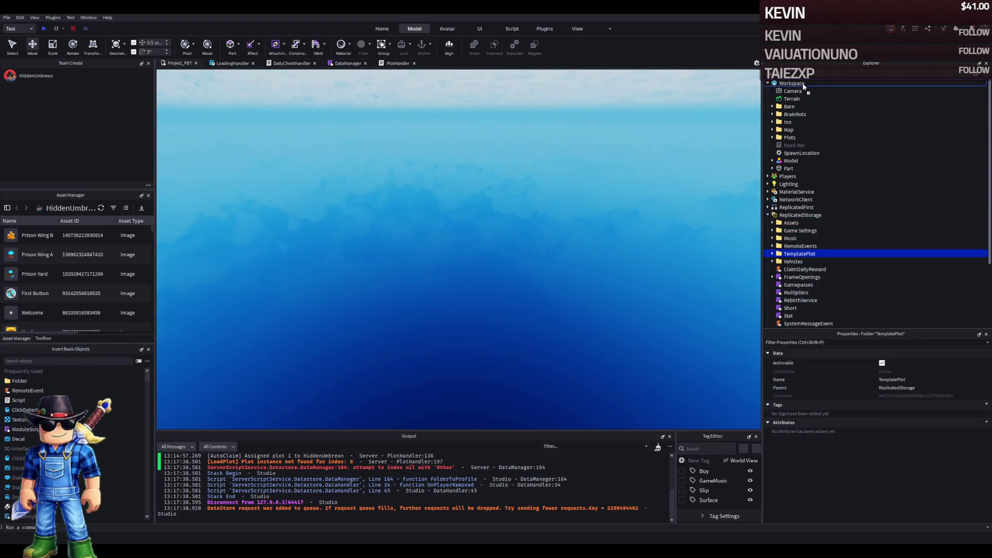
{"action": "left_click_drag", "start_coordinate": [804, 87], "coordinate": [803, 87]}
{"action": "scroll", "coordinate": [604, 223], "scroll_direction": "up", "scroll_amount": 10}
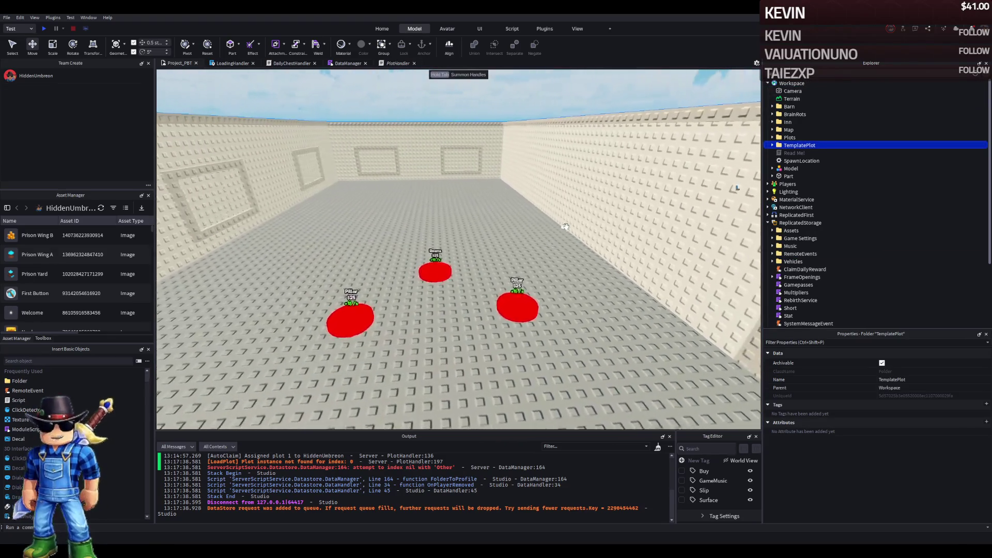
{"action": "key", "text": "d"}
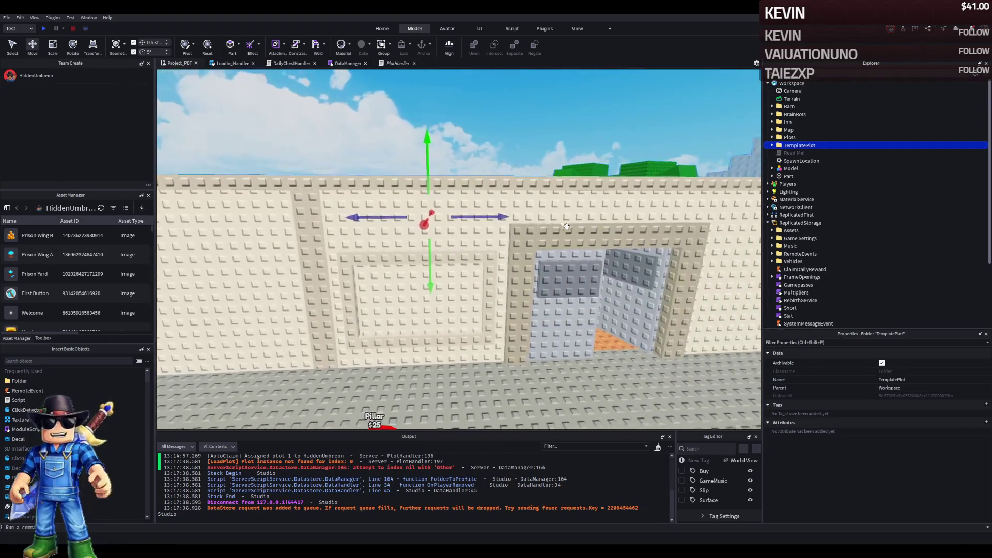
{"action": "key", "text": "a"}
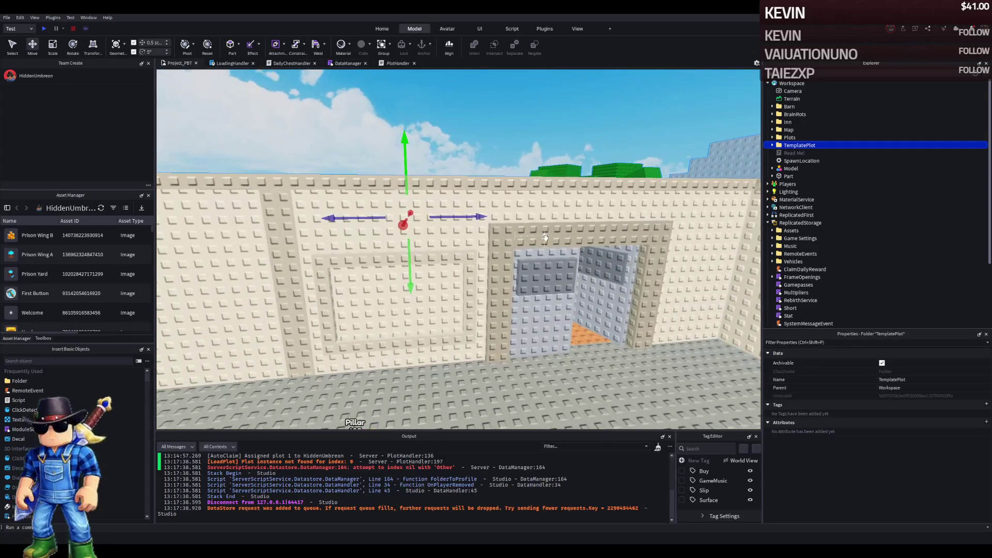
{"action": "key", "text": "d"}
{"action": "key", "text": "d"}
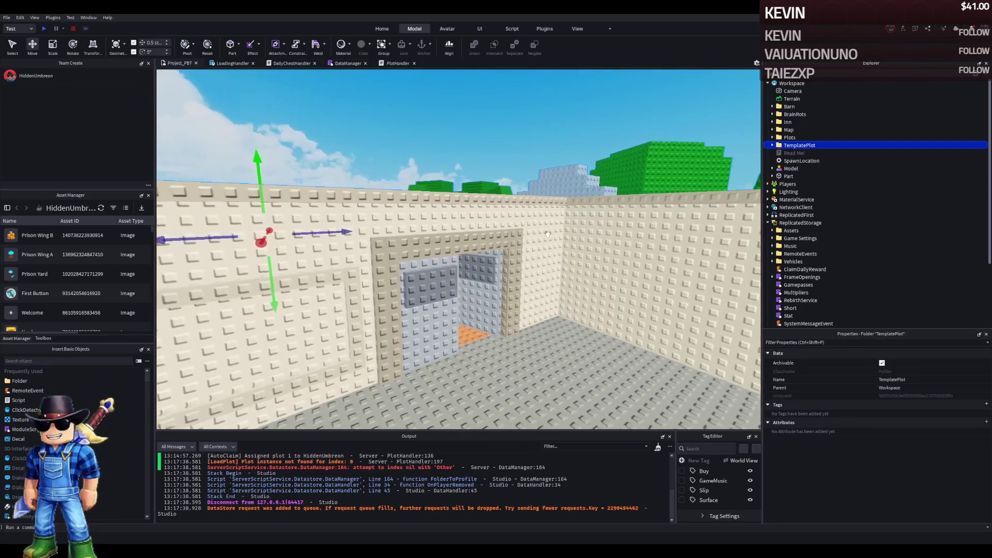
{"action": "key", "text": "d"}
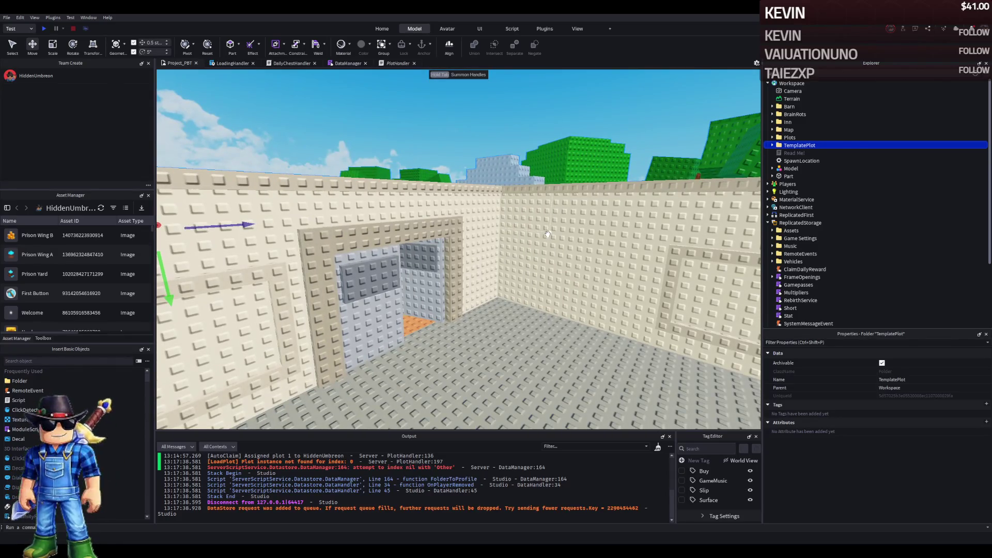
{"action": "key", "text": "e"}
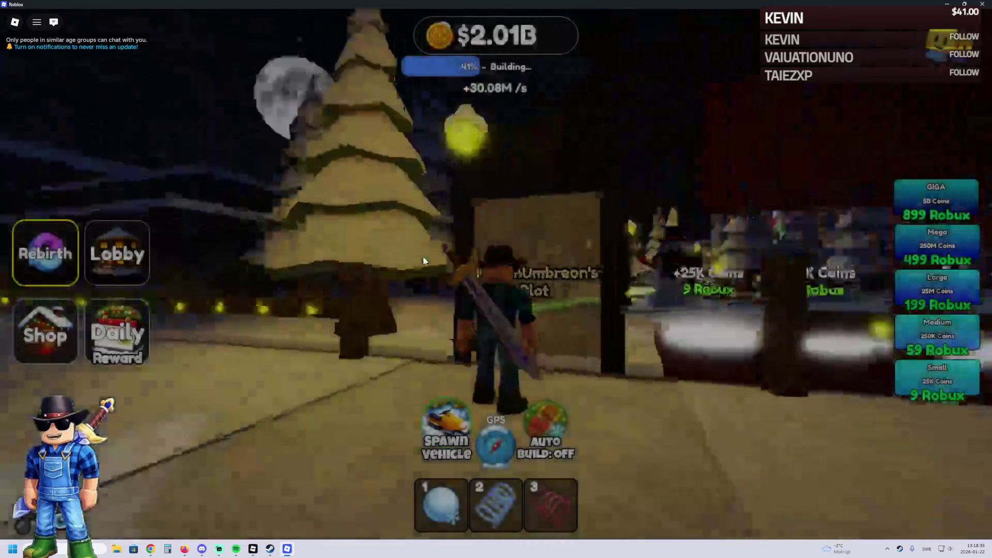
Run across the plot to the road and mount the snowmobile
{"action": "key", "text": "s"}
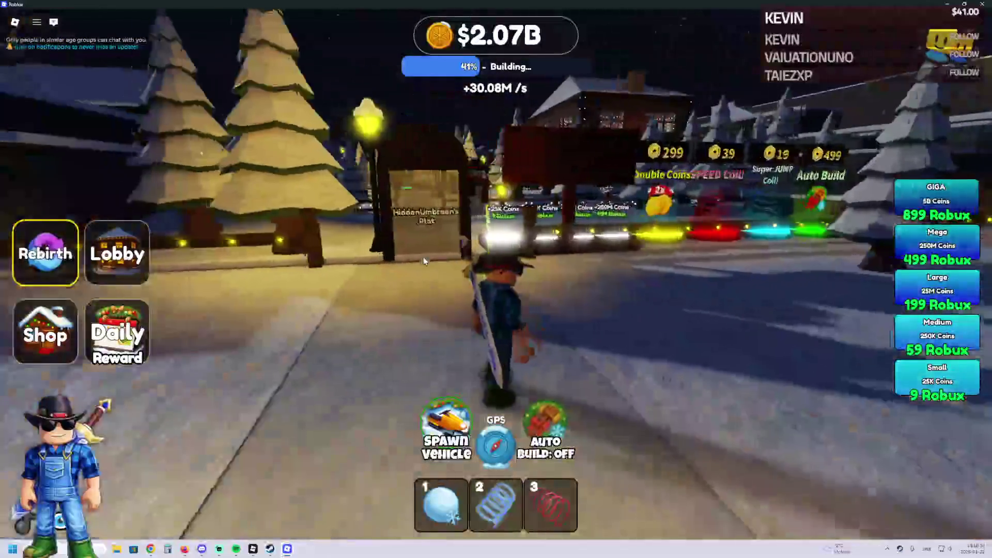
{"action": "key", "text": "w"}
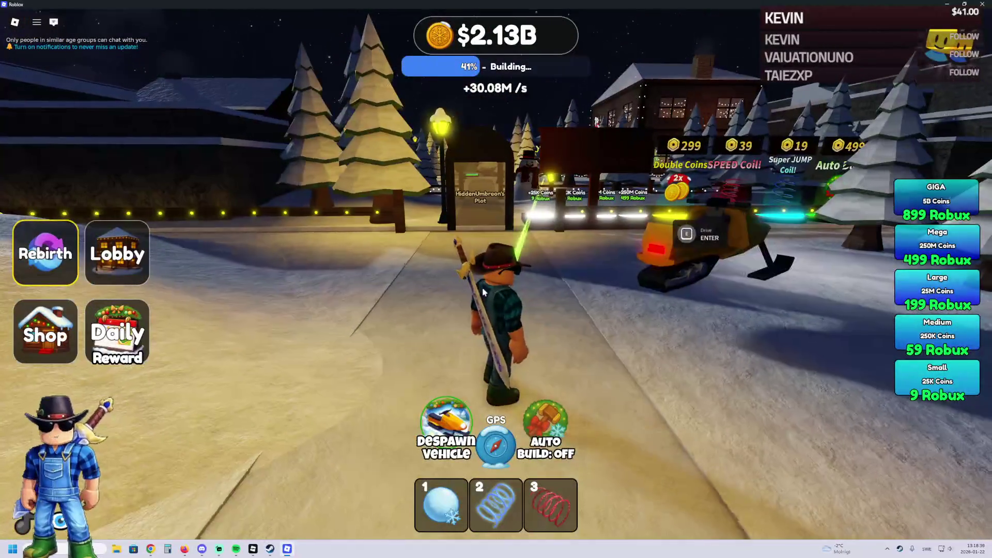
{"action": "key", "text": "e"}
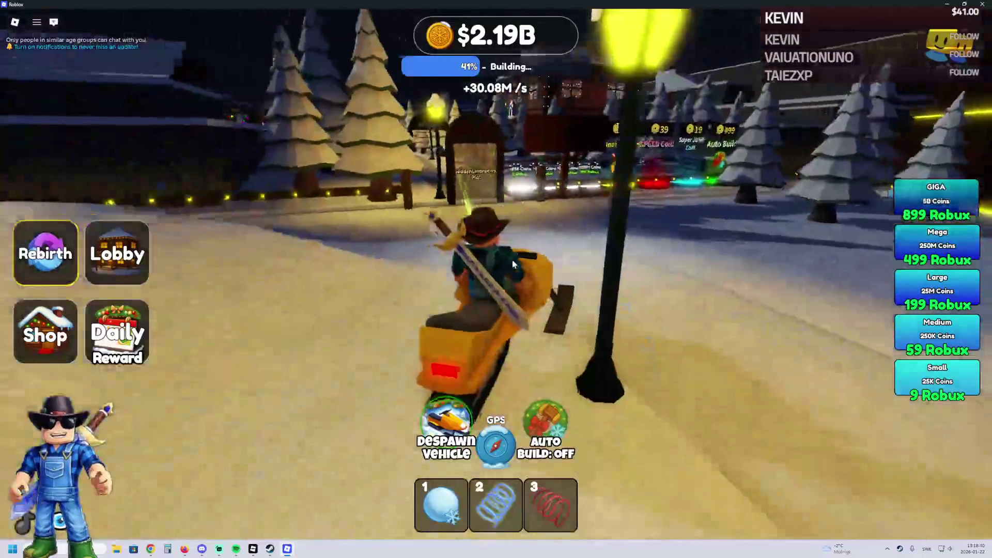
Drive the snowmobile past the shop pads toward the village fence and turn Auto Build on
{"action": "key", "text": "w"}
{"action": "key", "text": "w"}
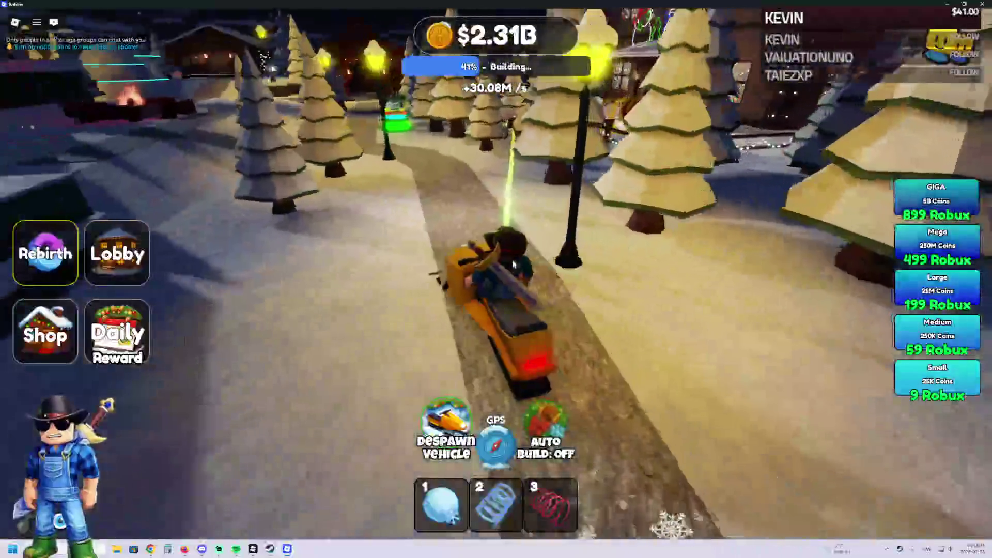
{"action": "key", "text": "w"}
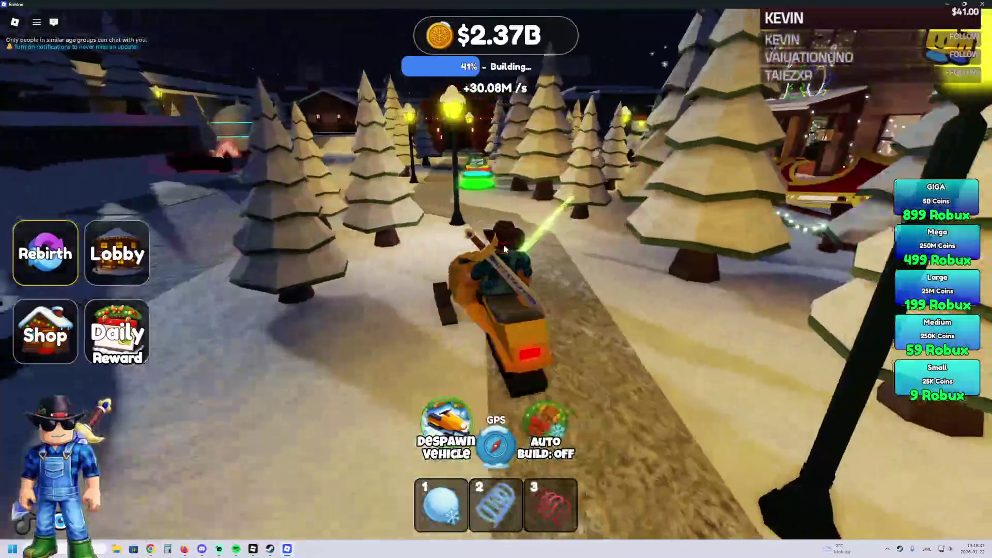
{"action": "key", "text": "w"}
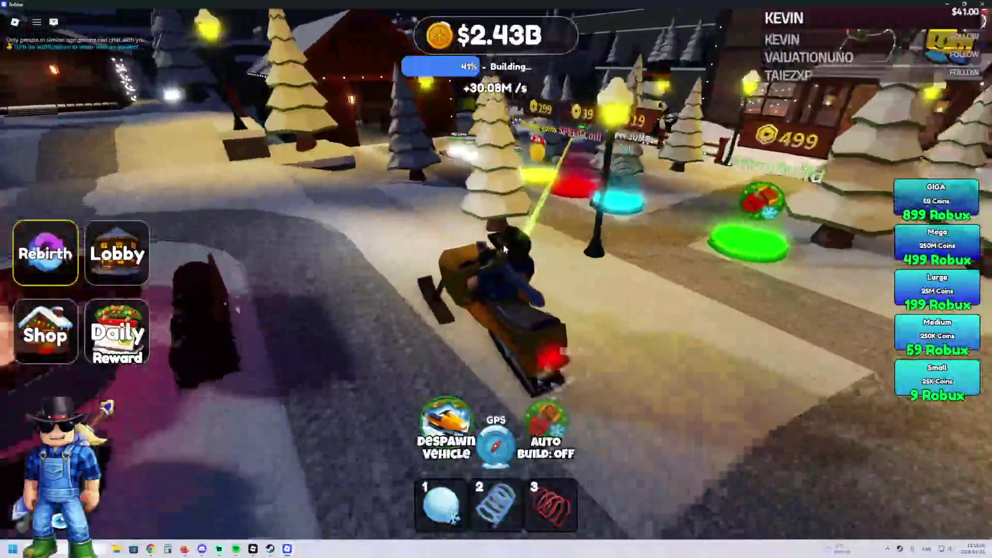
{"action": "key", "text": "w"}
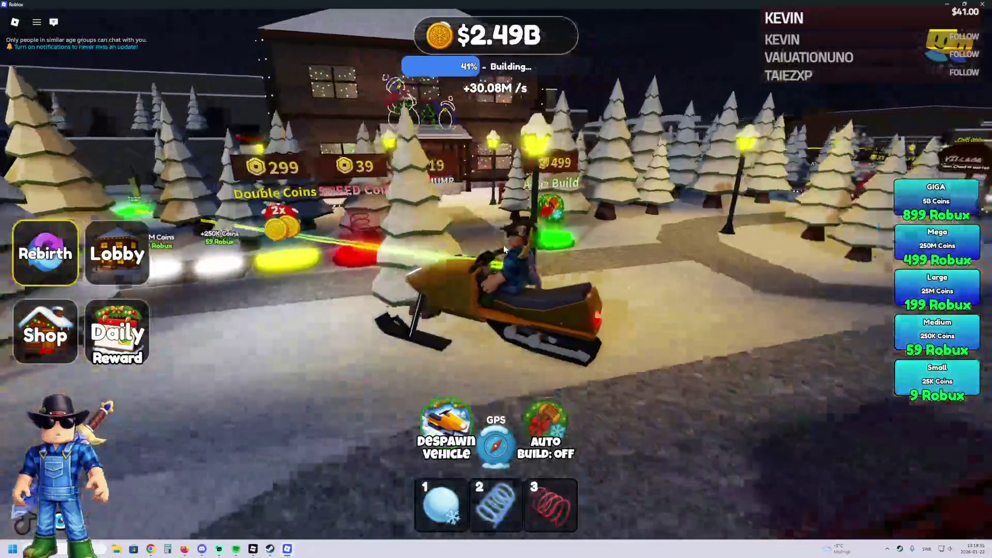
{"action": "key", "text": "w"}
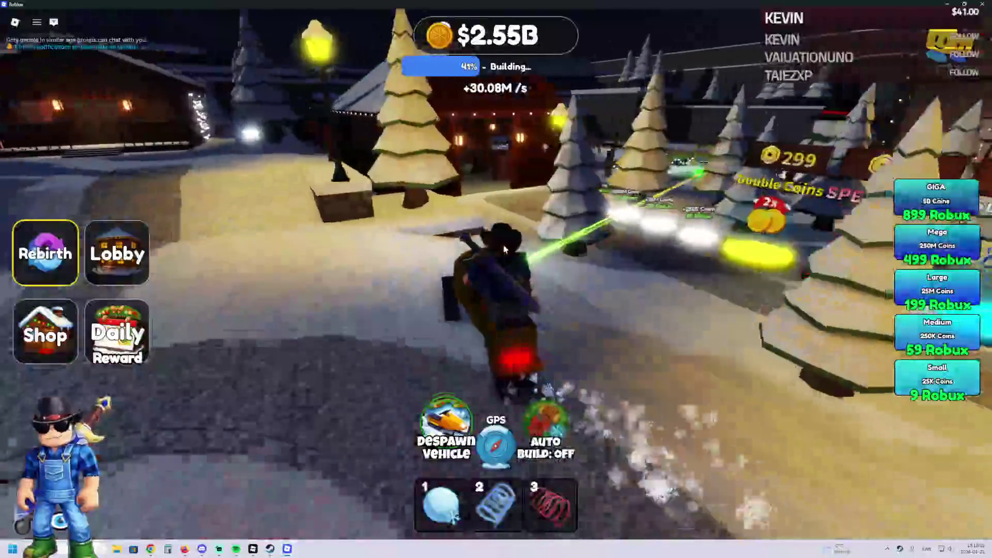
{"action": "key", "text": "w"}
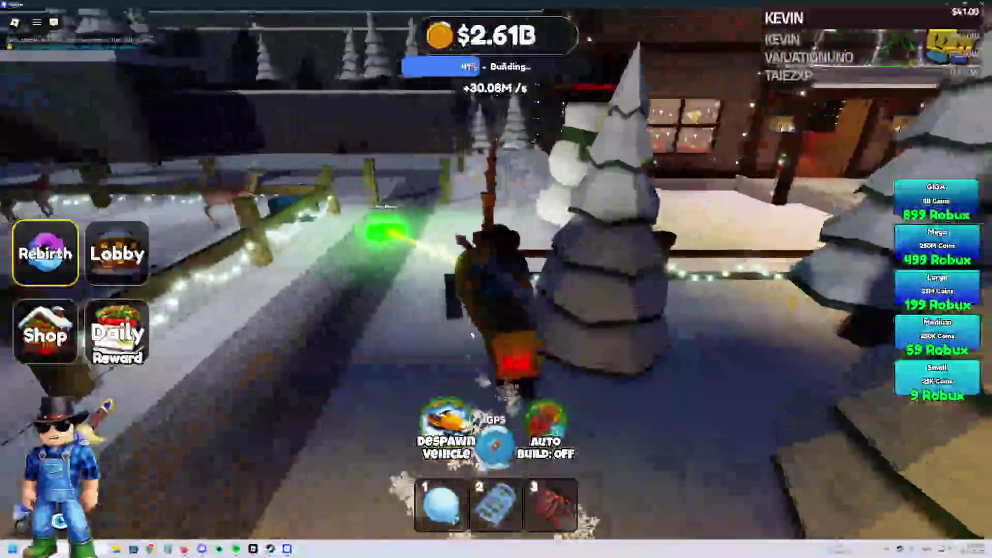
{"action": "key", "text": "e"}
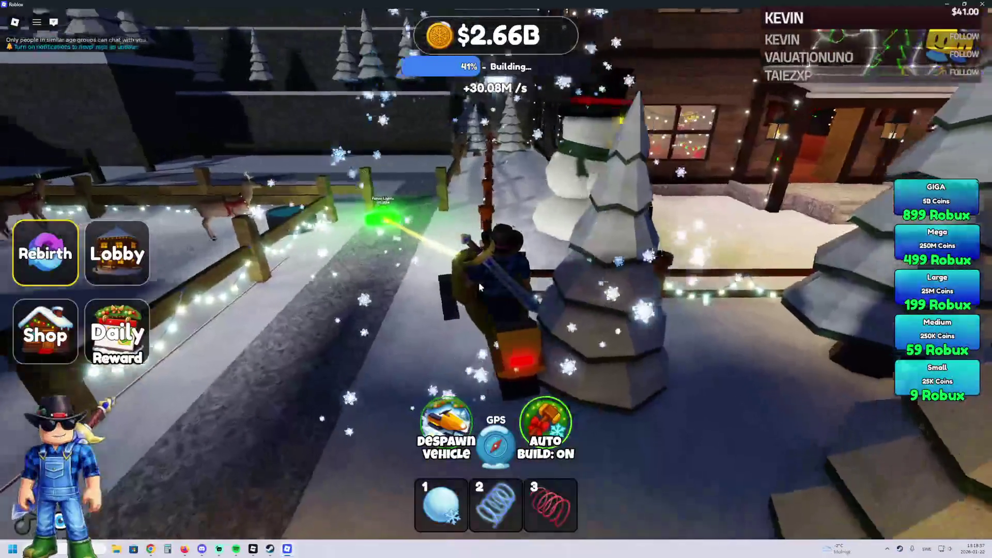
{"action": "key", "text": "space"}
Run along the fenced, green-lit path past the village stalls toward the build area
{"action": "key", "text": "w"}
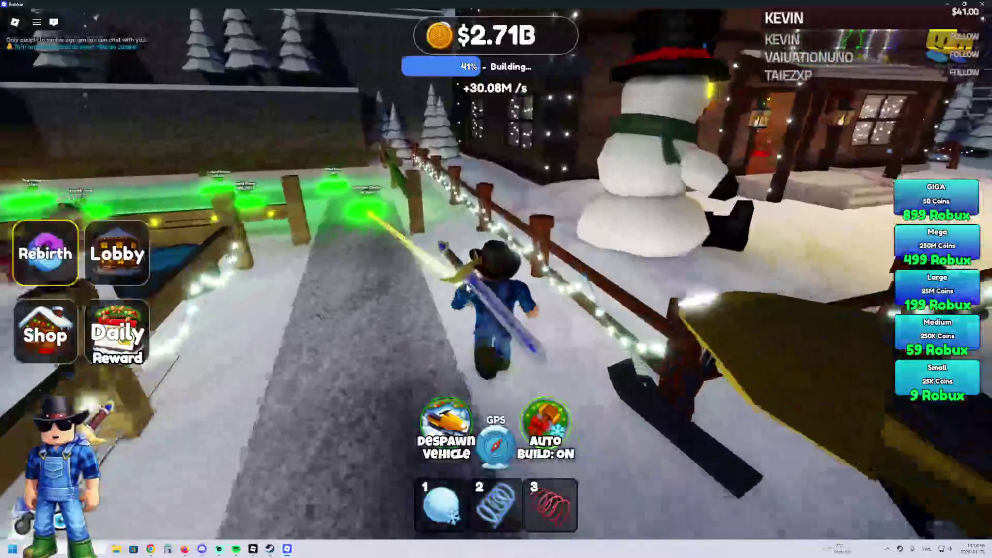
{"action": "key", "text": "a"}
{"action": "key", "text": "a"}
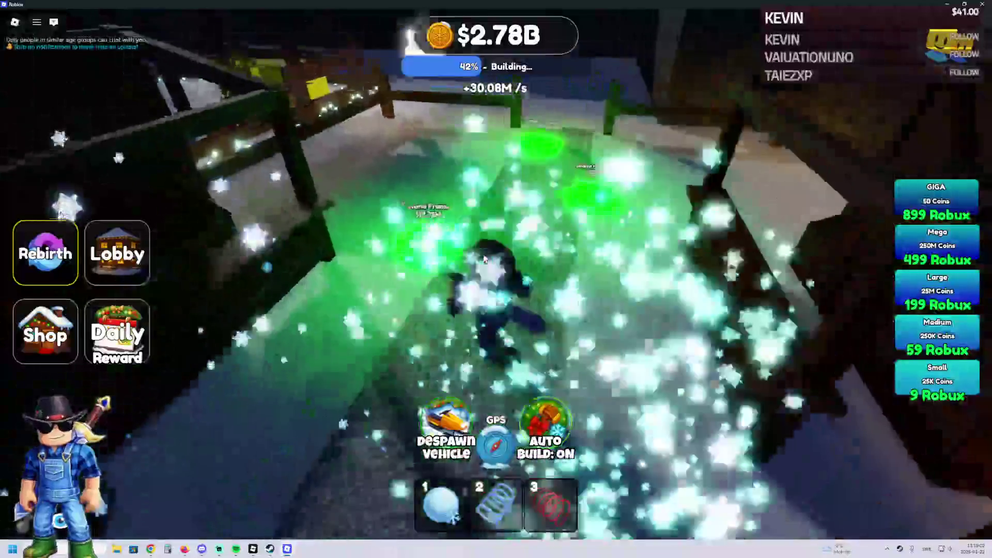
{"action": "key", "text": "w"}
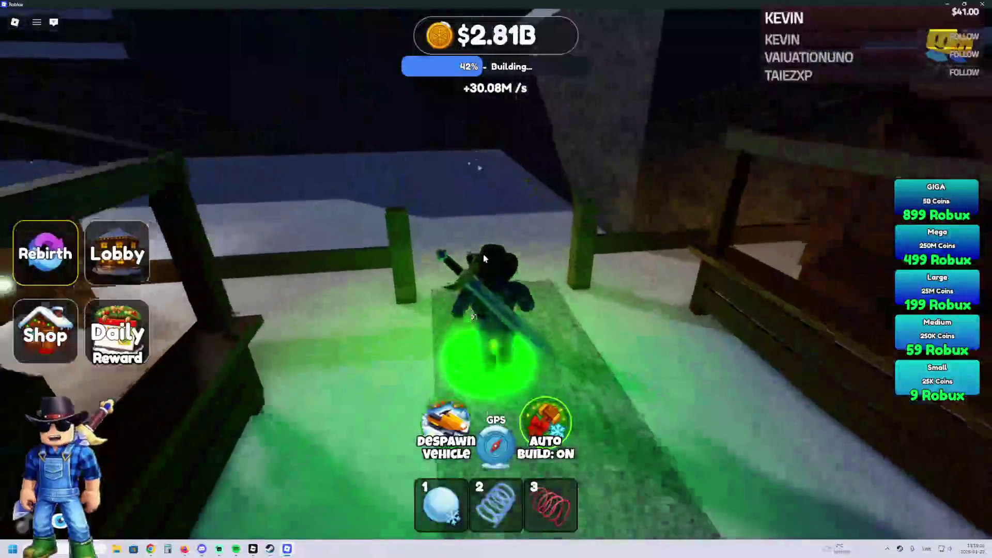
{"action": "key", "text": "w"}
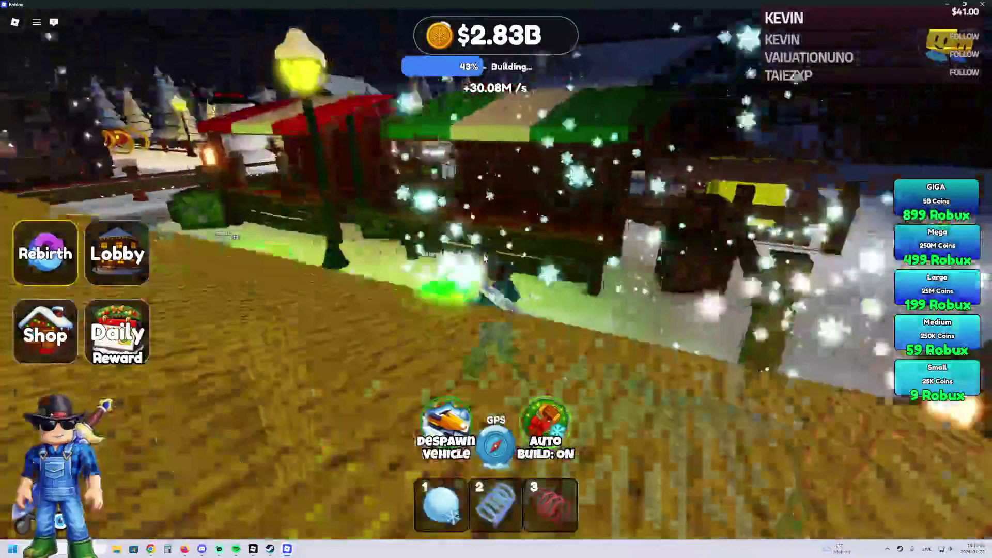
{"action": "key", "text": "w"}
{"action": "key", "text": "w"}
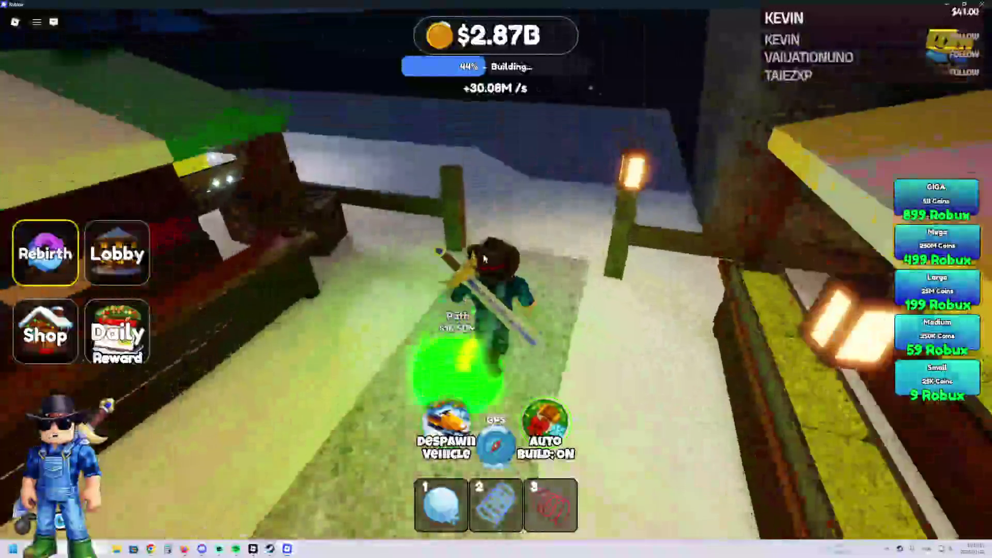
{"action": "key", "text": "w"}
{"action": "key", "text": "w"}
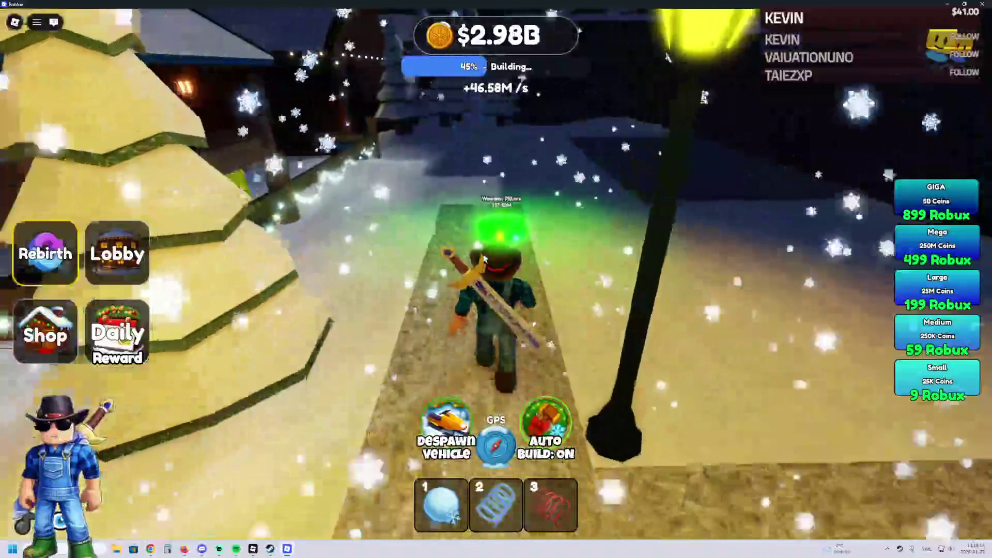
{"action": "key", "text": "w"}
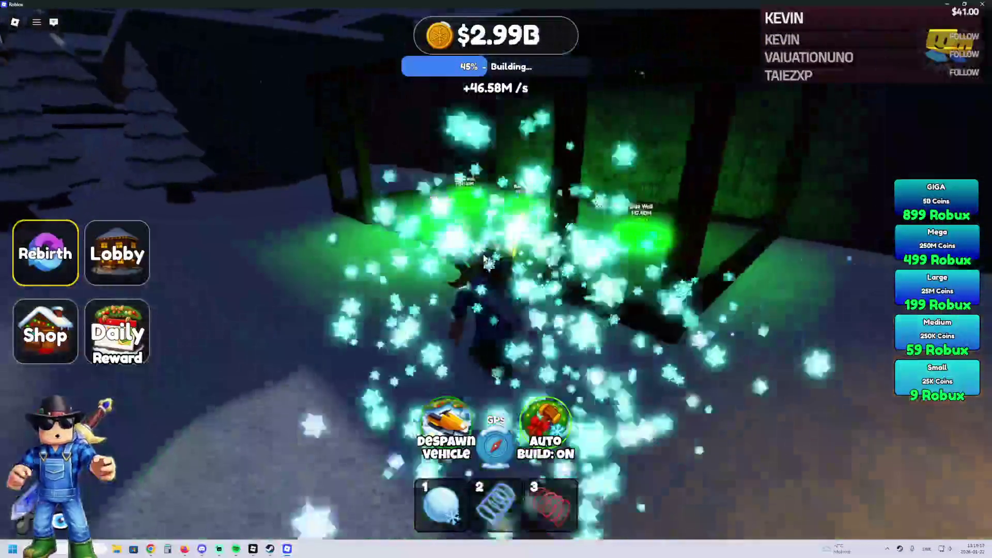
Equip the red spring with 3, swap to hotbar item 2, then put it away
{"action": "key", "text": "w"}
{"action": "key", "text": "3"}
{"action": "key", "text": "w"}
{"action": "key", "text": "2"}
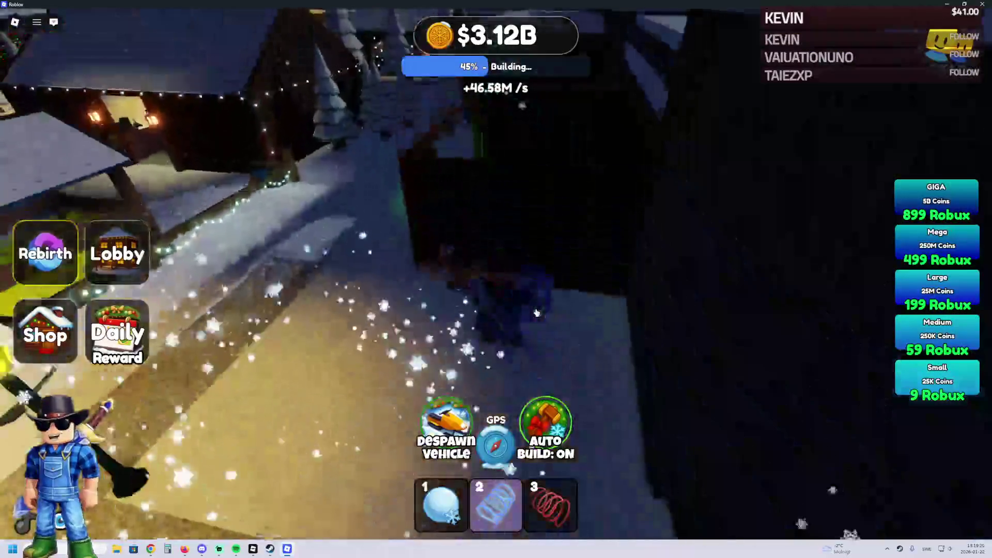
{"action": "key", "text": "w"}
{"action": "key", "text": "2"}
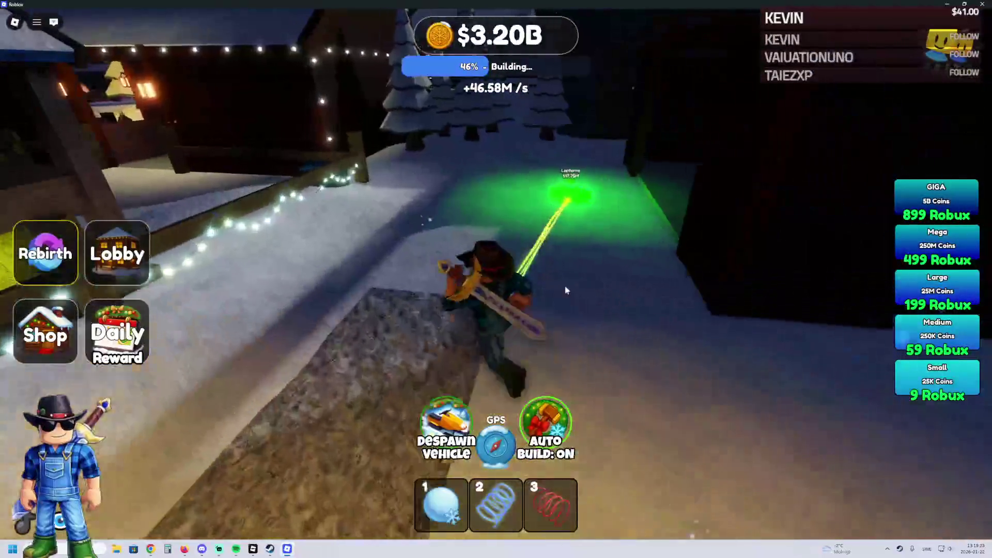
Walk through the build area past the Fence circle and snowmobile, then through the trees to the houses
{"action": "key", "text": "w"}
{"action": "key", "text": "w"}
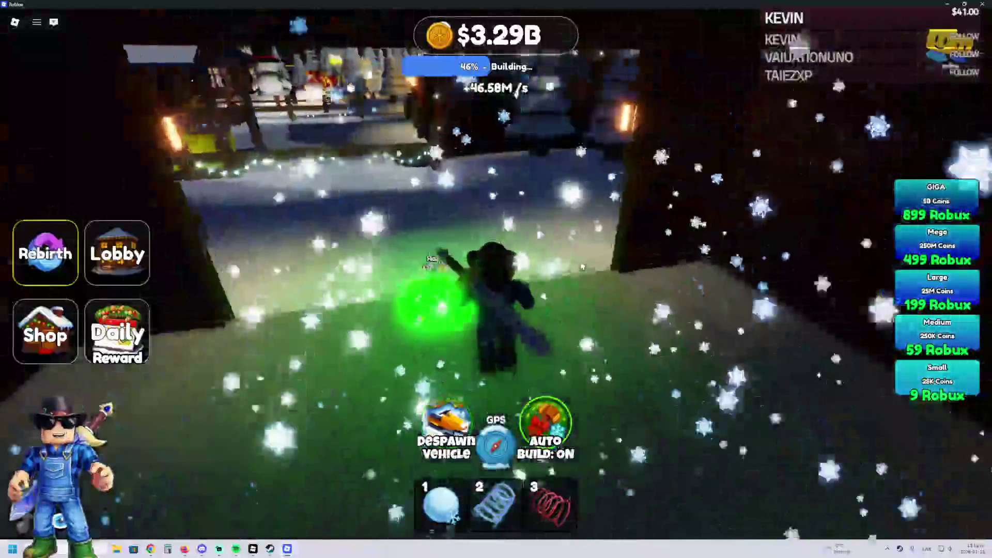
{"action": "key", "text": "w"}
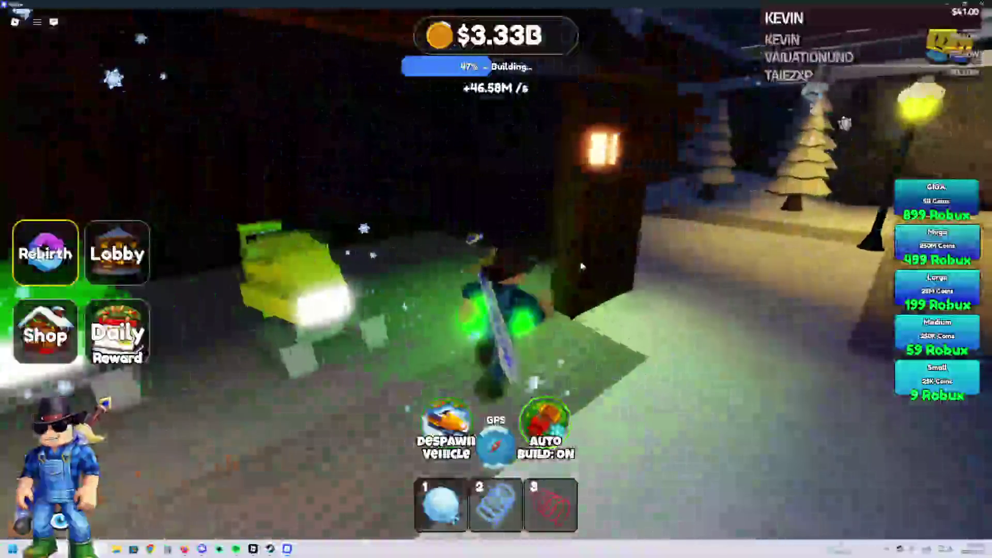
{"action": "key", "text": "w"}
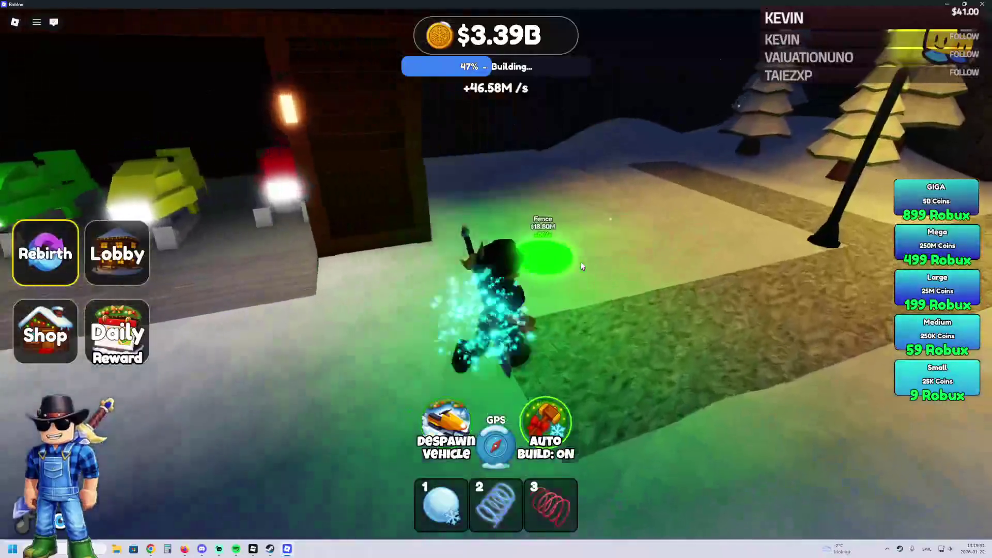
{"action": "key", "text": "w"}
{"action": "key", "text": "w"}
{"action": "key", "text": "w"}
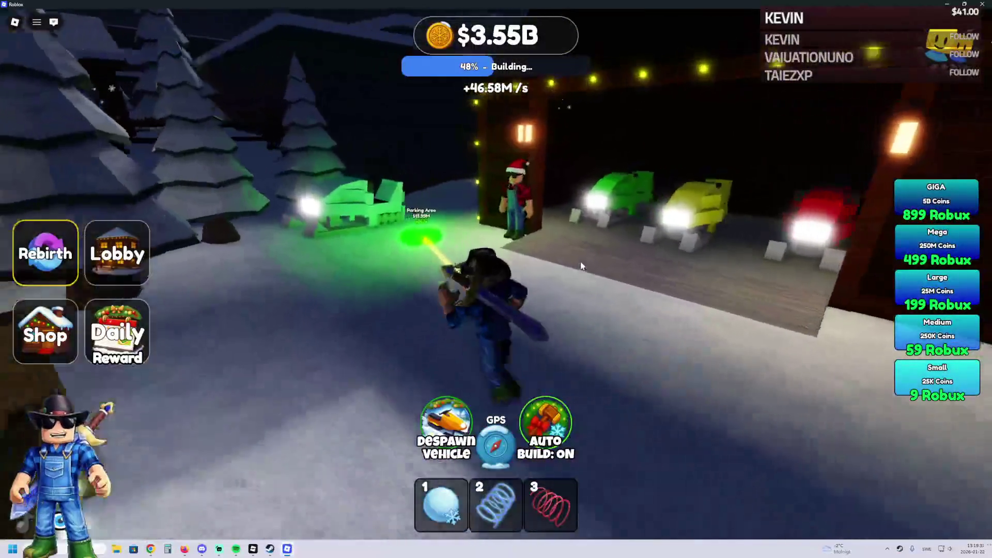
{"action": "key", "text": "w"}
{"action": "key", "text": "w"}
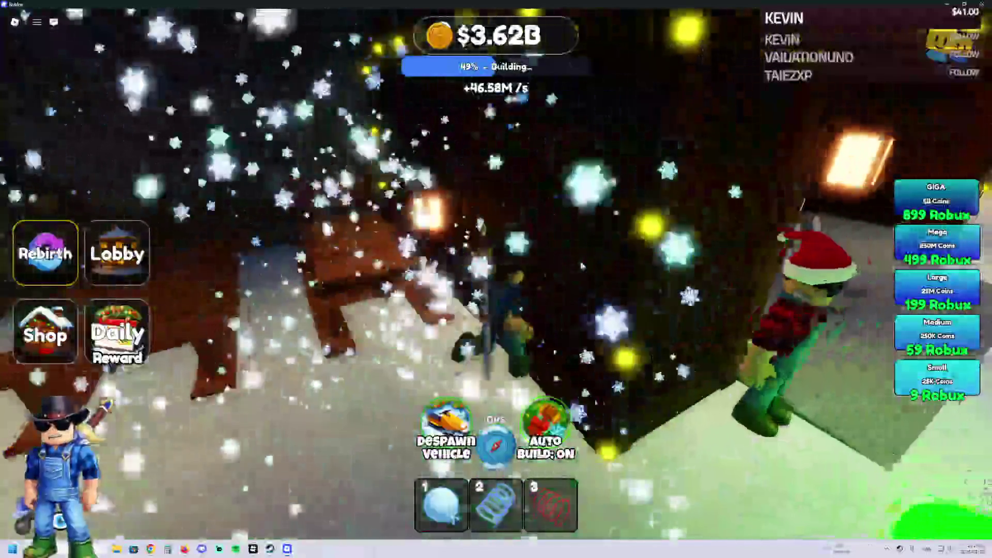
{"action": "key", "text": "w"}
{"action": "key", "text": "w"}
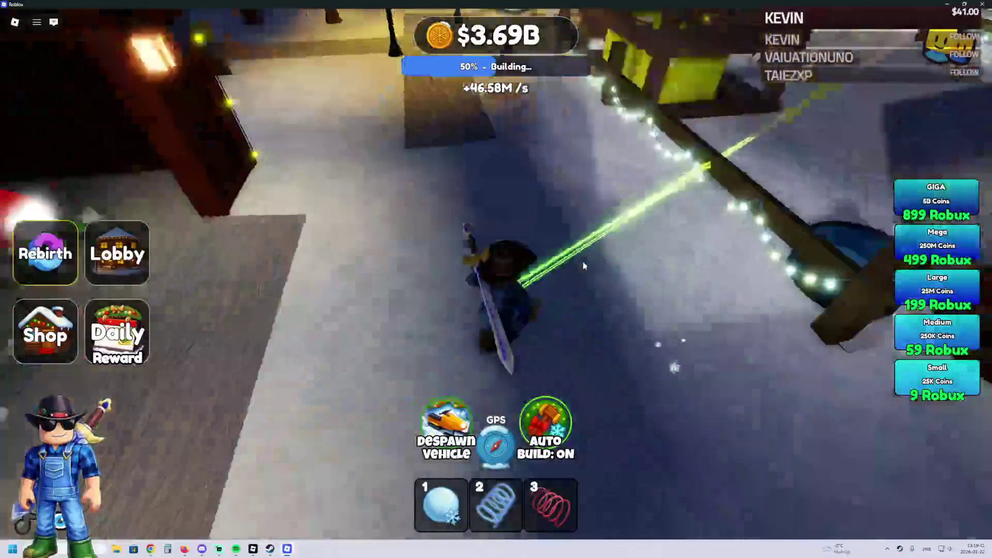
{"action": "key", "text": "w"}
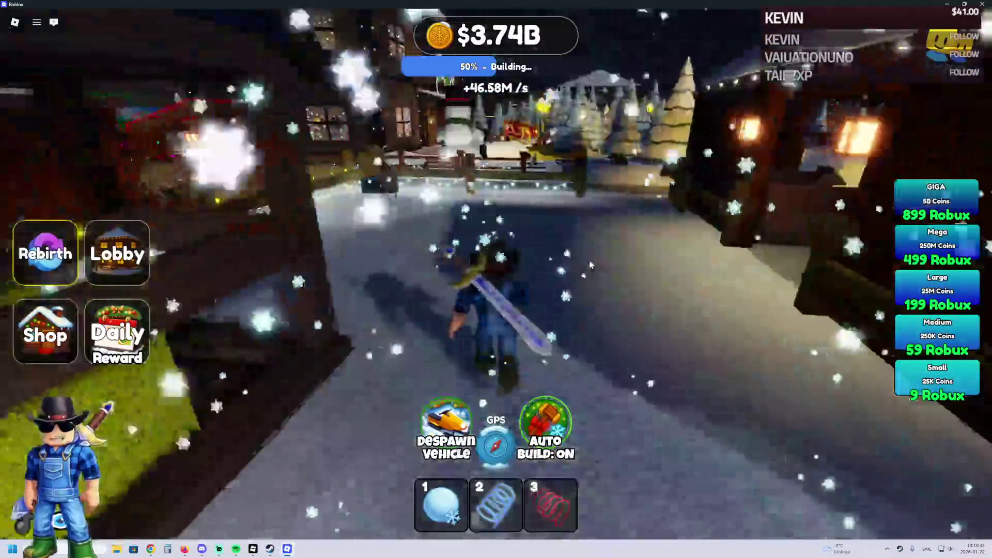
{"action": "key", "text": "w"}
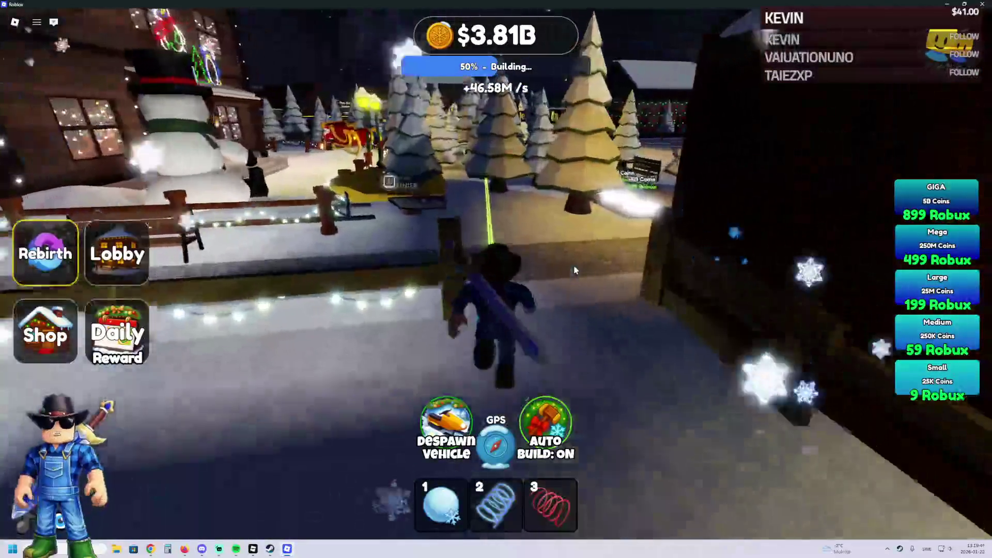
{"action": "key", "text": "w"}
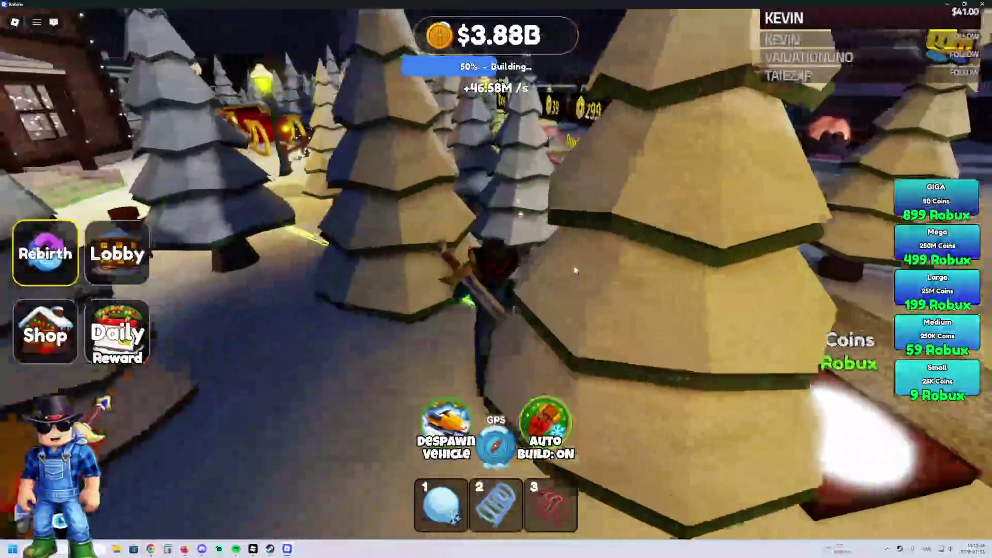
{"action": "key", "text": "w"}
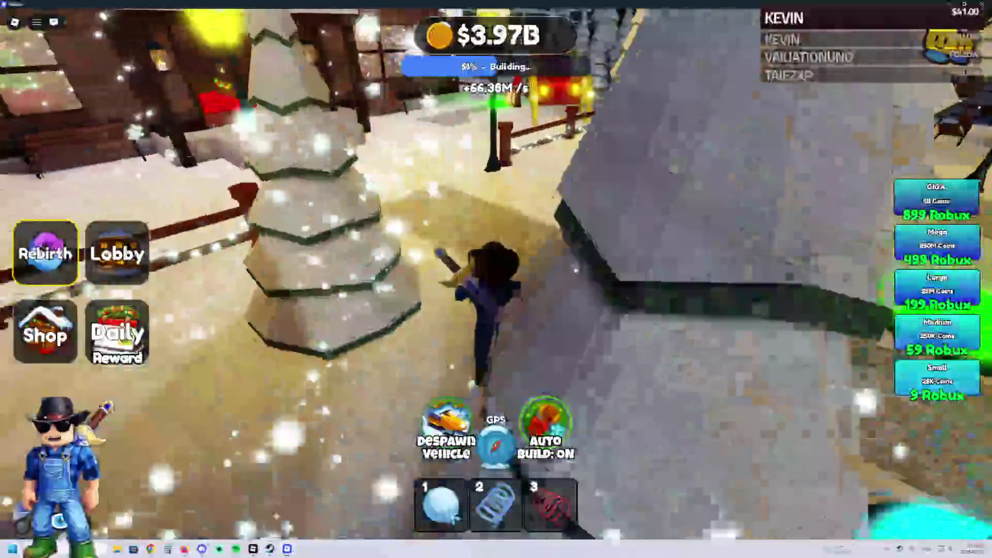
Cross the green build floor to the sleigh plaza, then bring up the Winter Village Tycoon page
{"action": "key", "text": "w"}
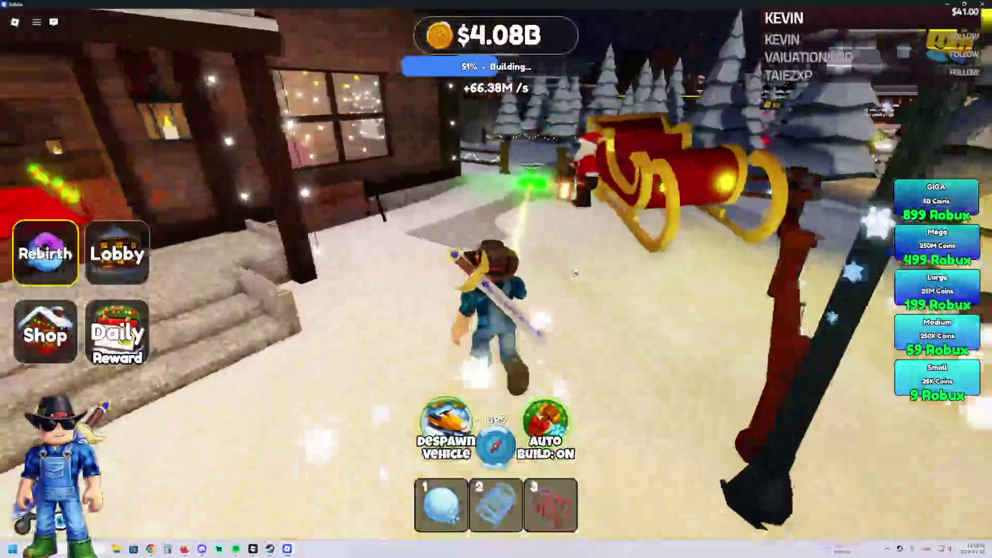
{"action": "key", "text": "w"}
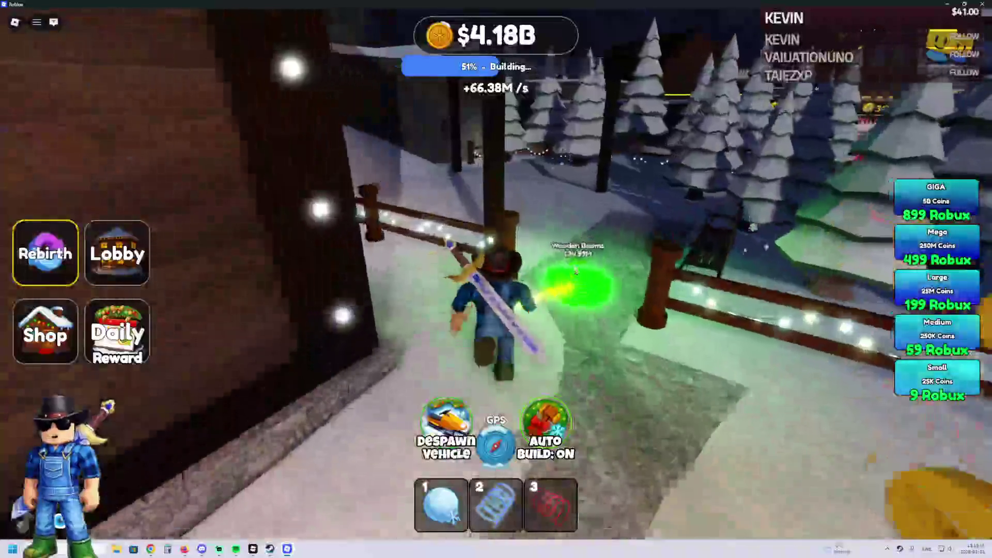
{"action": "key", "text": "w"}
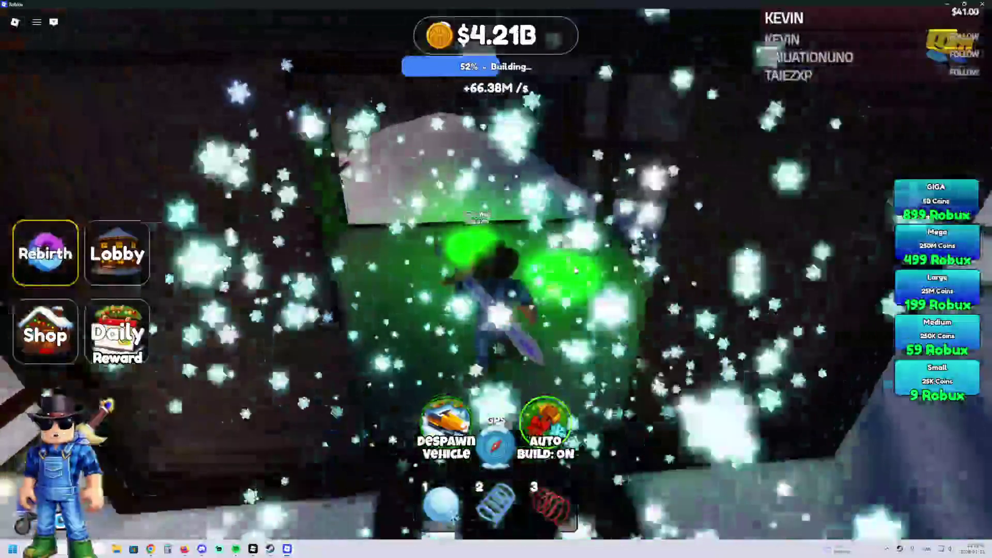
{"action": "key", "text": "w"}
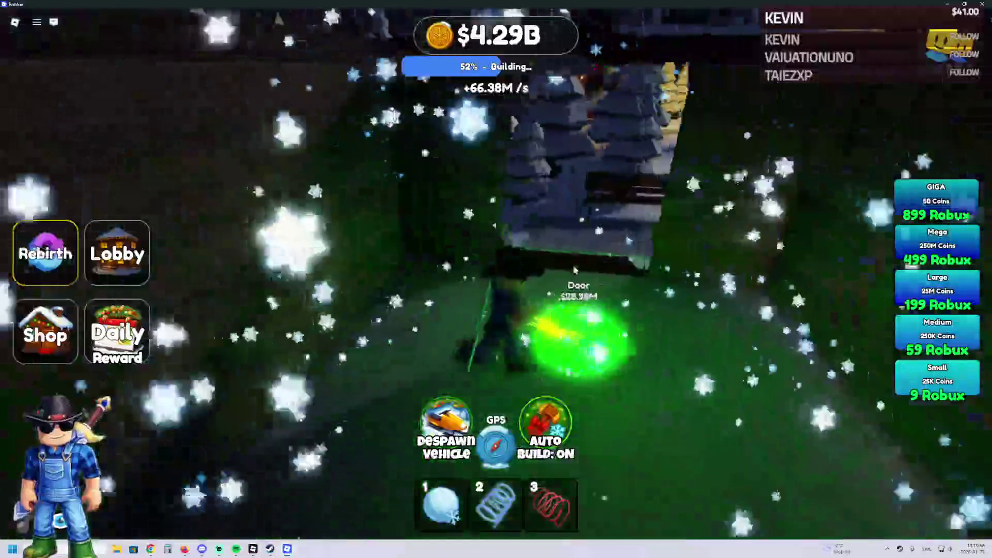
{"action": "key", "text": "w"}
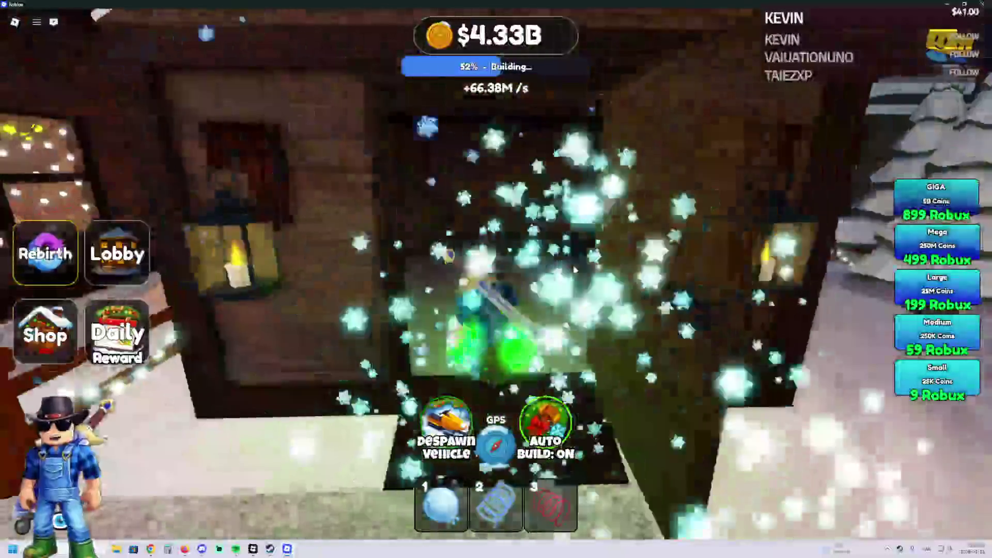
{"action": "key", "text": "w"}
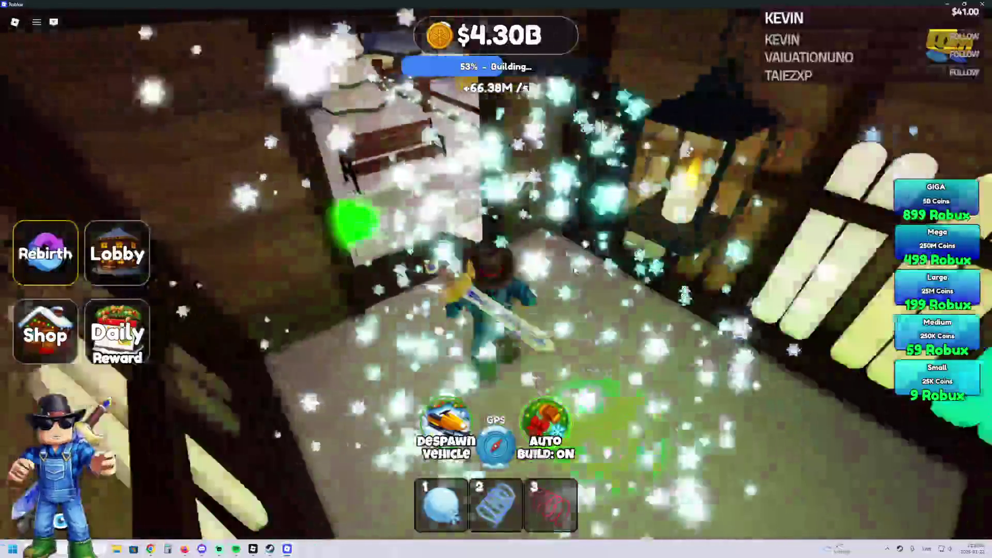
{"action": "key", "text": "w"}
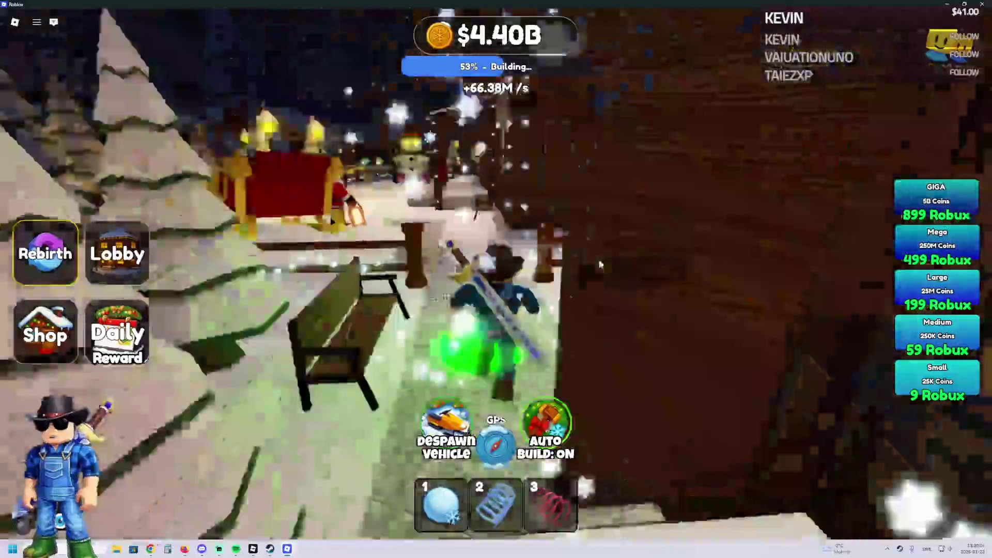
{"action": "key", "text": "w"}
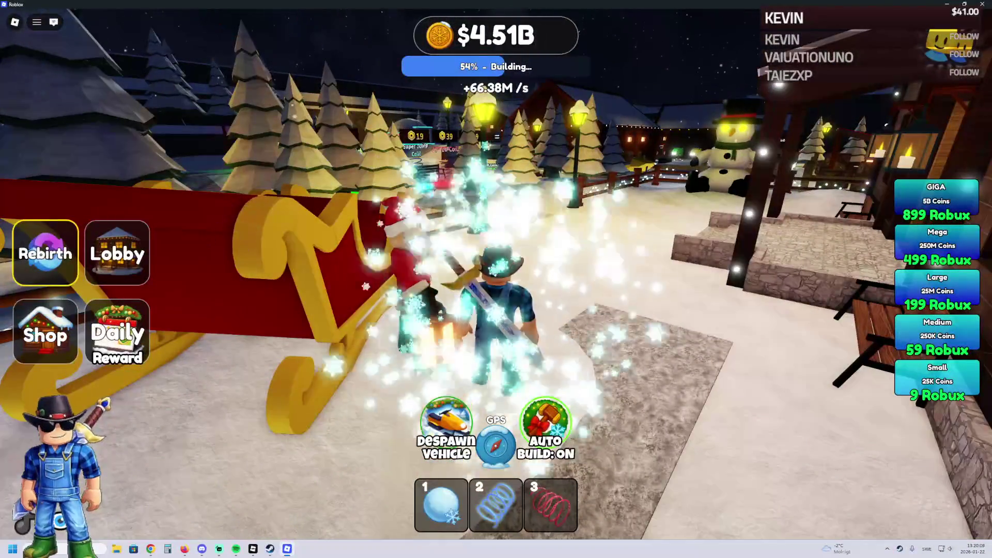
{"action": "key", "text": "alt+Tab"}
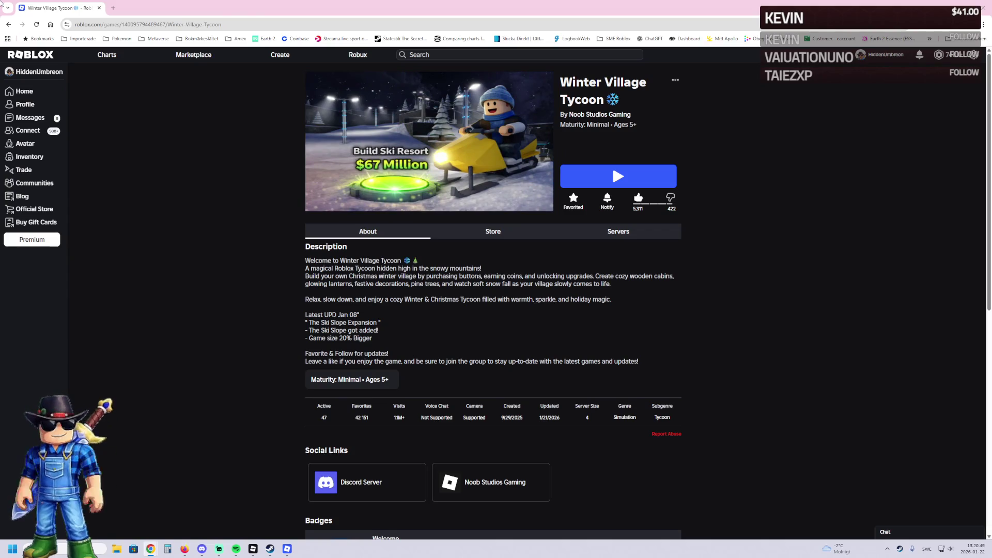
Return to the live game and run forward holding the red spring item
{"action": "key", "text": "alt+Tab"}
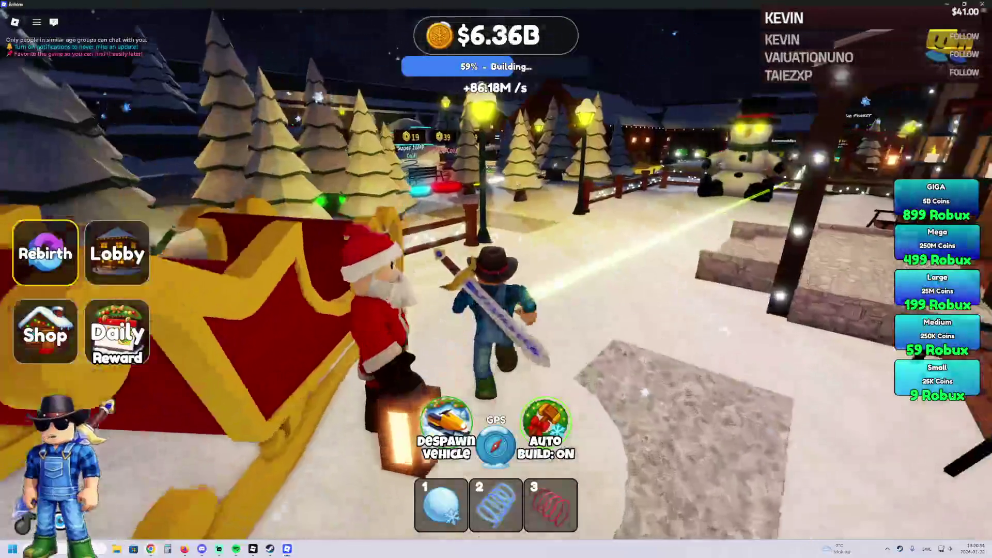
{"action": "key", "text": "w"}
{"action": "key", "text": "3"}
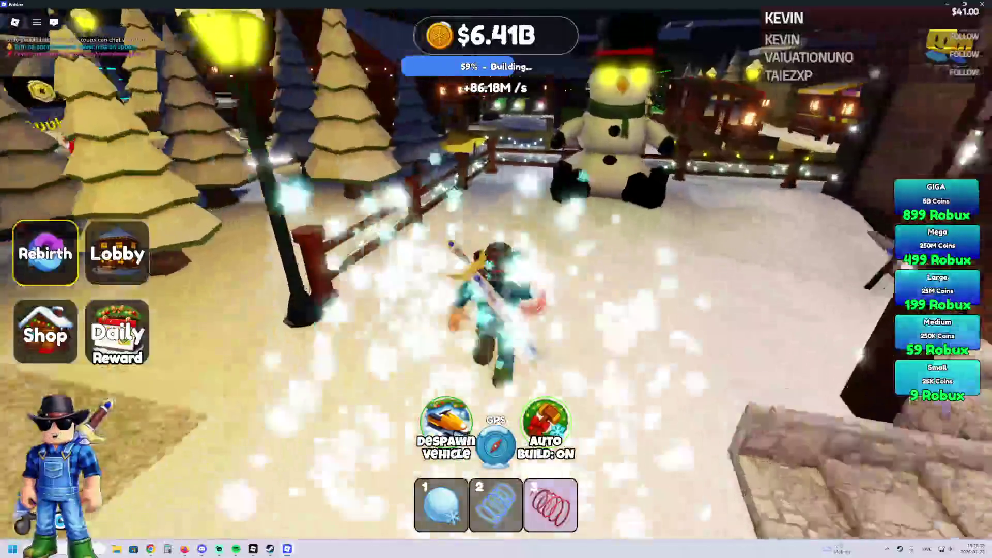
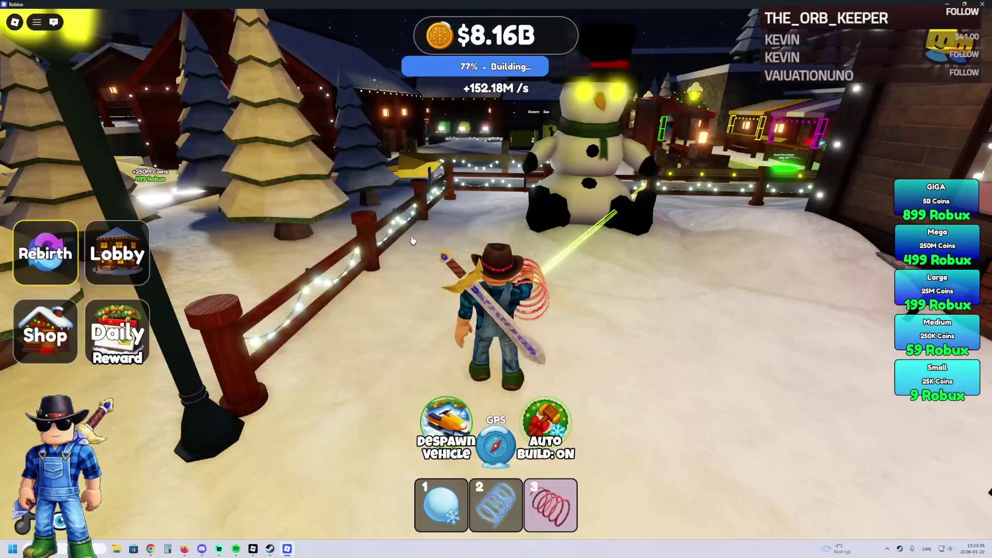
Walk the character along the snowman street toward the house and candy cane
{"action": "key", "text": "a"}
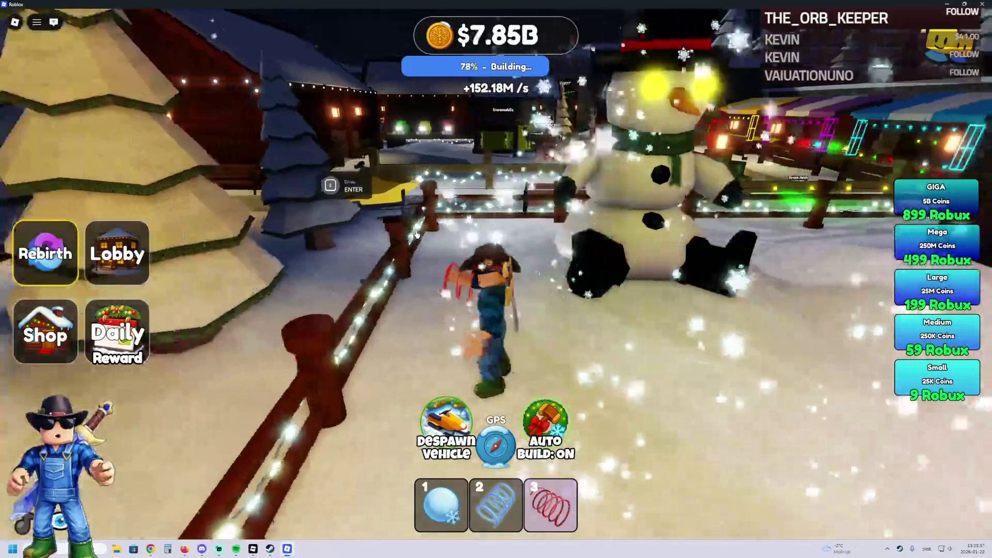
{"action": "key", "text": "d"}
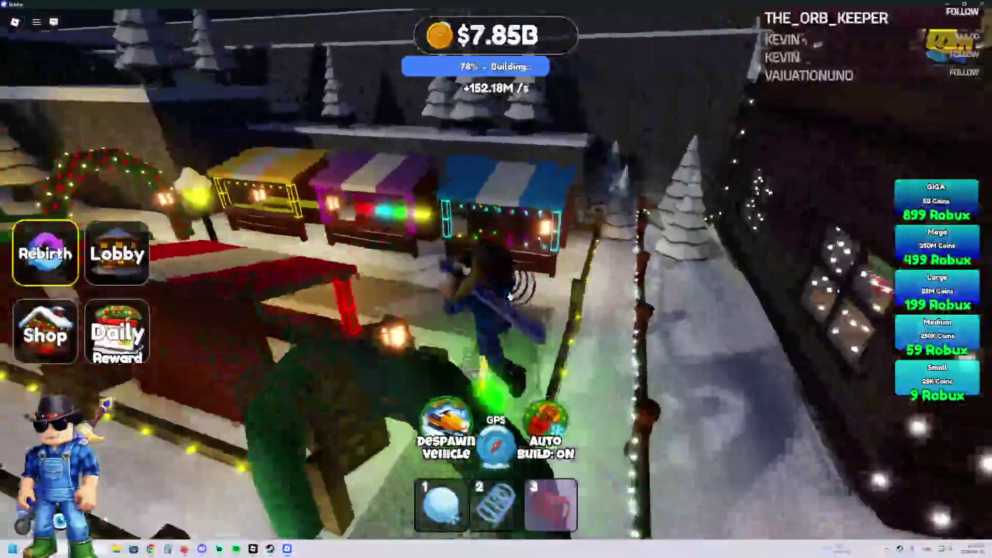
{"action": "key", "text": "s"}
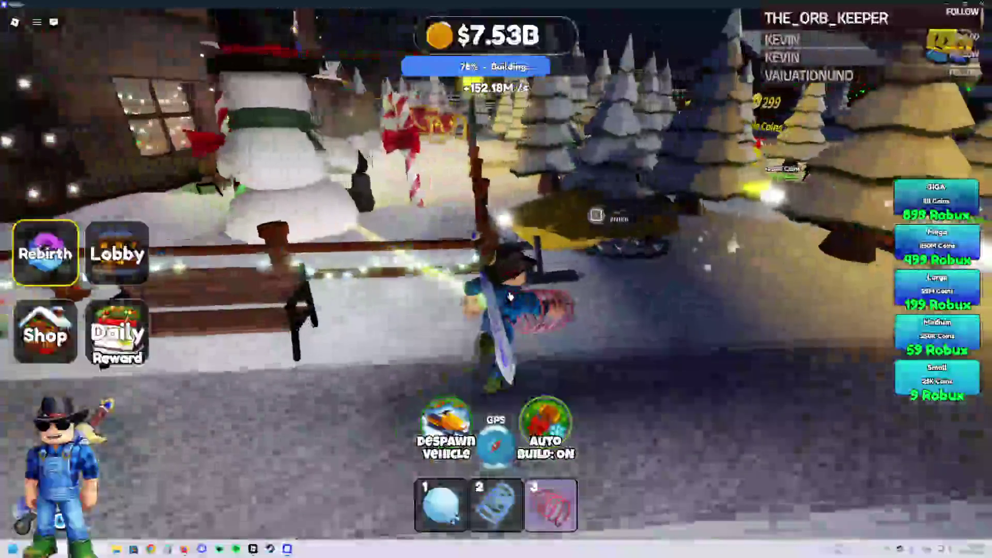
{"action": "key", "text": "w"}
{"action": "key", "text": "w"}
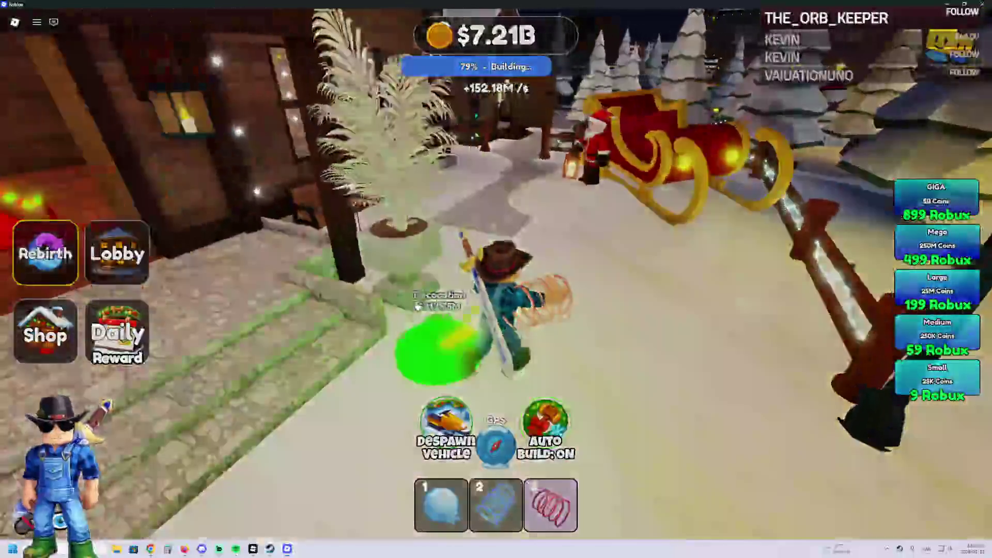
Review the game Settings list in the Esc menu, then resume play
{"action": "key", "text": "Escape"}
{"action": "left_click", "coordinate": [441, 144]}
{"action": "scroll", "coordinate": [535, 310], "scroll_direction": "down", "scroll_amount": 3}
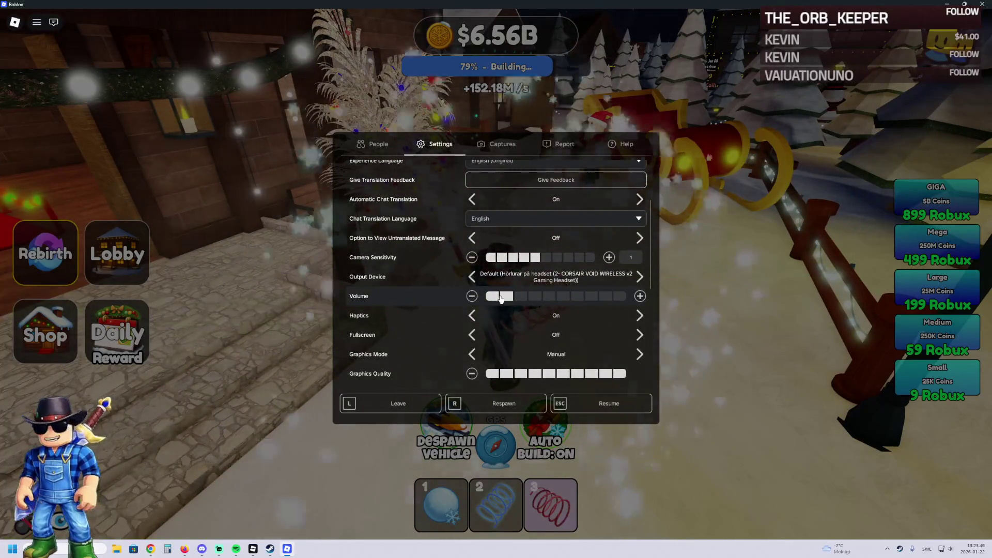
{"action": "key", "text": "Escape"}
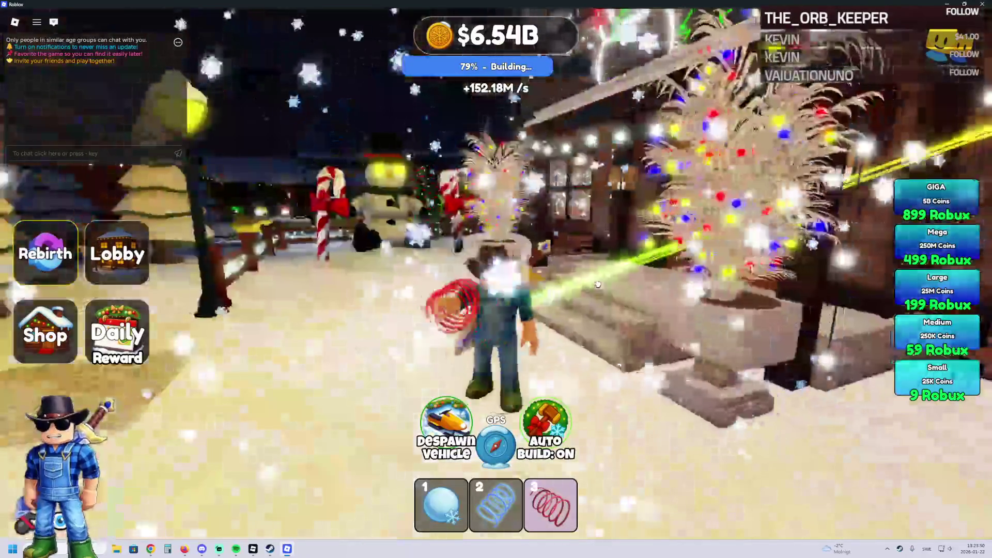
Walk past Reception and along the snowy path past the coin pads through the village
{"action": "key", "text": "w"}
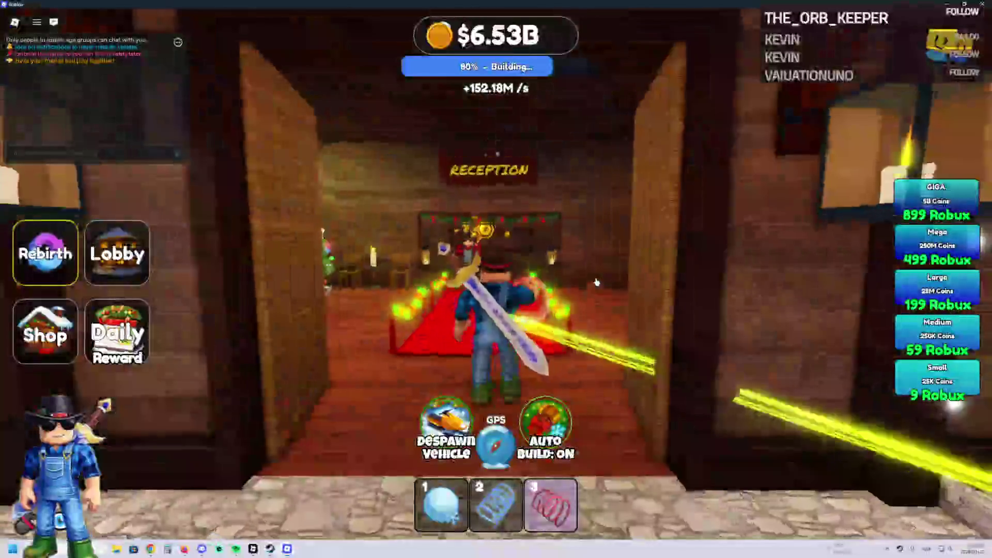
{"action": "key", "text": "d"}
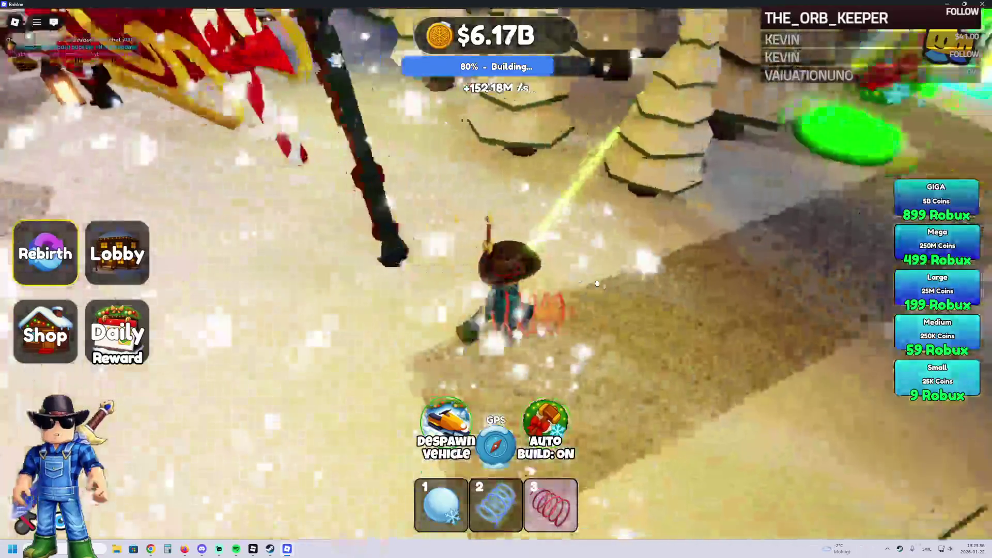
{"action": "key", "text": "w"}
{"action": "key", "text": "w"}
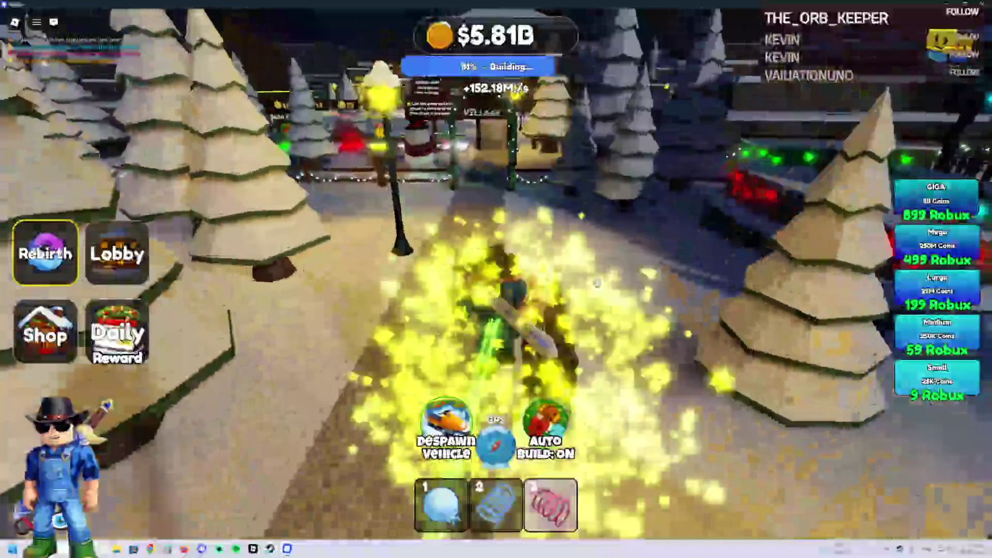
{"action": "key", "text": "w"}
{"action": "key", "text": "w"}
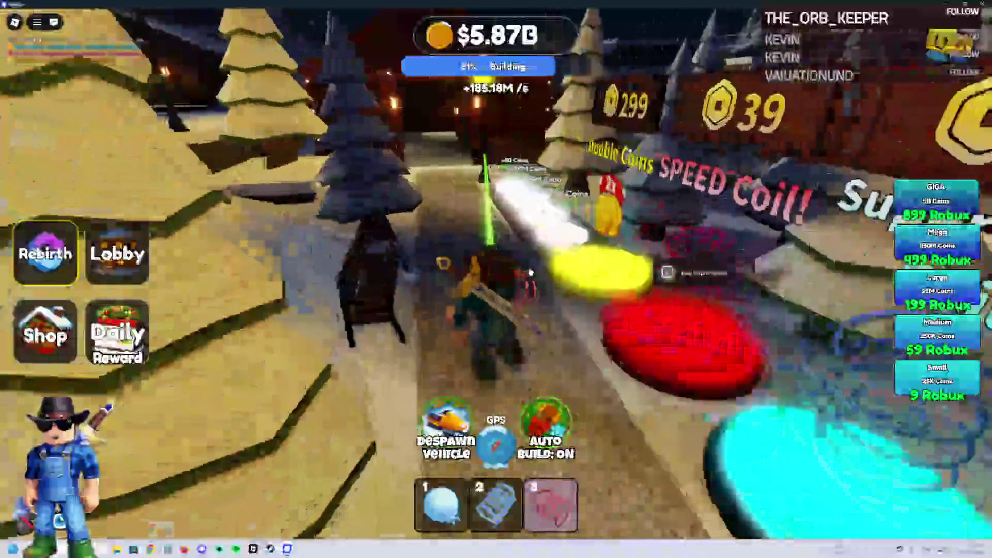
{"action": "key", "text": "w"}
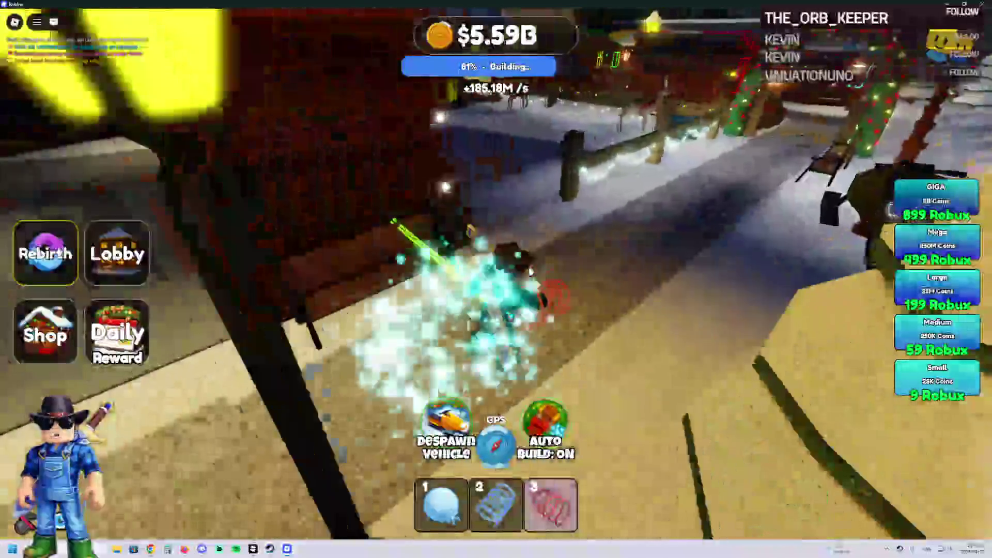
{"action": "key", "text": "w"}
{"action": "key", "text": "w"}
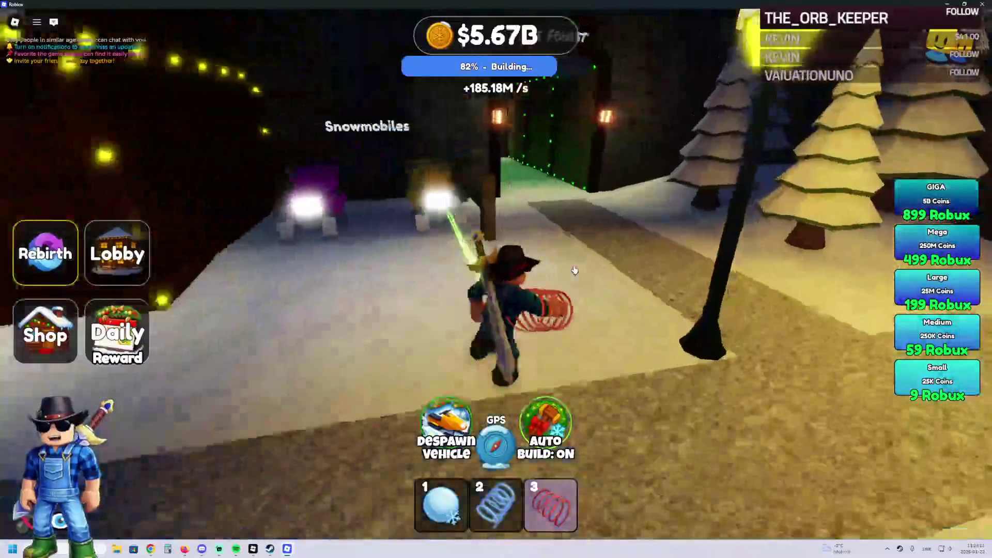
Run through the green-lit tunnel, the snowy forest and past the cabin fence to the Mountain Snow pad
{"action": "key", "text": "w"}
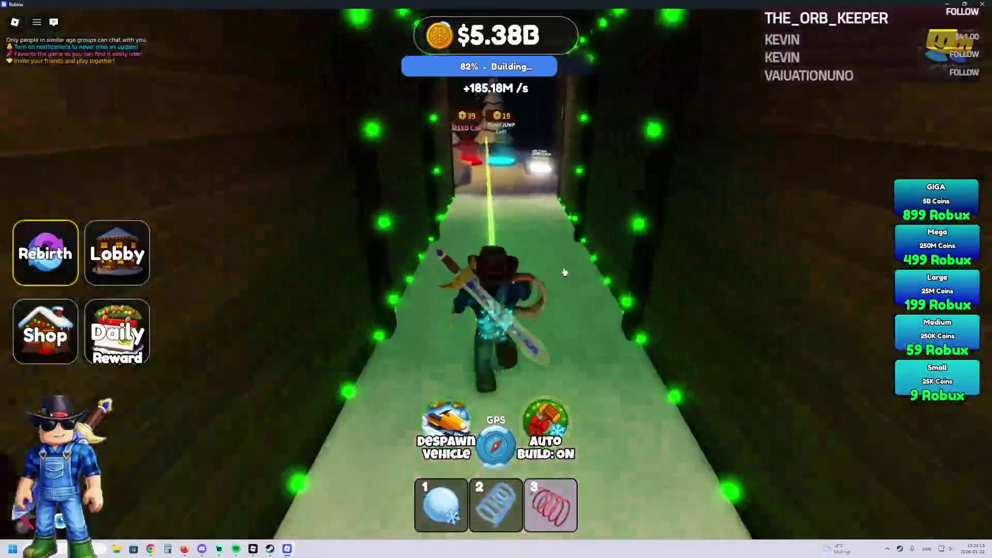
{"action": "key", "text": "w"}
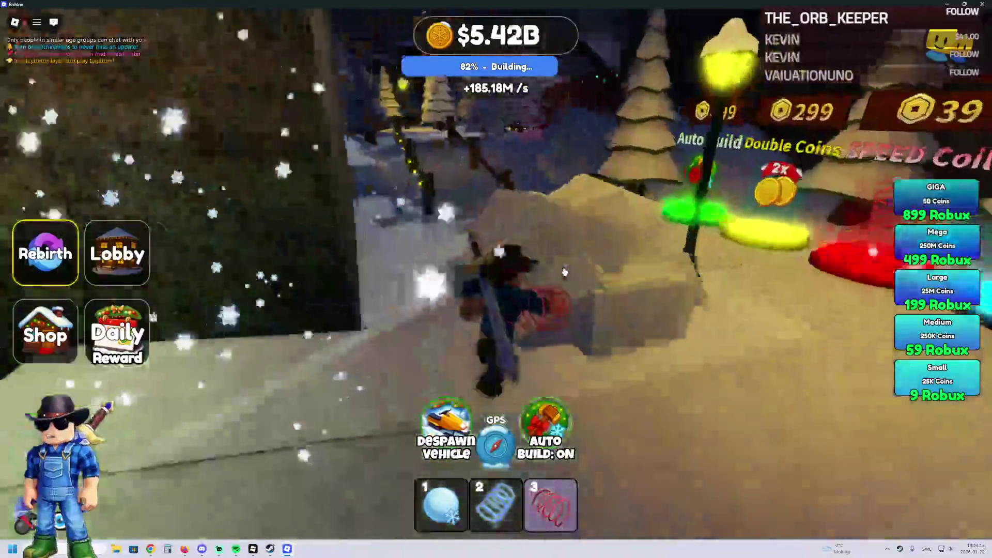
{"action": "key", "text": "w"}
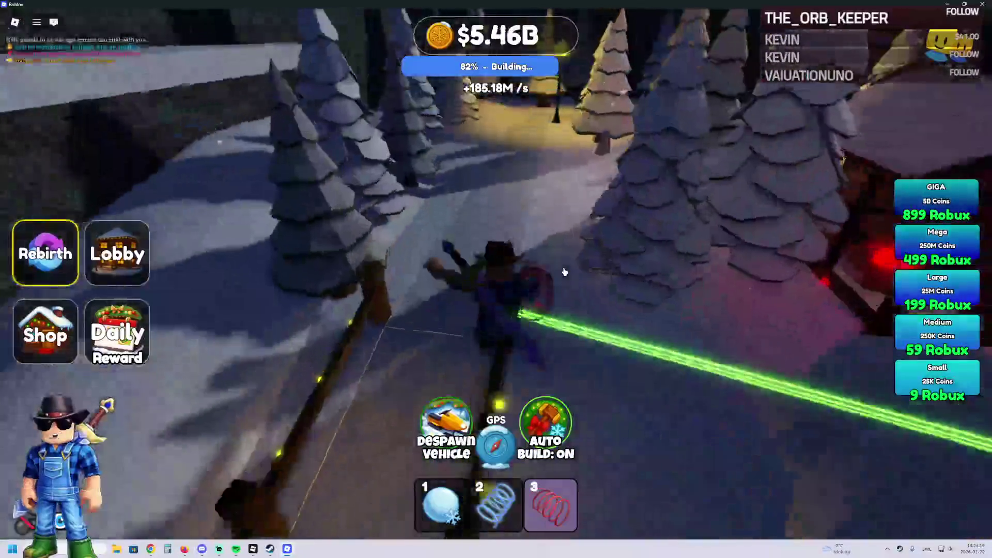
{"action": "key", "text": "w"}
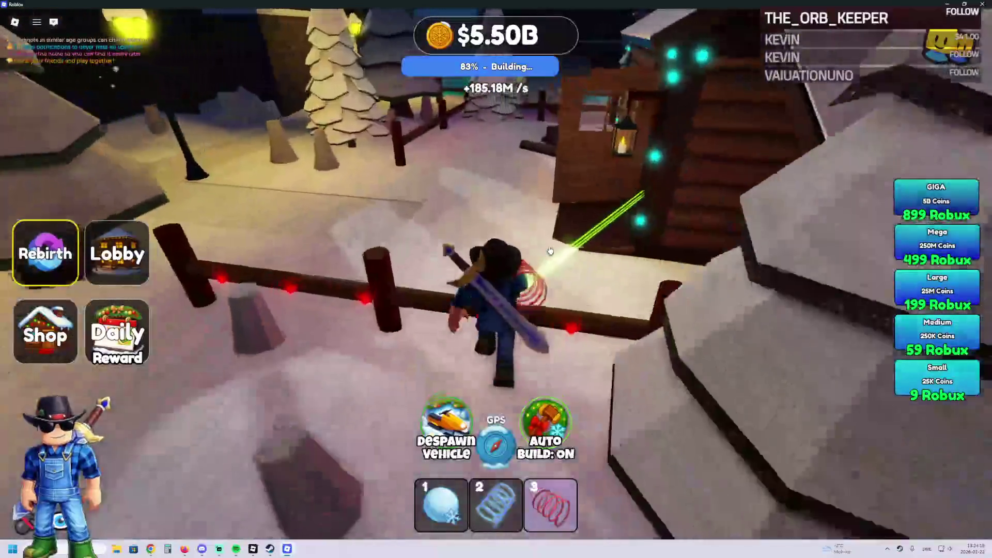
{"action": "key", "text": "w"}
{"action": "key", "text": "w"}
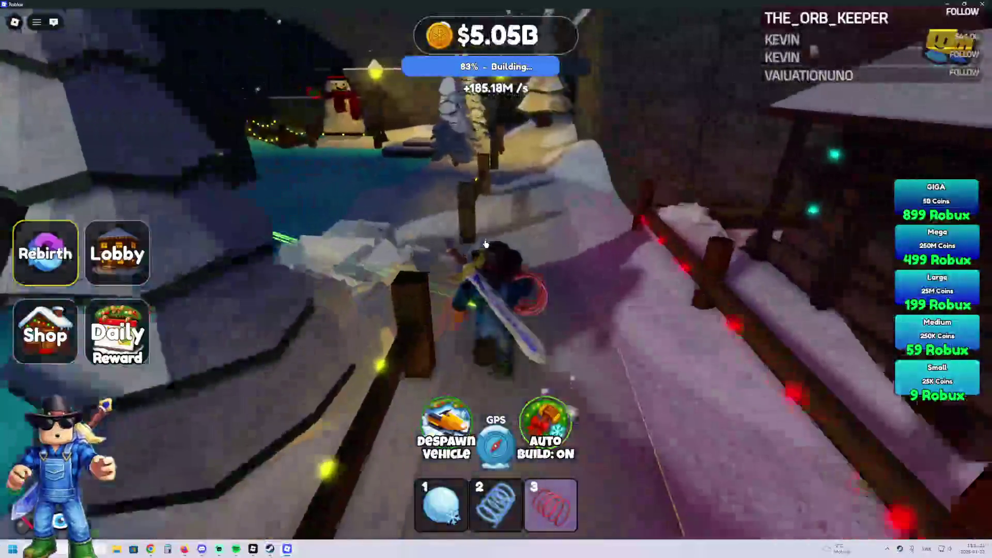
Run over the lit bridge and through the tunnel across the snow field
{"action": "key", "text": "w"}
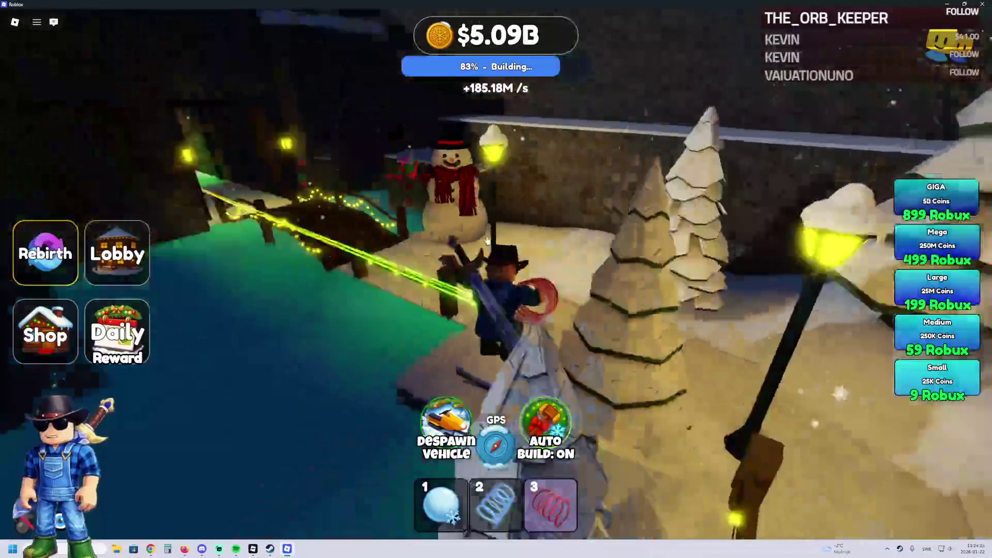
{"action": "key", "text": "w"}
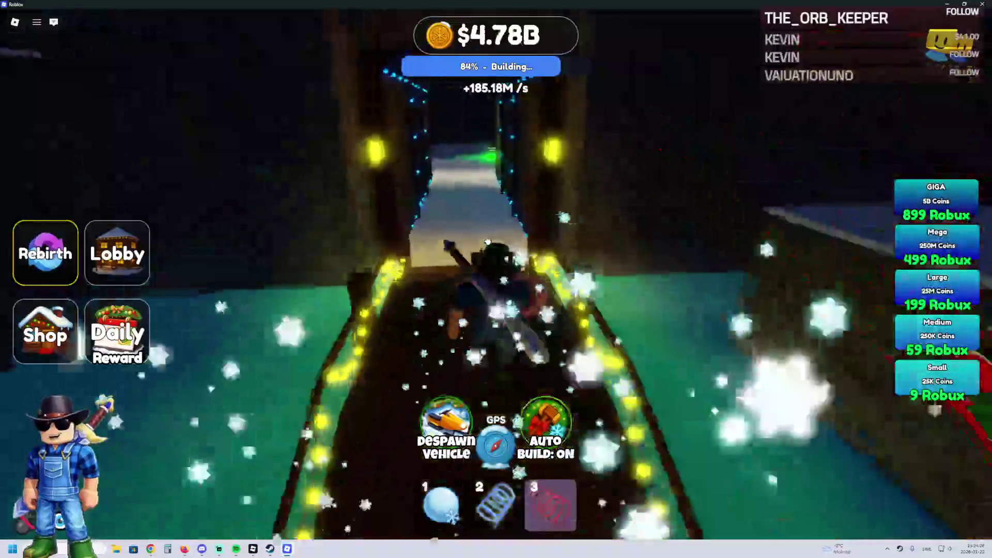
{"action": "key", "text": "w"}
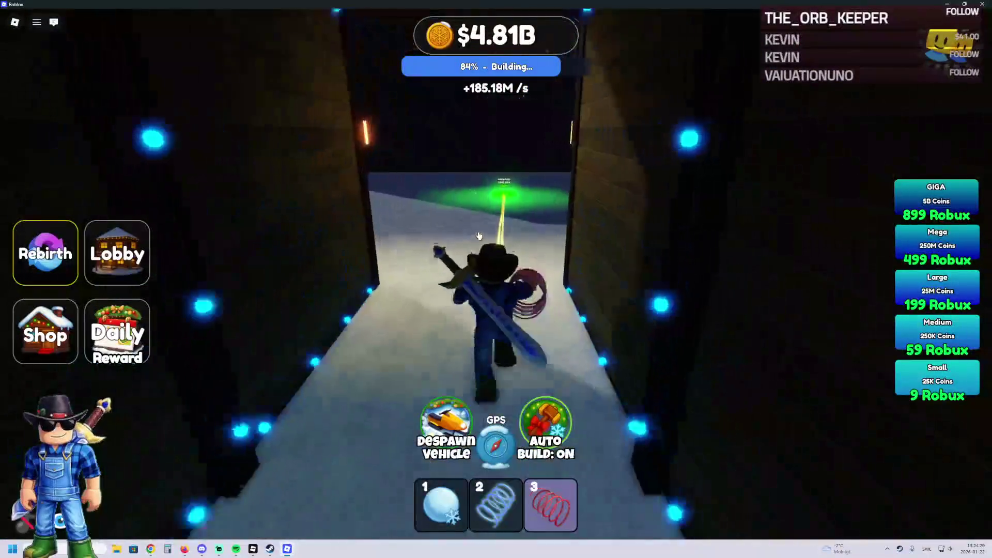
{"action": "key", "text": "w"}
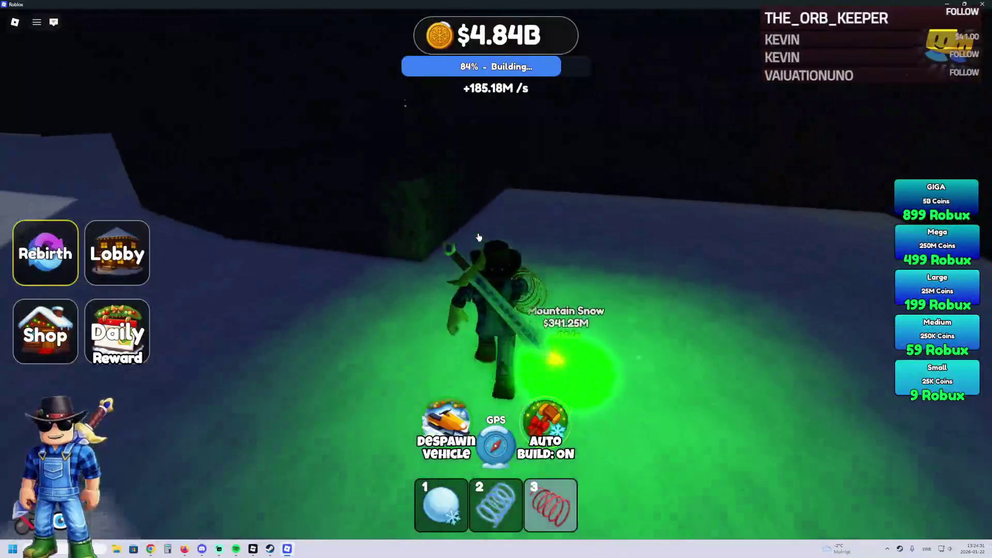
{"action": "key", "text": "w"}
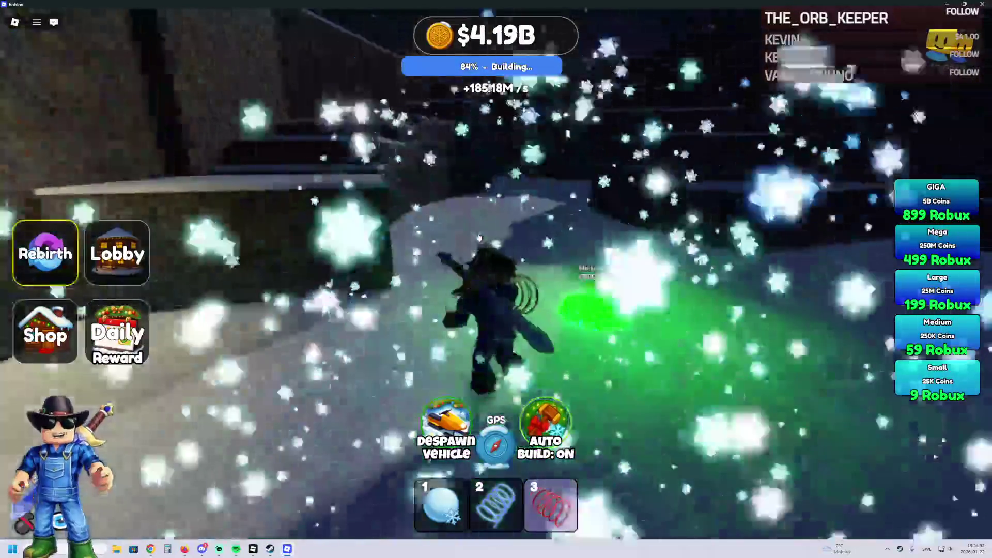
{"action": "key", "text": "w"}
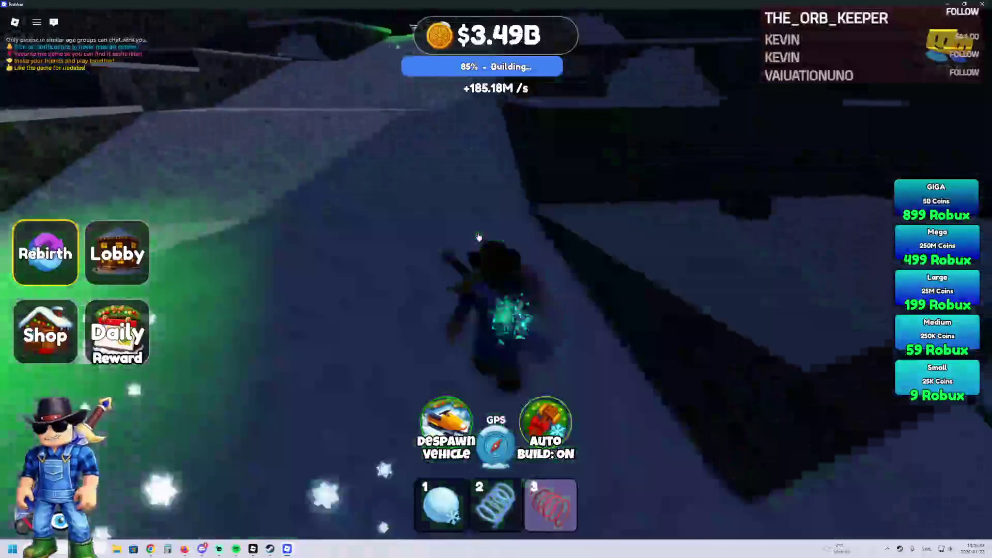
{"action": "key", "text": "w"}
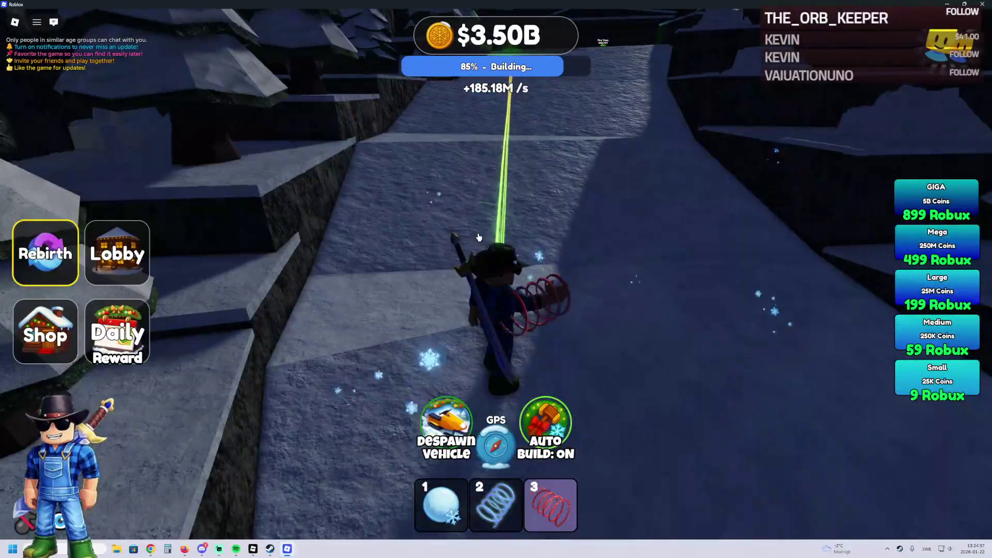
{"action": "key", "text": "w"}
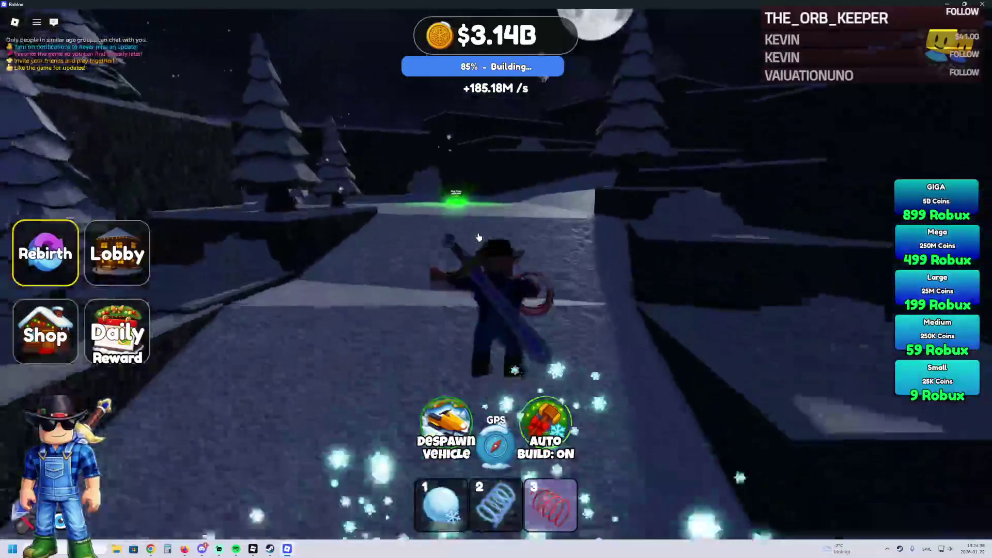
Climb the snowy path past the coloured upgrade pads onto the Light Decoration pad
{"action": "key", "text": "w"}
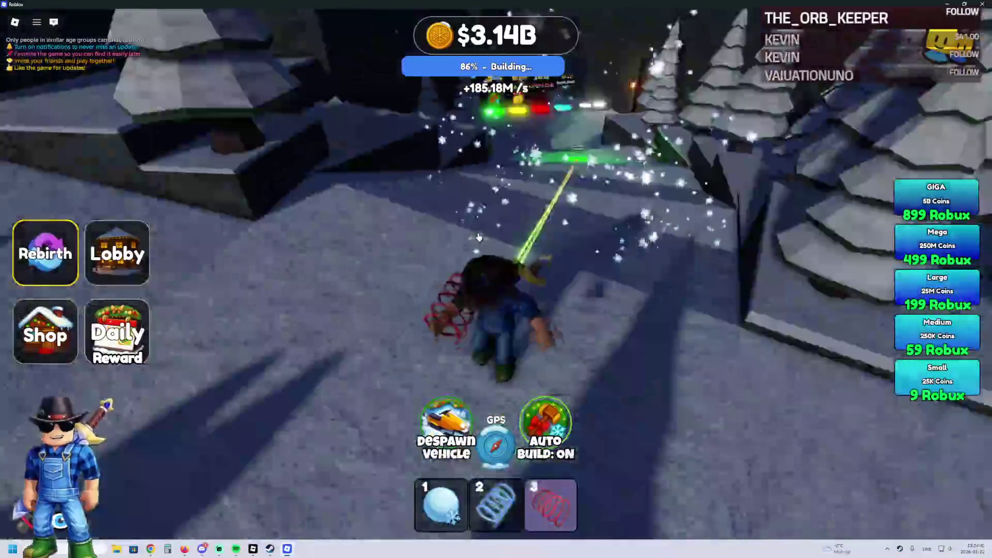
{"action": "key", "text": "w"}
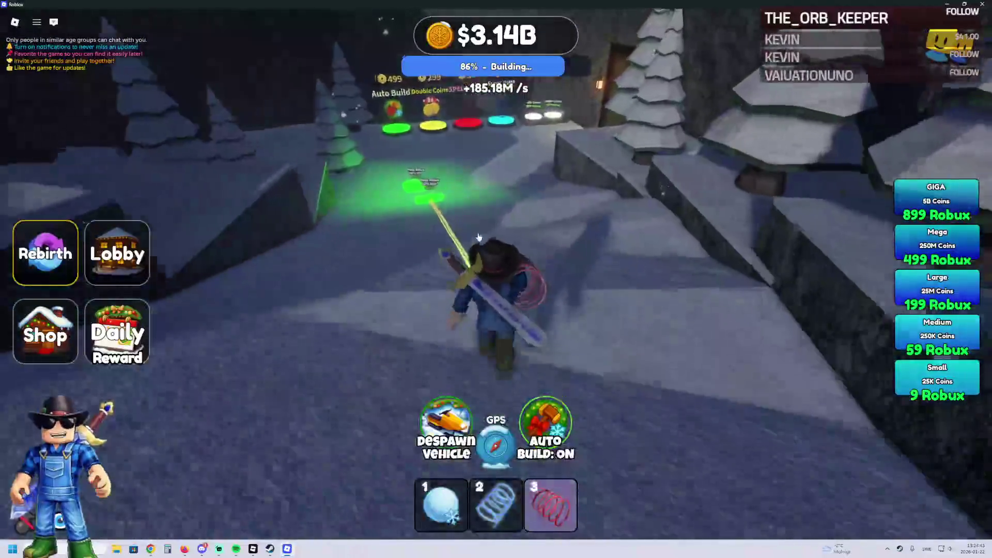
{"action": "key", "text": "w"}
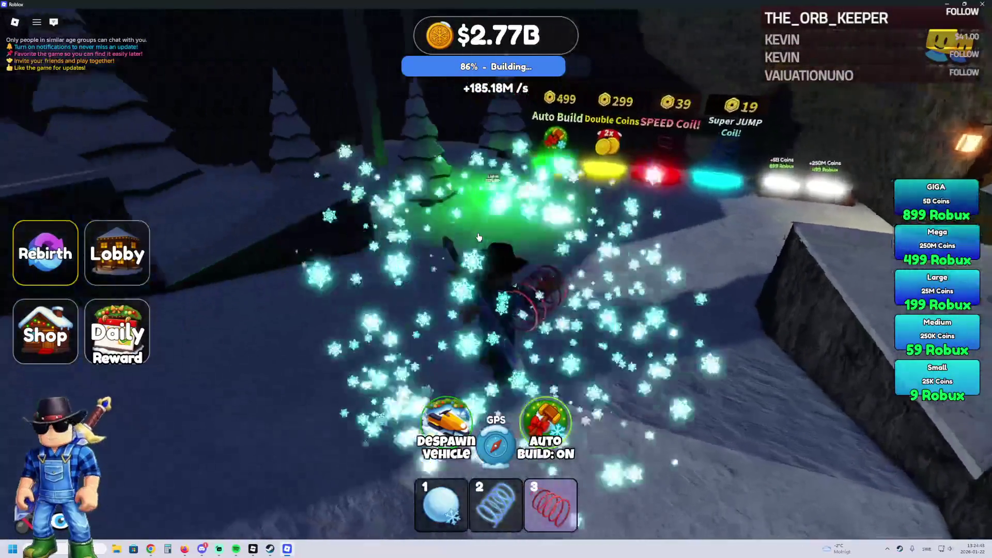
{"action": "key", "text": "w"}
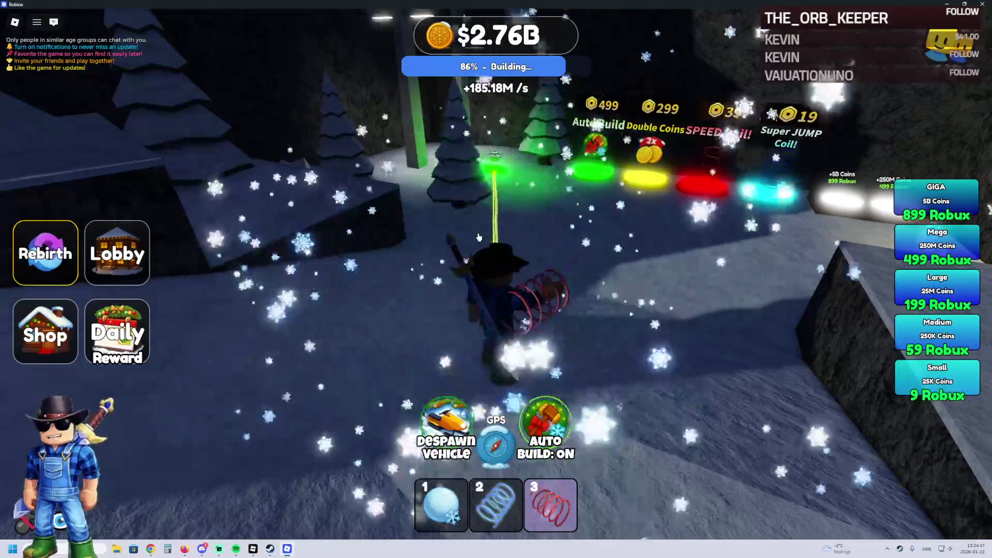
{"action": "key", "text": "w"}
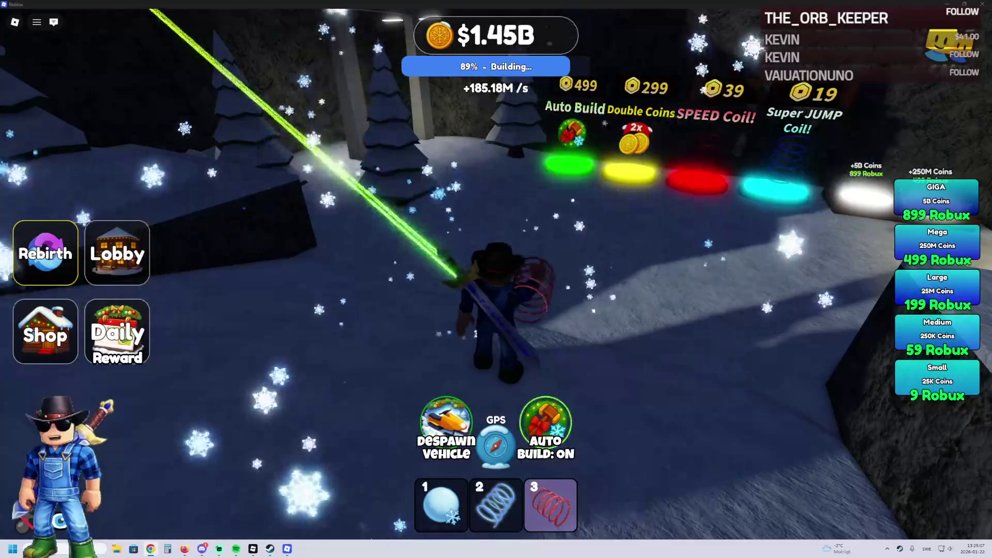
{"action": "key", "text": "w"}
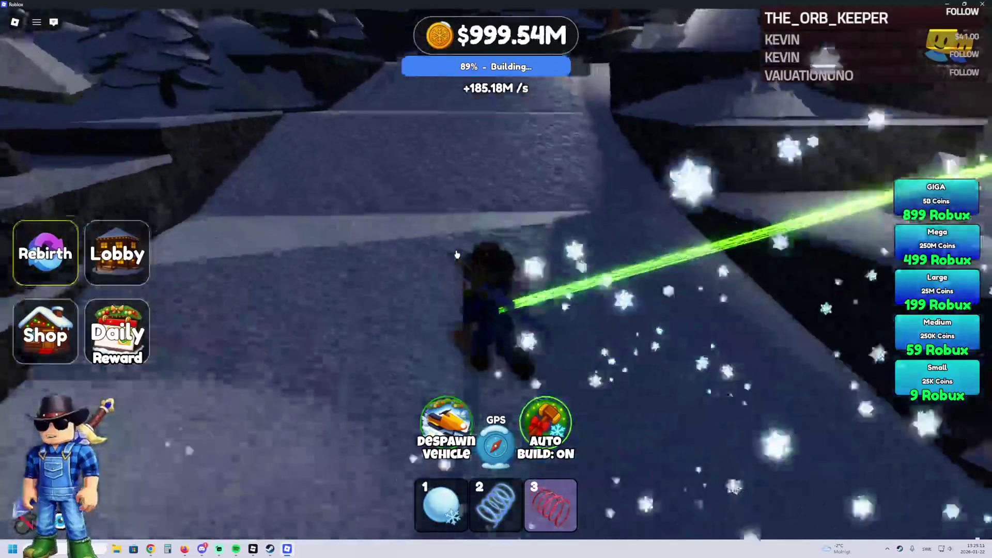
{"action": "key", "text": "w"}
{"action": "key", "text": "w"}
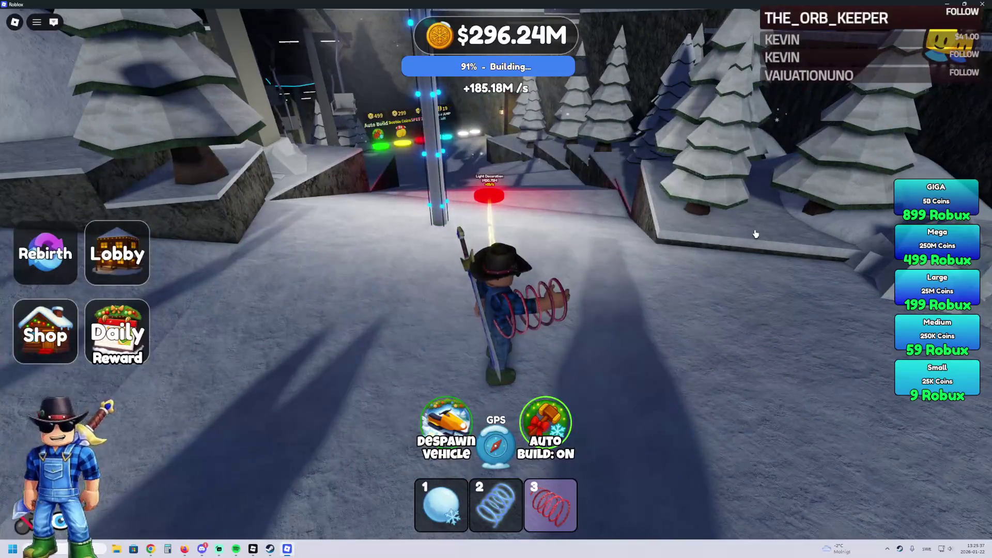
{"action": "key", "text": "w"}
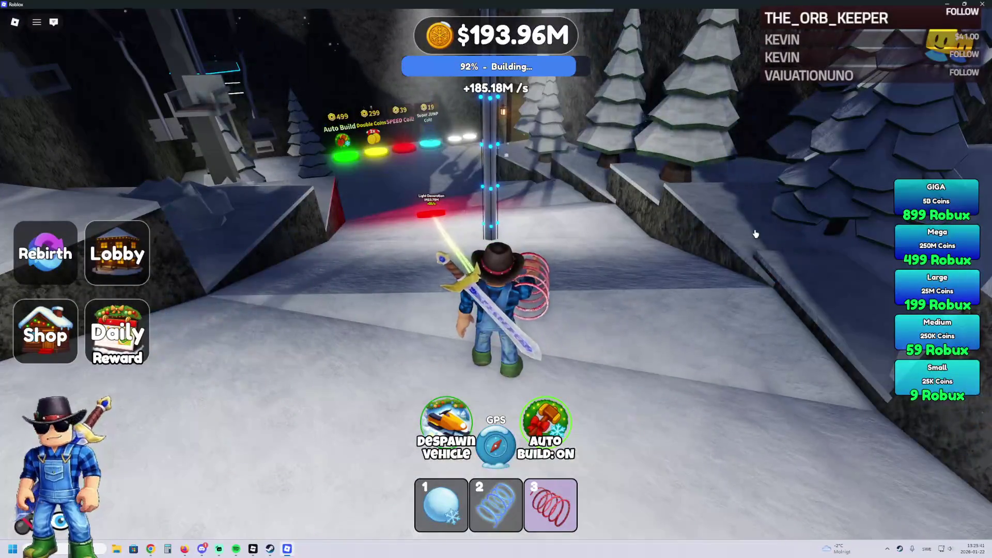
Move past the Light Decoration pad to the log cabin's Carpet pad, then switch to the Project_PBT Studio window
{"action": "key", "text": "w"}
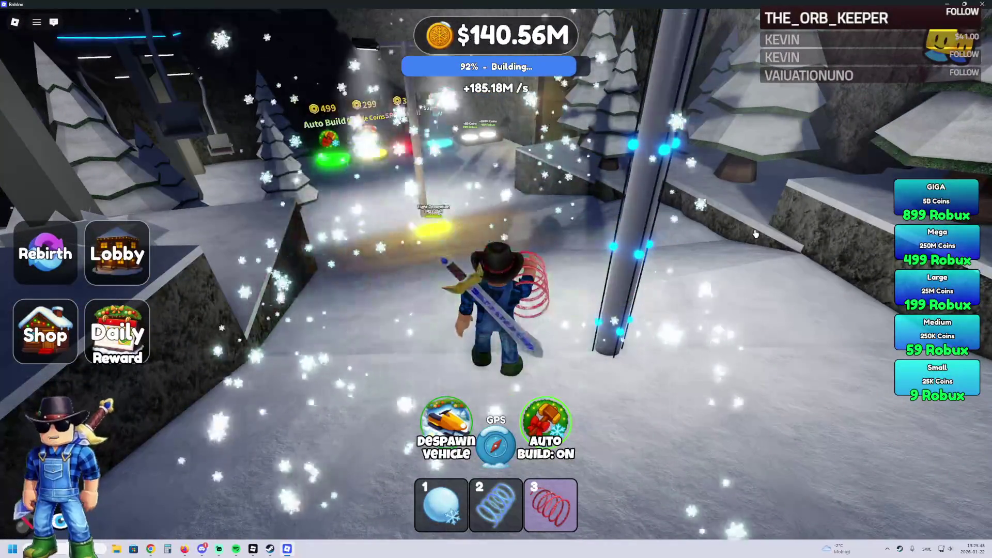
{"action": "key", "text": "w"}
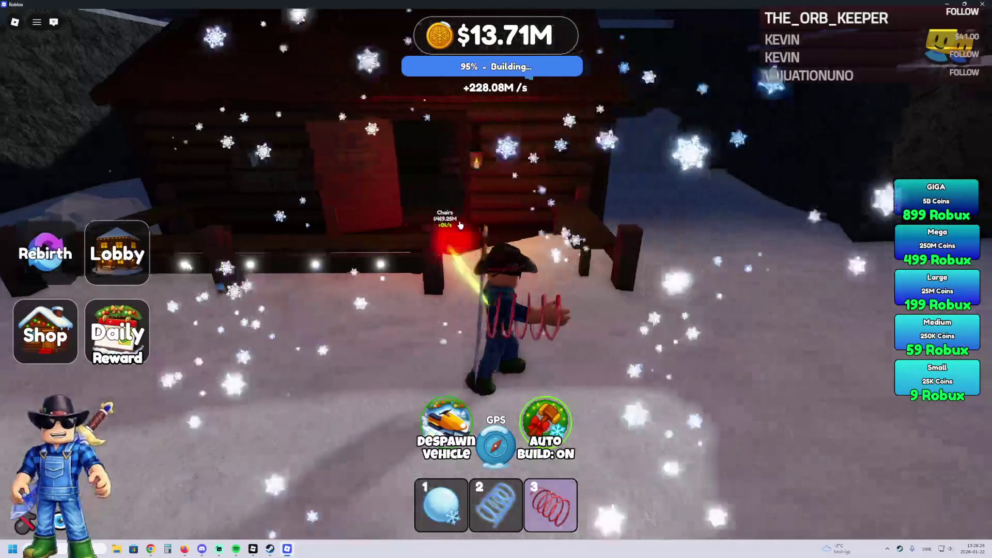
{"action": "key", "text": "Left"}
{"action": "key", "text": "w"}
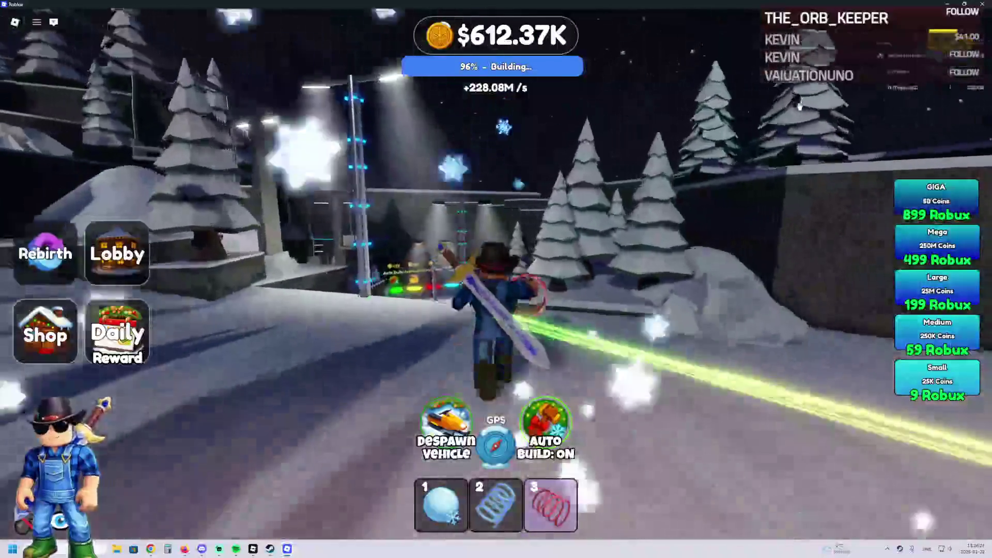
{"action": "key", "text": "w"}
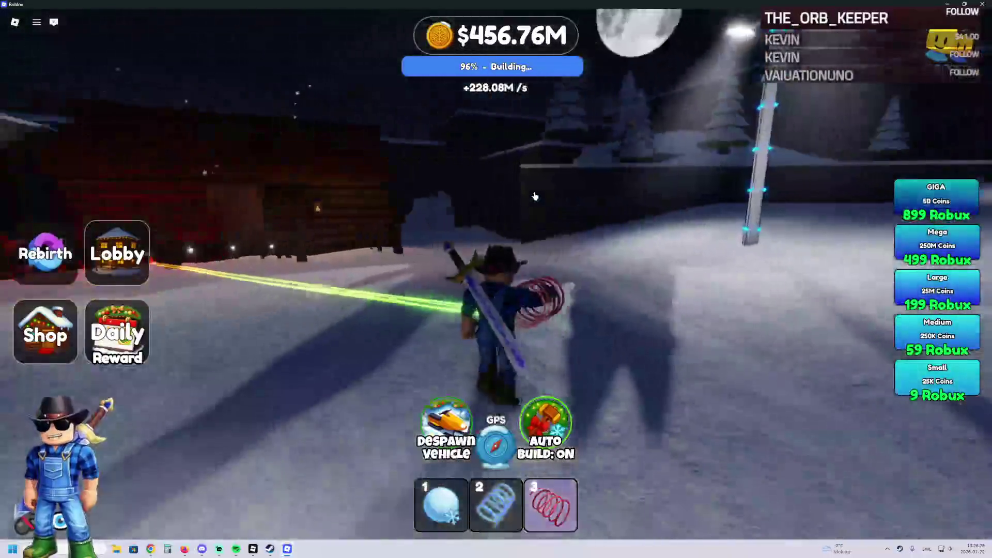
{"action": "key", "text": "w"}
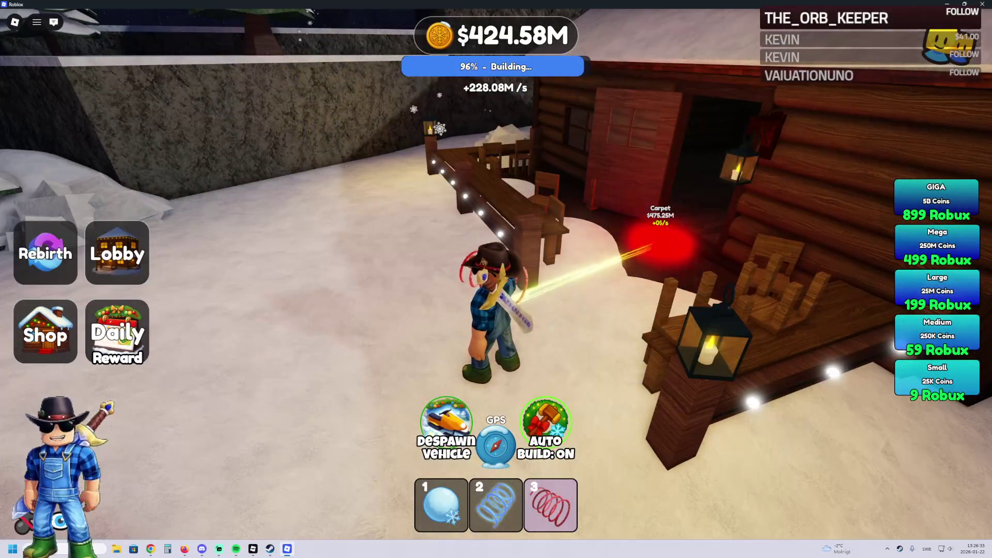
{"action": "key", "text": "alt+Tab"}
{"action": "scroll", "coordinate": [265, 245], "scroll_direction": "down", "scroll_amount": 5}
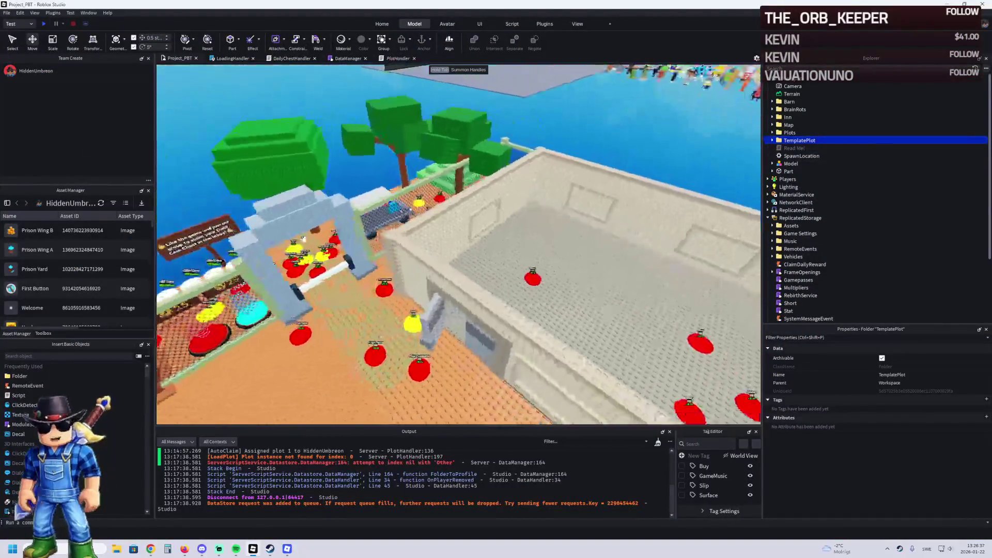
Focus the TemplatePlot building, orbit to view its front wall, then return to the running game
{"action": "key", "text": "f"}
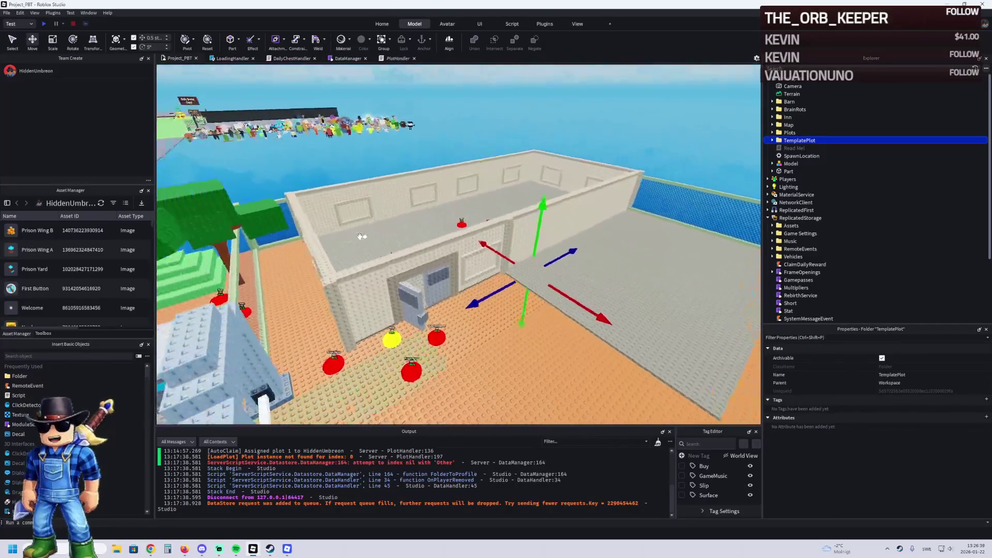
{"action": "key", "text": "a"}
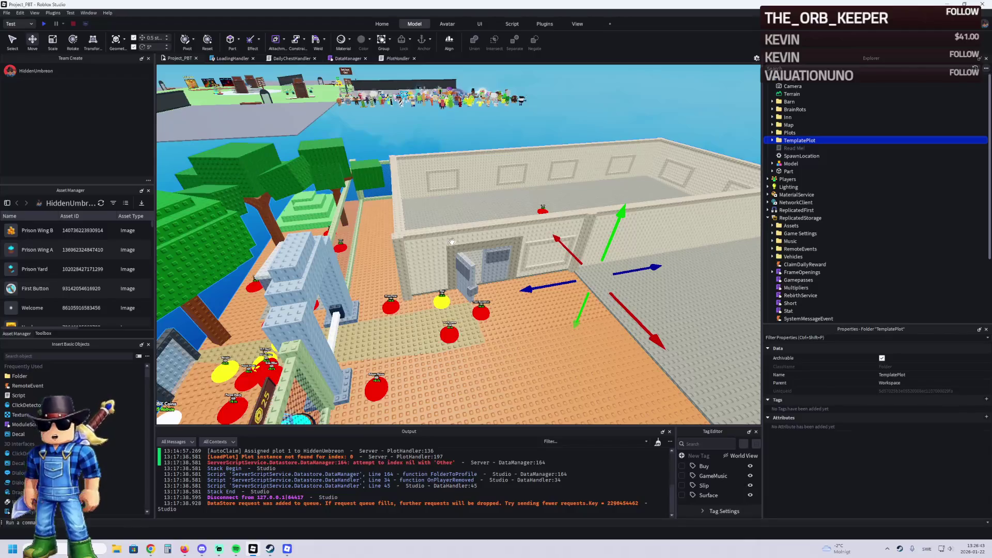
{"action": "key", "text": "d"}
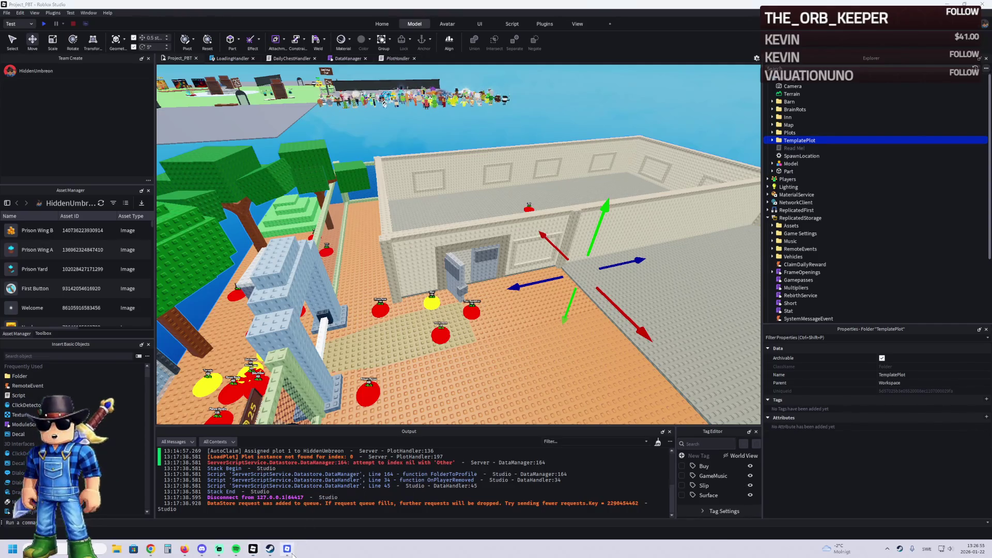
{"action": "key", "text": "alt+Tab"}
Step onto the red Snowmobile Cover pad to buy it, then walk back toward the cabin
{"action": "key", "text": "d"}
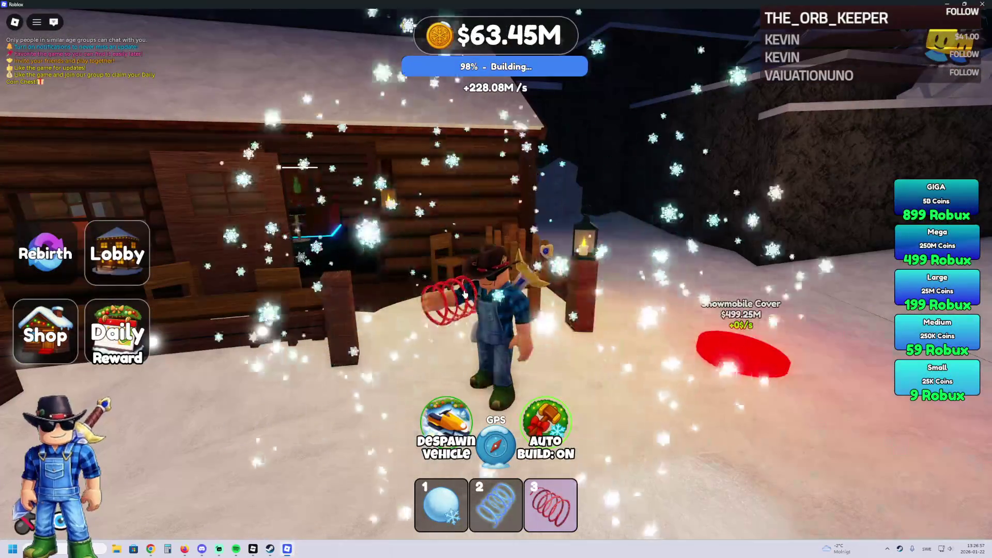
{"action": "key", "text": "w"}
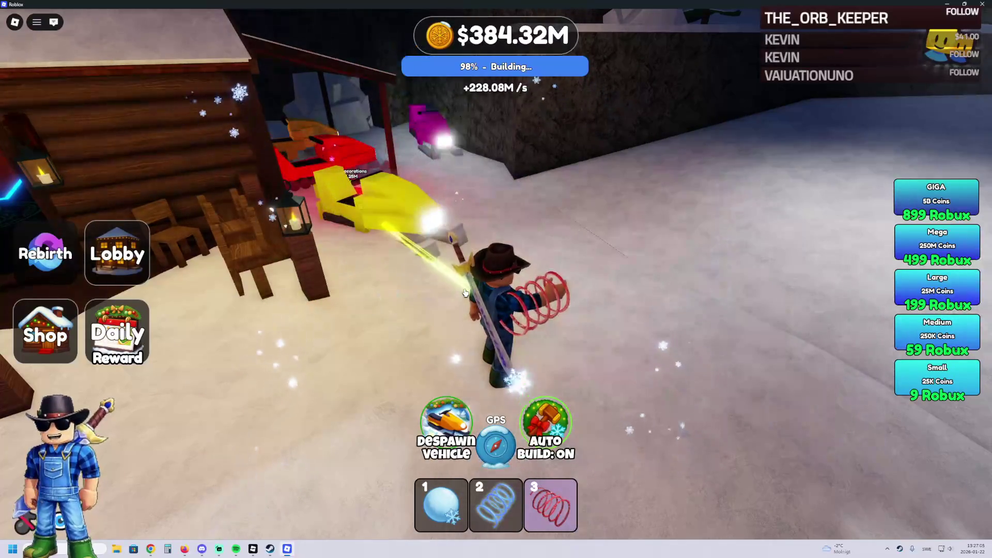
{"action": "key", "text": "s"}
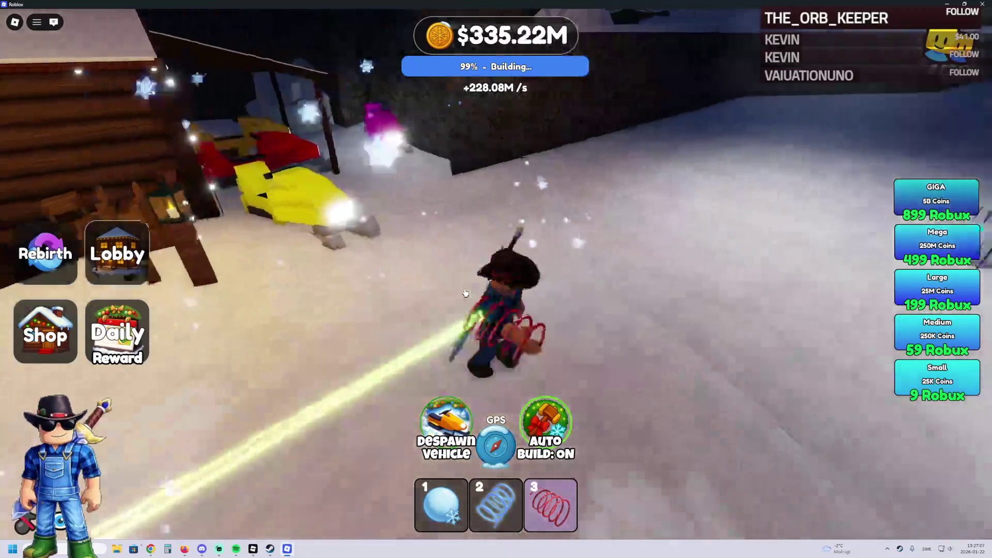
{"action": "key", "text": "w"}
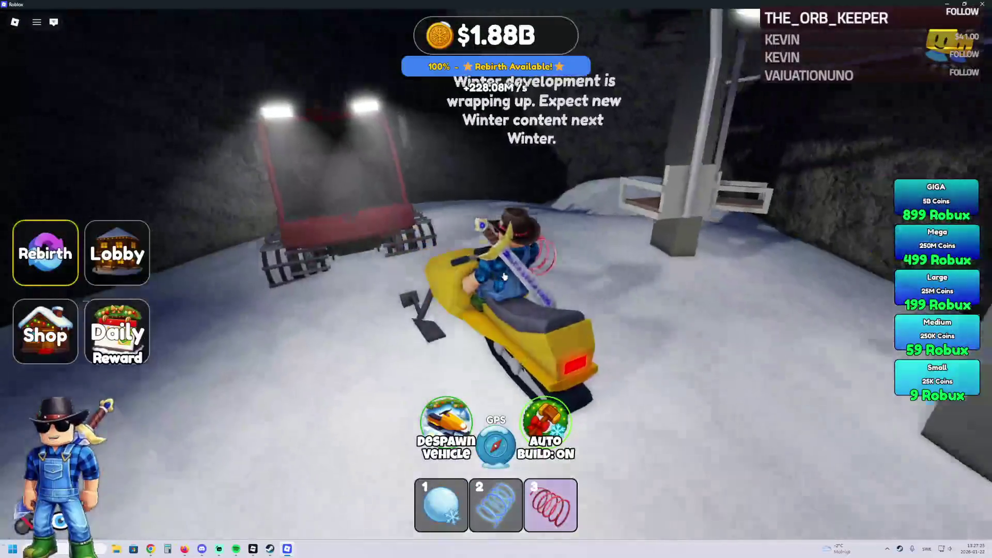
Drive the snowmobile across the snowfield, teleport to the Lobby, and switch back to Roblox Studio
{"action": "key", "text": "w"}
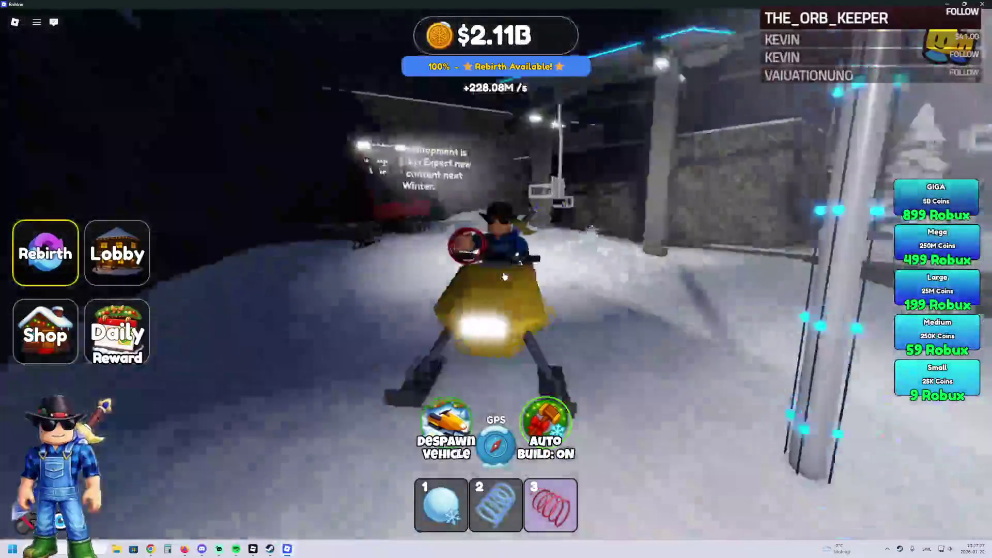
{"action": "key", "text": "w"}
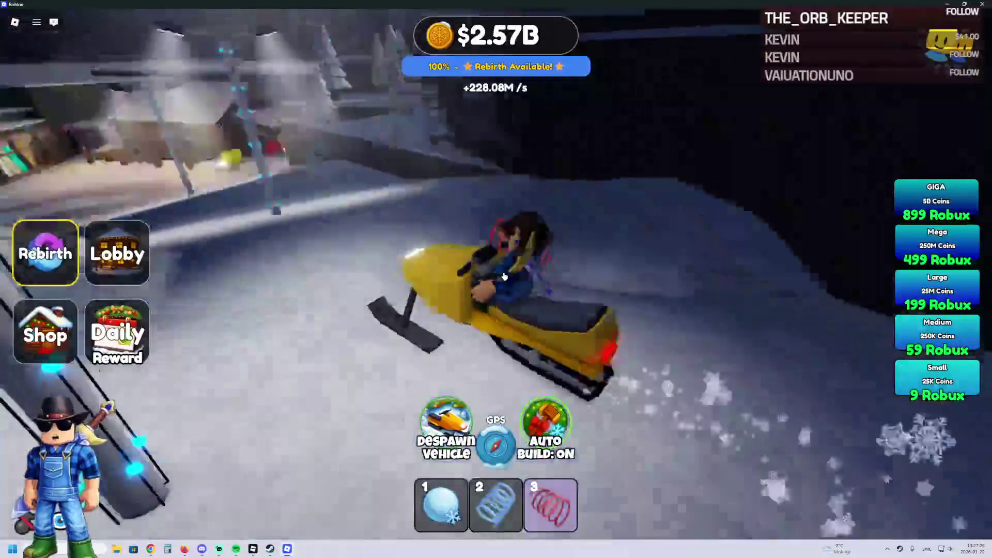
{"action": "key", "text": "w"}
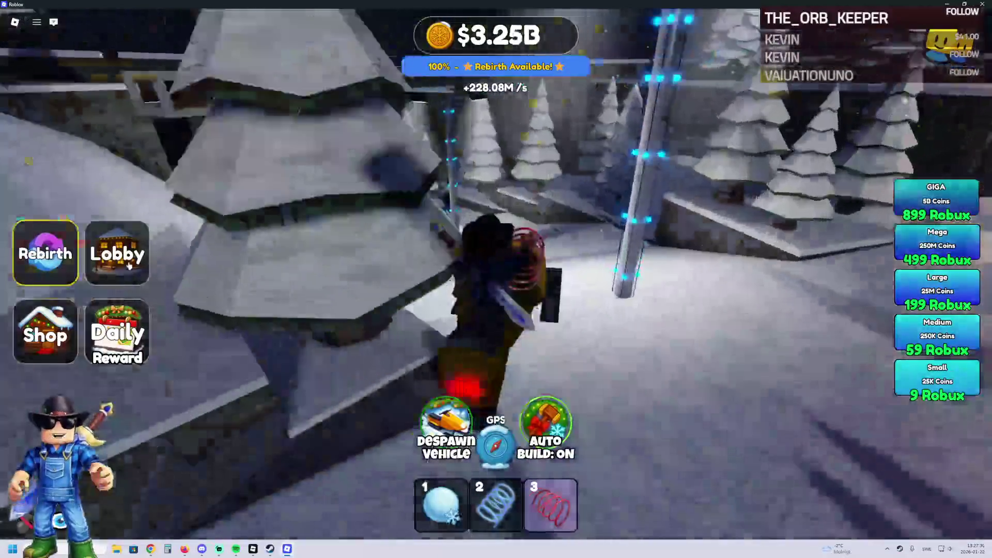
{"action": "left_click", "coordinate": [130, 265]}
{"action": "left_click", "coordinate": [130, 331]}
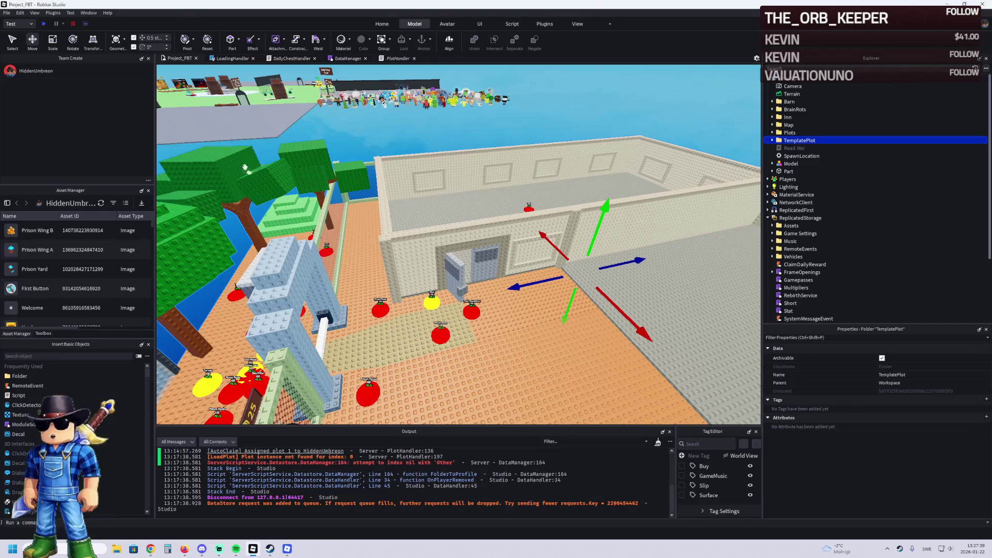
Playtest the place, open and close the Daily Reward popup, then return to the live game
{"action": "left_click", "coordinate": [43, 24]}
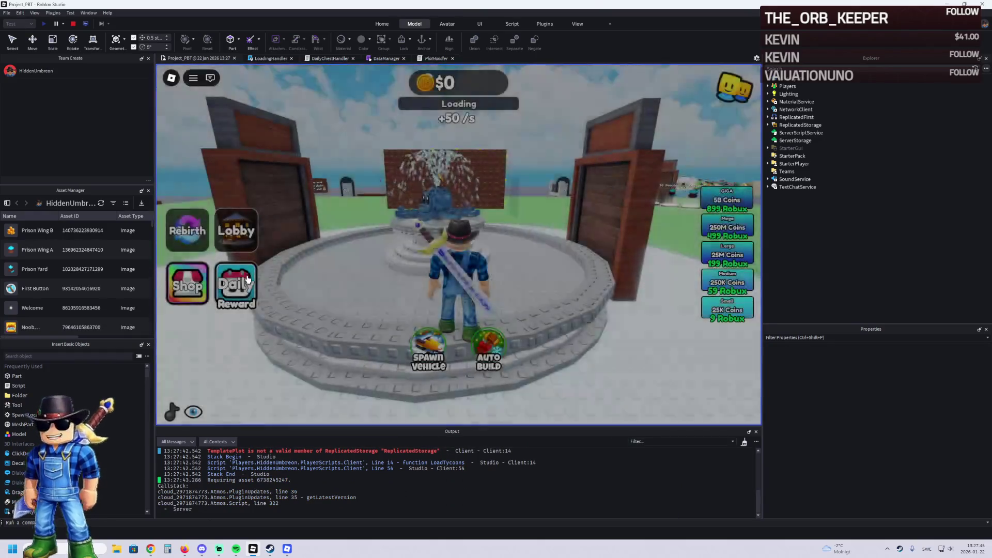
{"action": "left_click", "coordinate": [239, 293]}
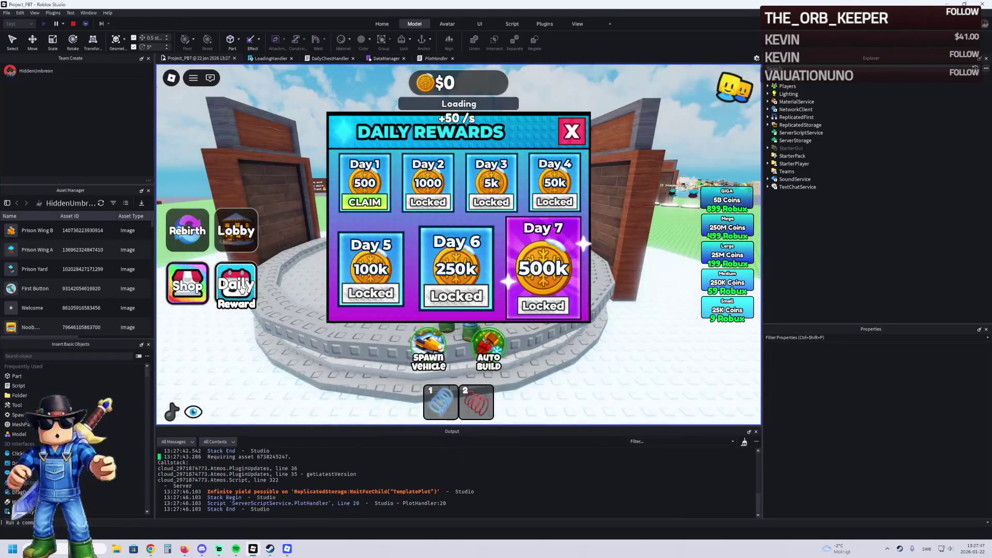
{"action": "left_click", "coordinate": [240, 290]}
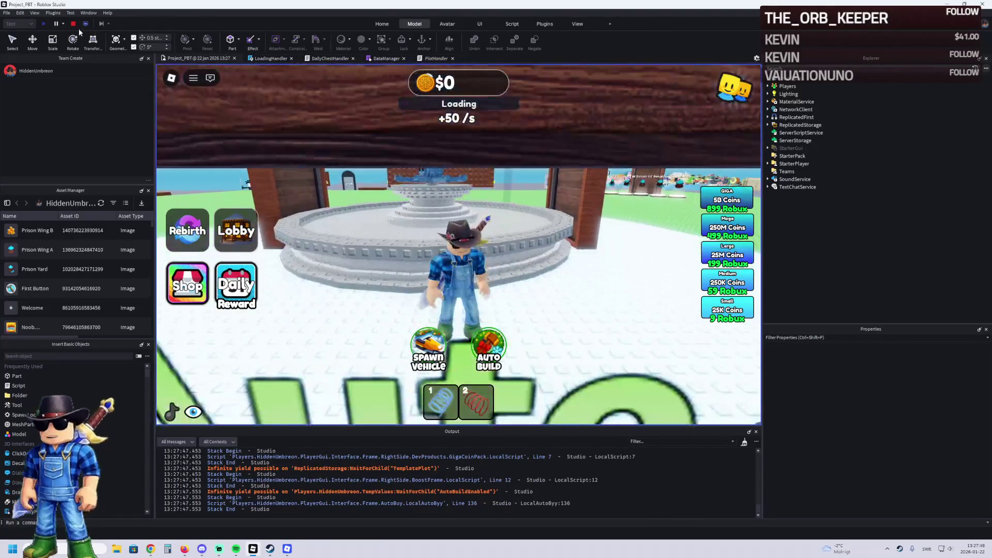
{"action": "left_click", "coordinate": [288, 549]}
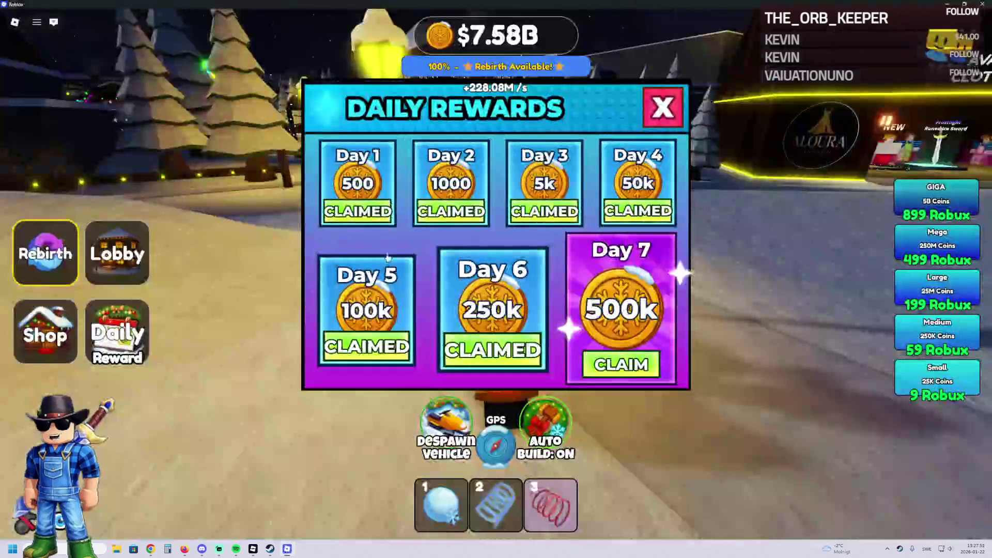
Close Daily Rewards, then browse the Shop's coin packs and owned upgrades and close it
{"action": "left_click", "coordinate": [652, 116]}
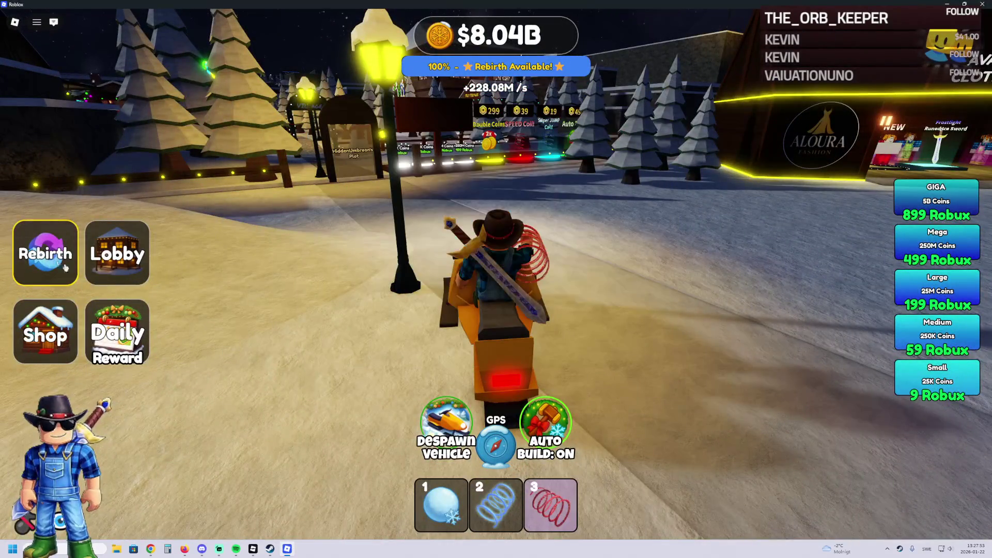
{"action": "key", "text": "d"}
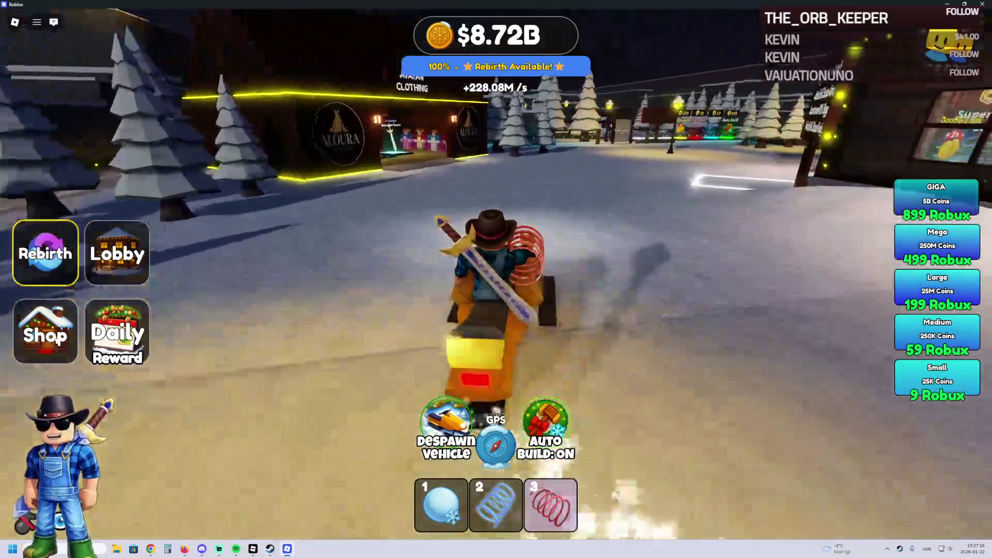
{"action": "left_click", "coordinate": [45, 330]}
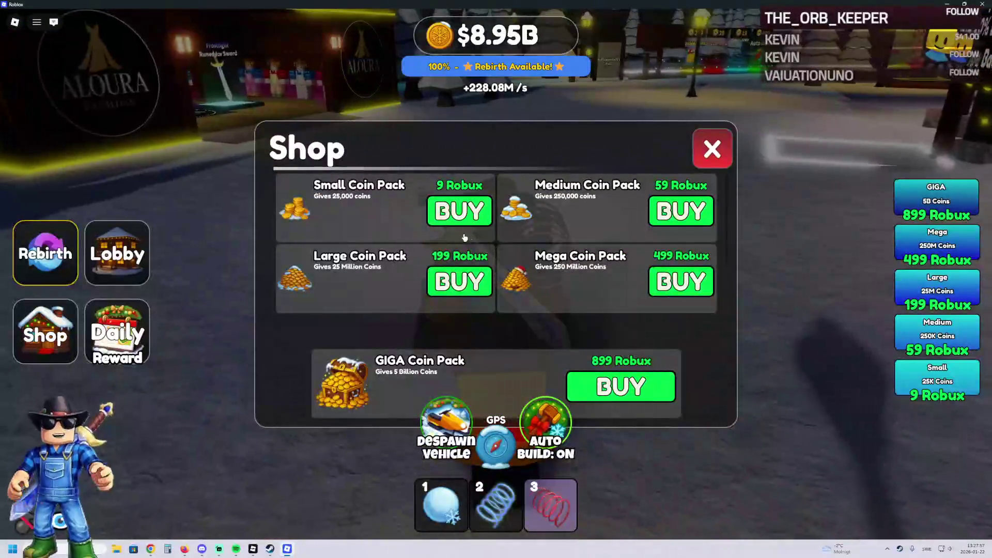
{"action": "scroll", "coordinate": [486, 258], "scroll_direction": "down", "scroll_amount": 5}
{"action": "scroll", "coordinate": [471, 279], "scroll_direction": "down", "scroll_amount": 4}
{"action": "scroll", "coordinate": [443, 288], "scroll_direction": "up", "scroll_amount": 2}
{"action": "scroll", "coordinate": [407, 296], "scroll_direction": "down", "scroll_amount": 2}
{"action": "scroll", "coordinate": [407, 296], "scroll_direction": "up", "scroll_amount": 3}
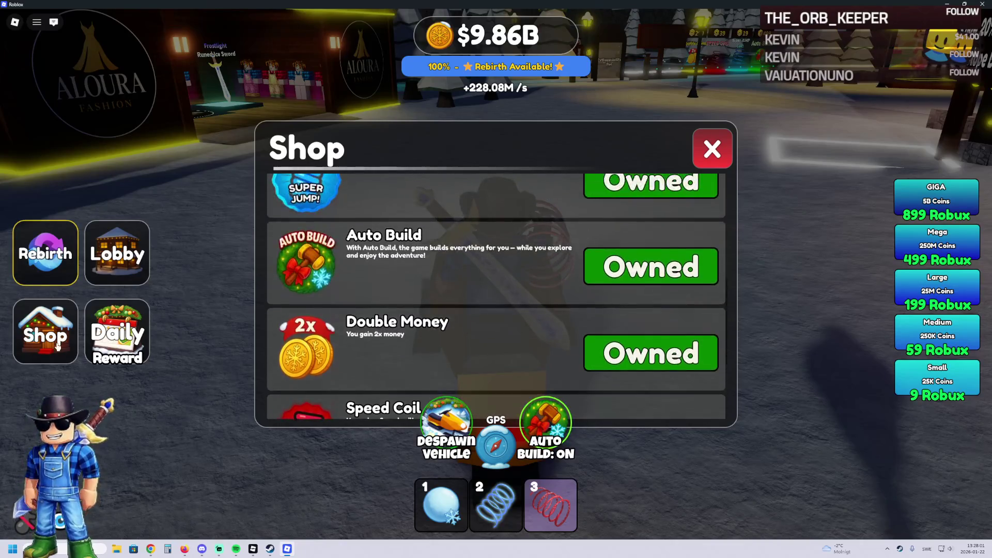
{"action": "left_click", "coordinate": [712, 149]}
Drive the snowmobile past the Chill Obby and Space Obby portals
{"action": "key", "text": "w"}
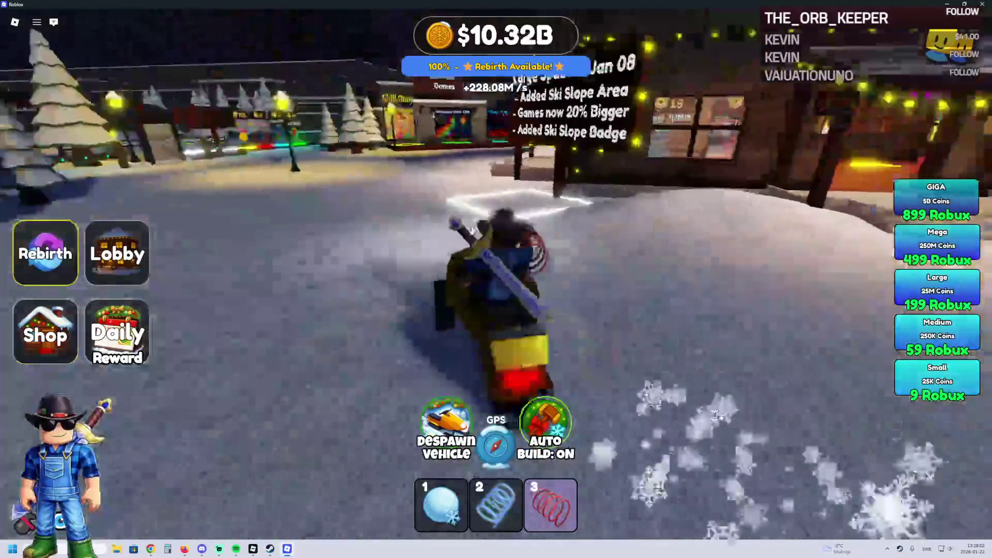
{"action": "key", "text": "a"}
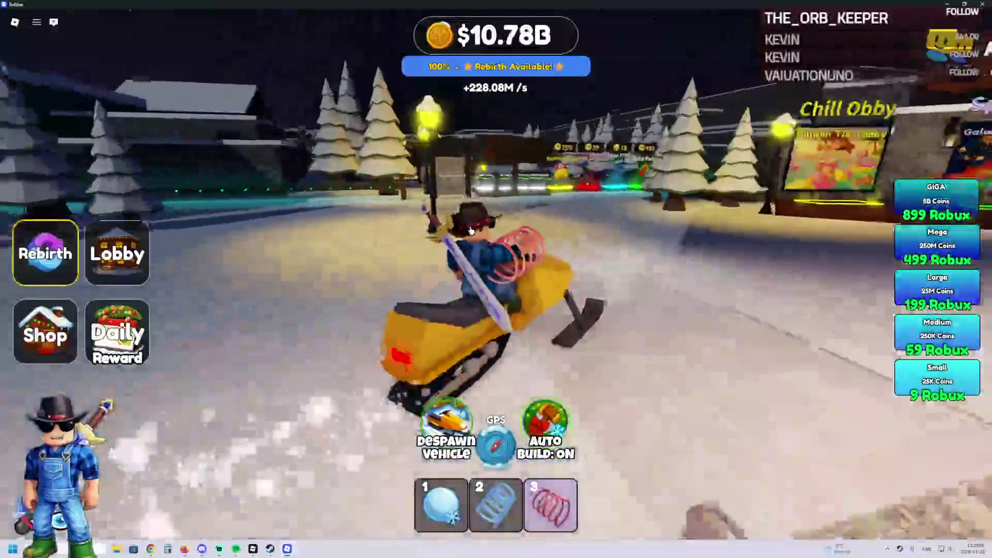
{"action": "key", "text": "d"}
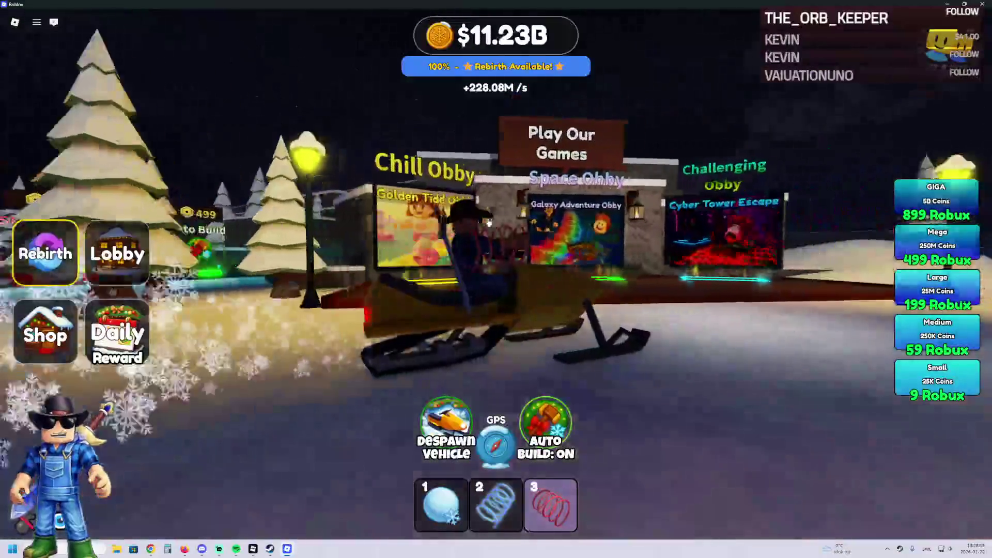
{"action": "key", "text": "d"}
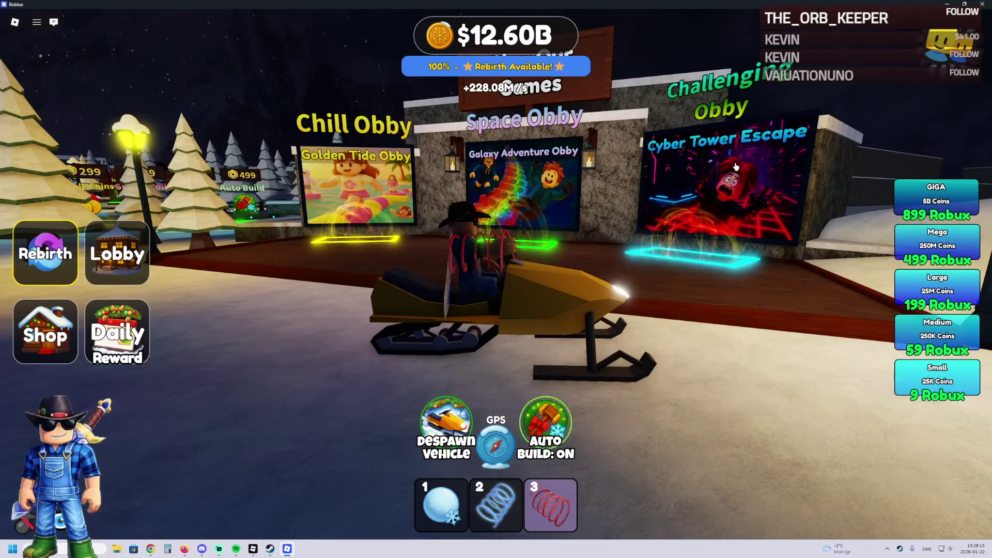
{"action": "key", "text": "w"}
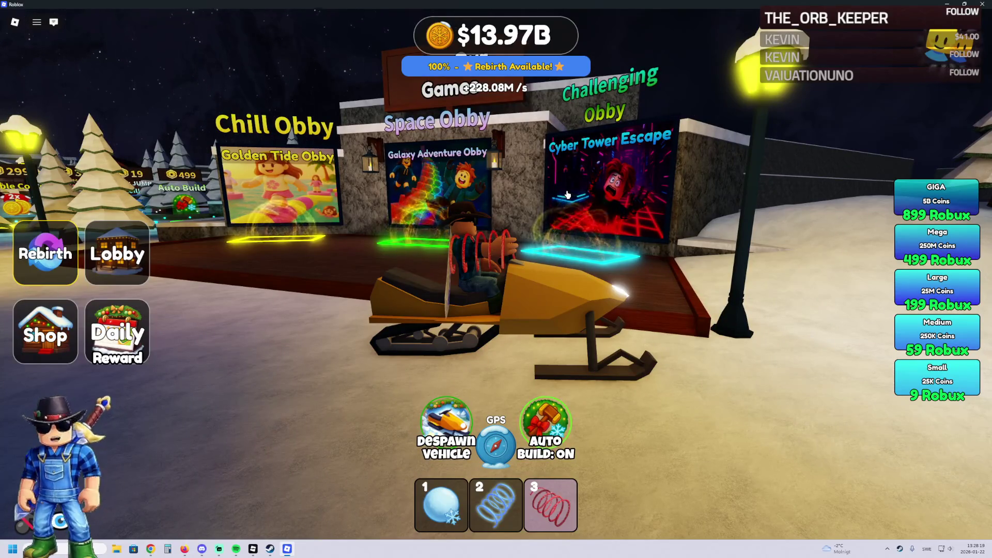
{"action": "key", "text": "s"}
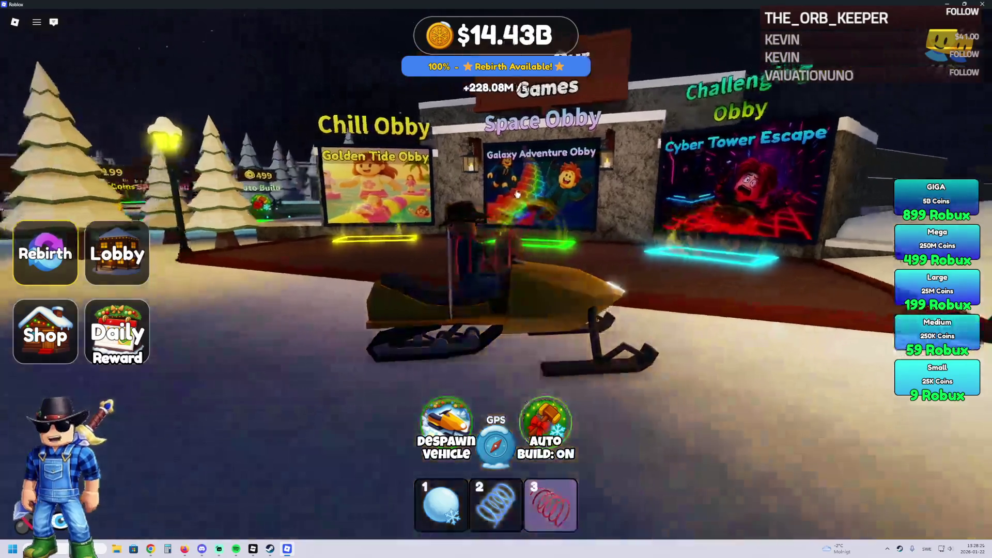
{"action": "key", "text": "w"}
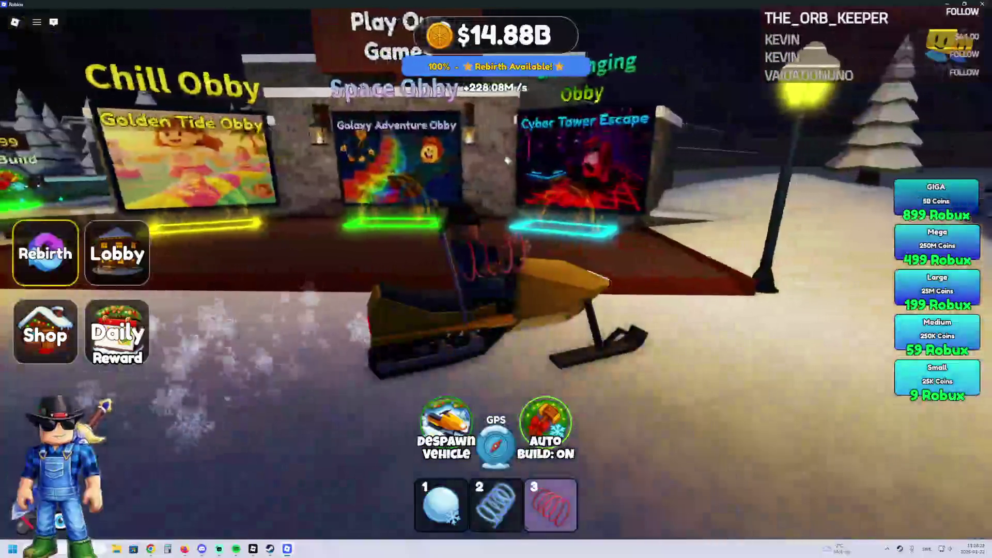
Steer toward the Daily Group Chest, over the wooden ramp, and dismount by Elite Supporters
{"action": "key", "text": "a"}
{"action": "key", "text": "w"}
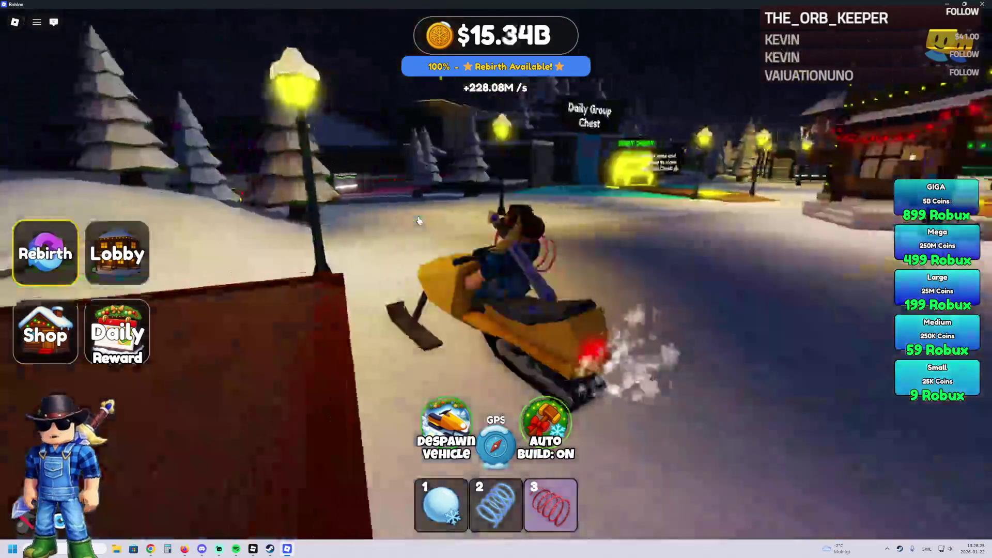
{"action": "key", "text": "w"}
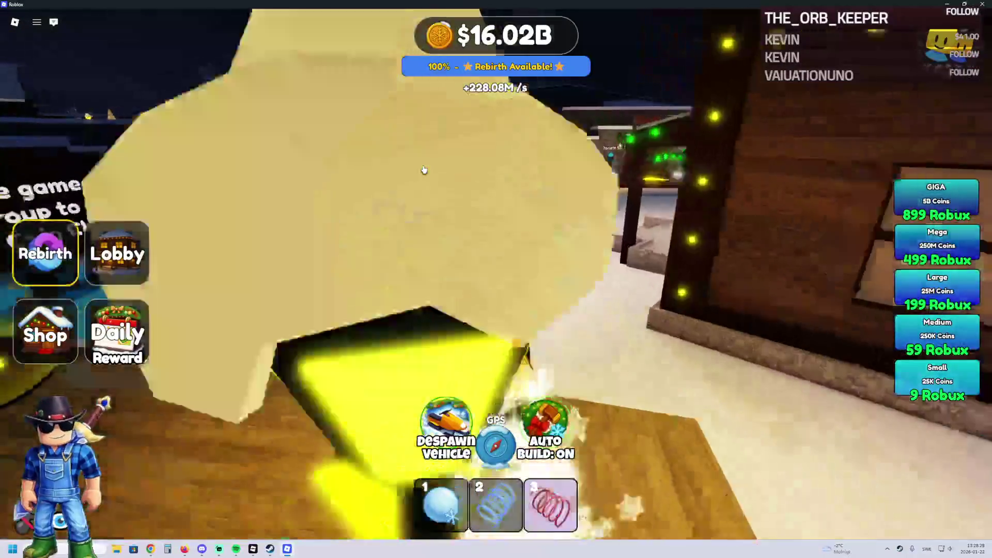
{"action": "key", "text": "d"}
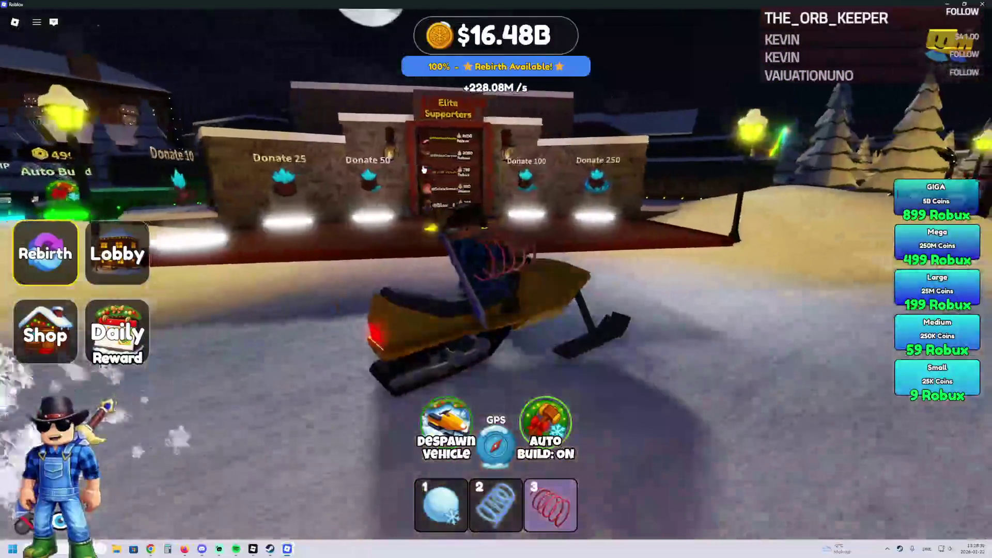
{"action": "key", "text": "space"}
Walk into the lodge and look over the Most Rebirths and Time Played leaderboards
{"action": "key", "text": "w"}
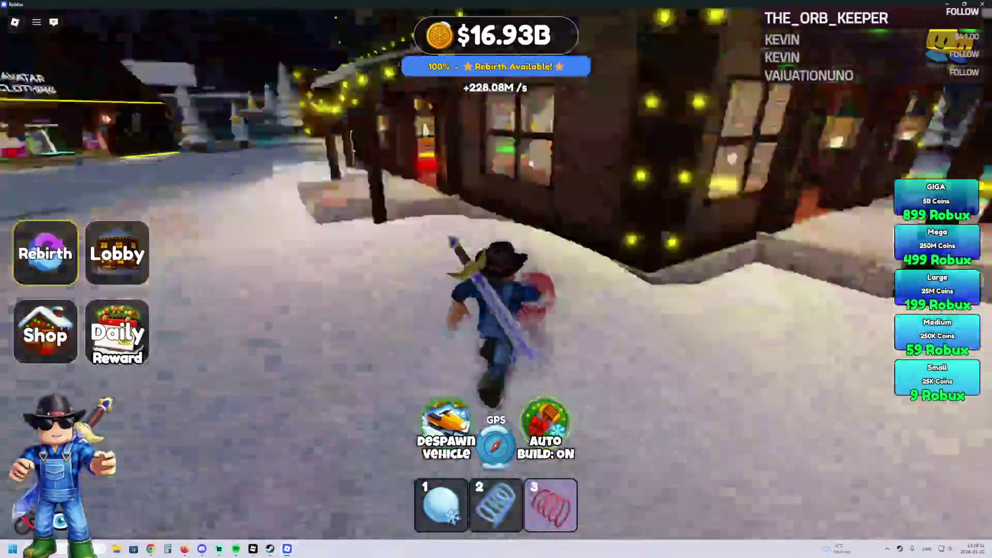
{"action": "key", "text": "w"}
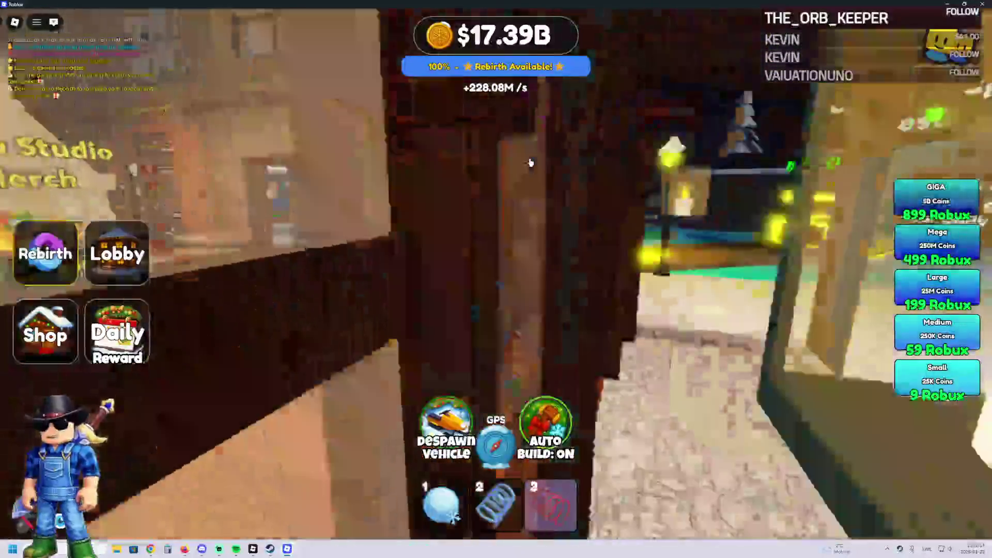
{"action": "key", "text": "a"}
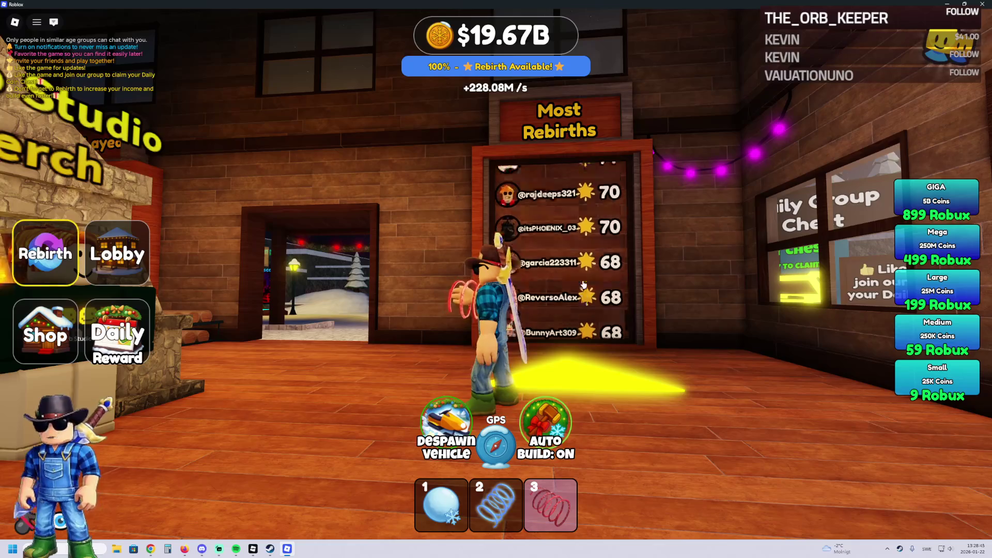
{"action": "scroll", "coordinate": [583, 284], "scroll_direction": "up", "scroll_amount": 10}
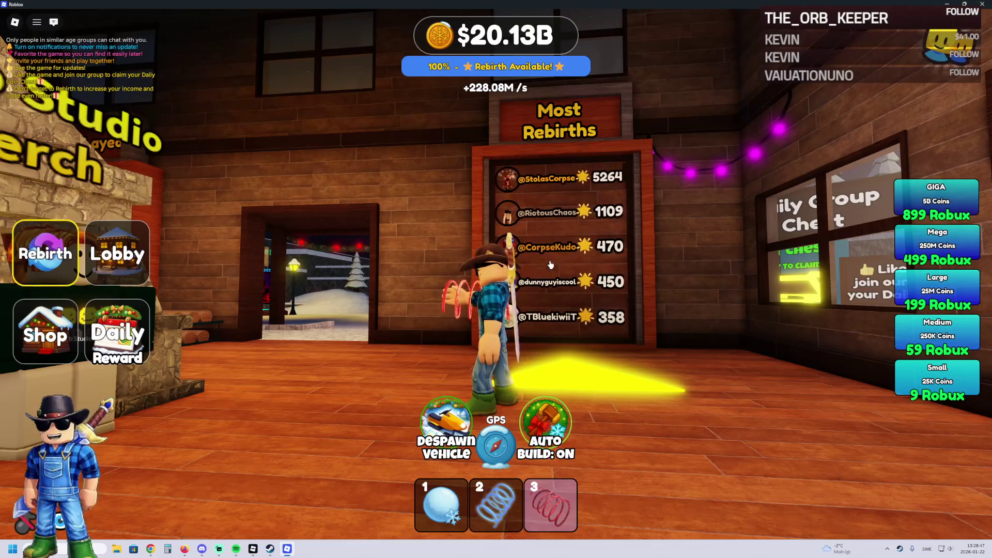
{"action": "key", "text": "w"}
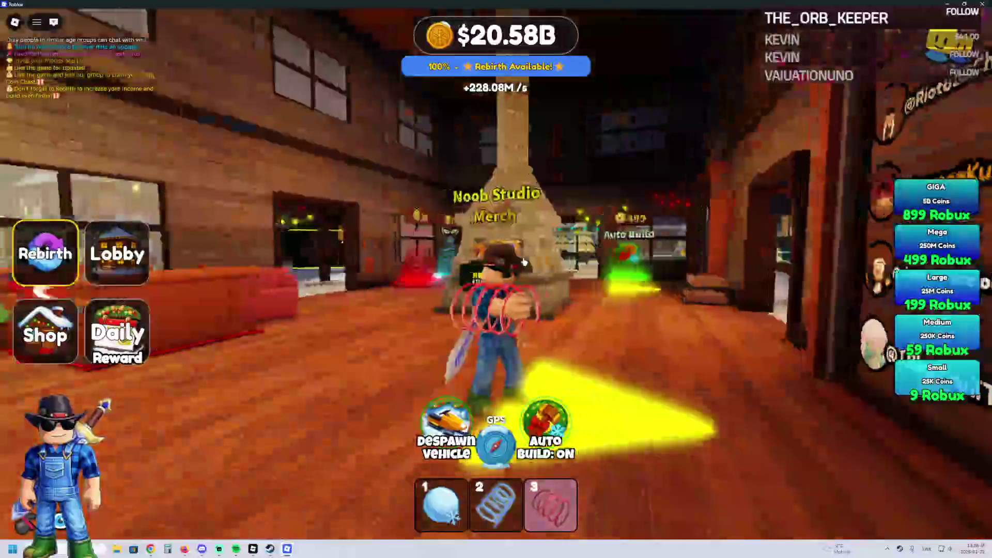
{"action": "key", "text": "d"}
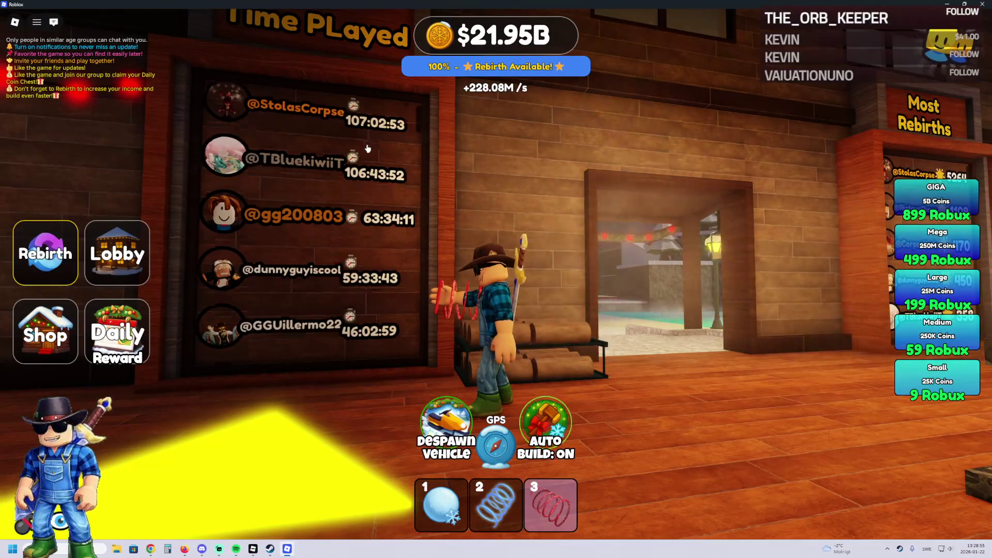
{"action": "scroll", "coordinate": [361, 152], "scroll_direction": "down", "scroll_amount": 10}
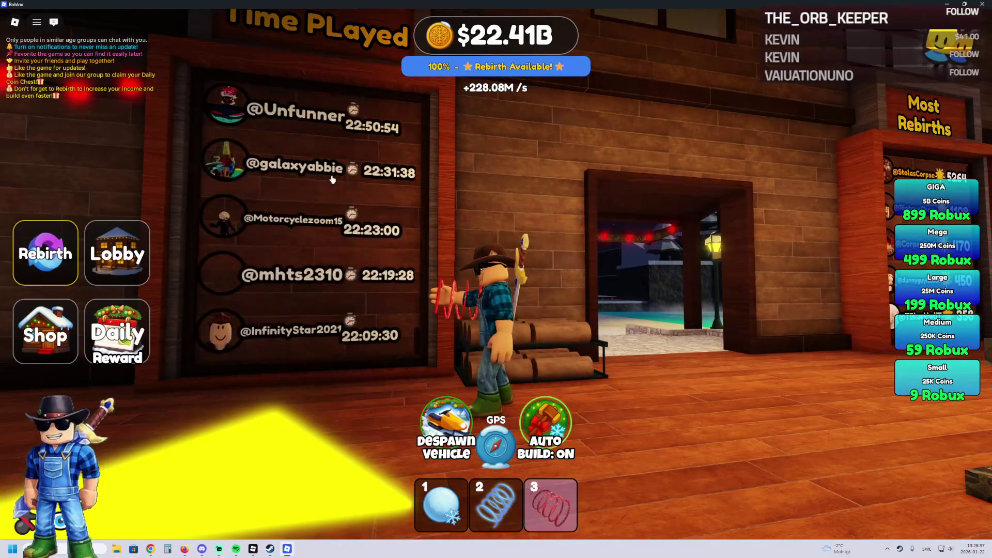
Put away the held springs and bring up the leave-game prompt
{"action": "key", "text": "3"}
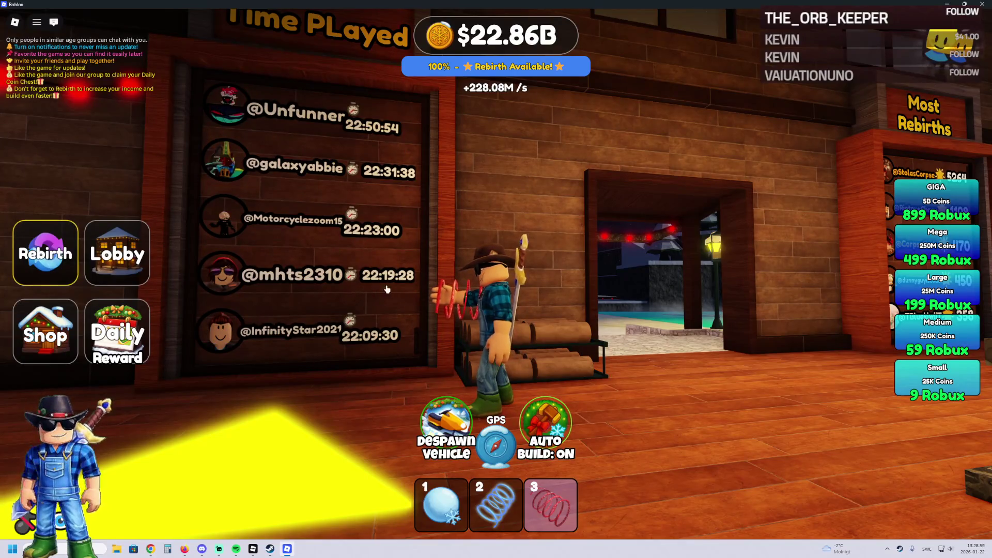
{"action": "key", "text": "a"}
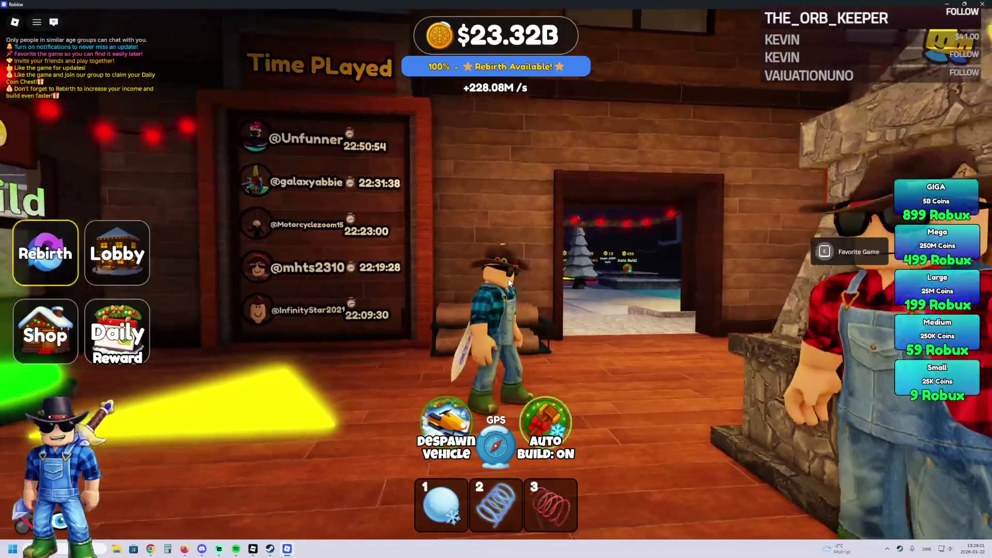
{"action": "key", "text": "d"}
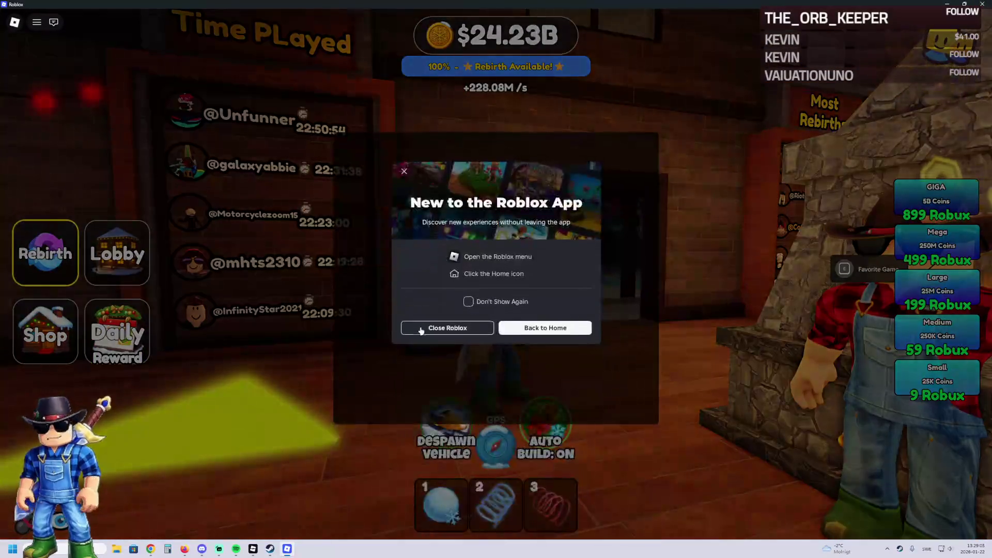
Quit the running Roblox game client with Alt+F4
{"action": "key", "text": "alt+F4"}
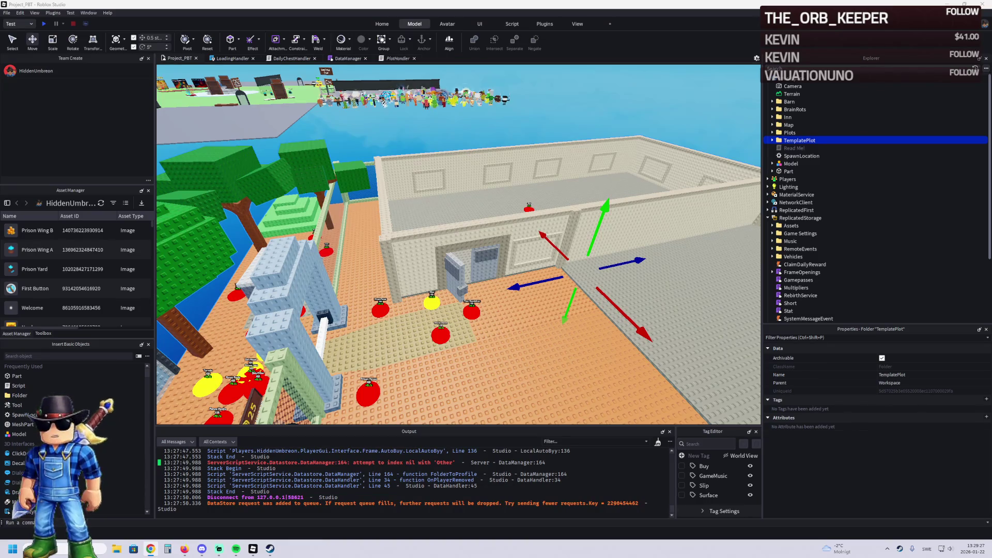
Switch from Studio to Chrome, where the Snow Moose Games community page is open
{"action": "key", "text": "alt+Tab"}
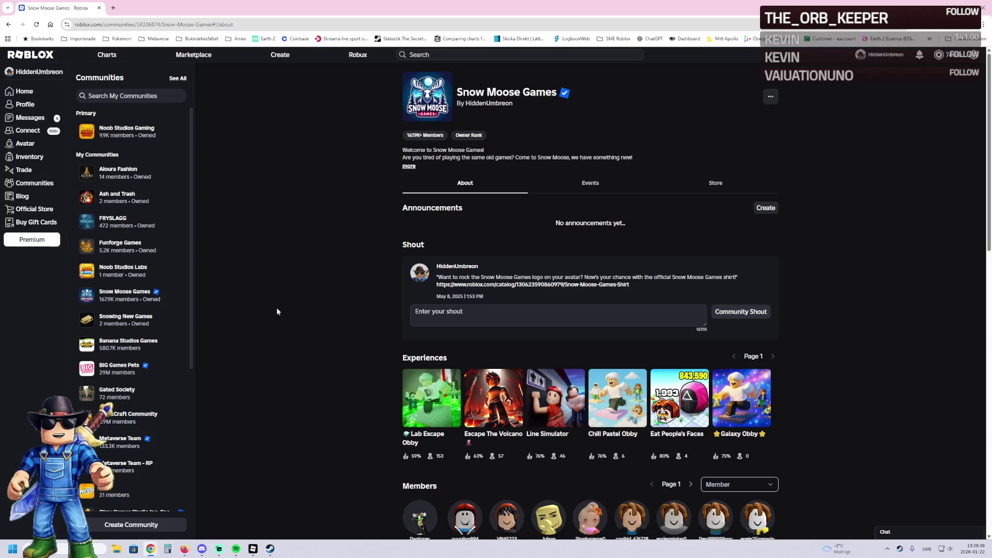
Open Lab Escape Obby in a new tab, view it, then return to Snow Moose Games
{"action": "middle_click", "coordinate": [358, 55]}
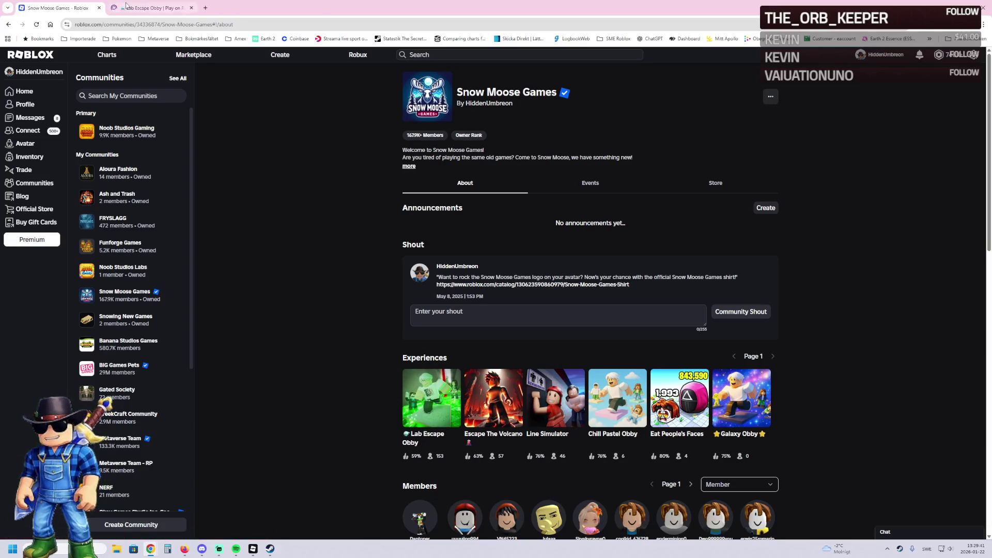
{"action": "left_click", "coordinate": [125, 6]}
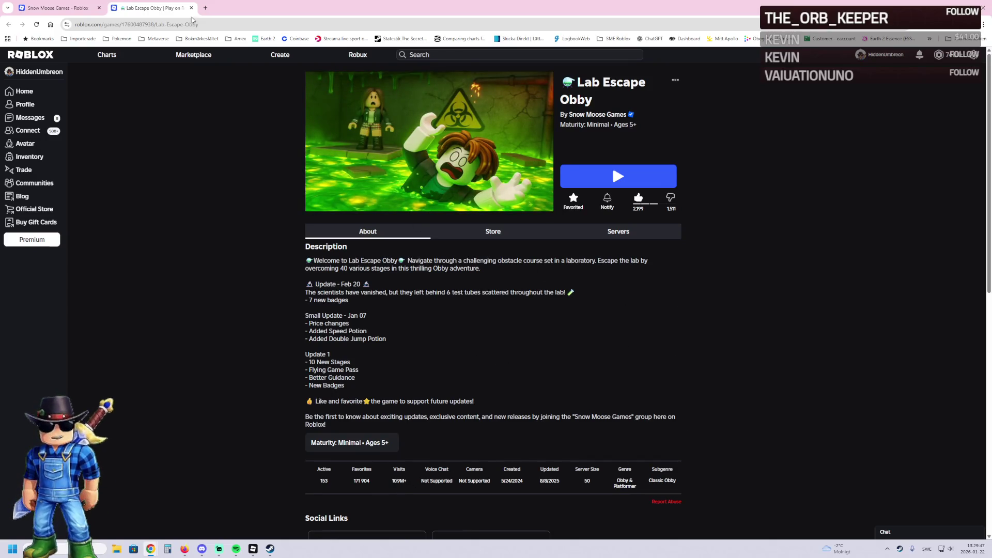
{"action": "left_click", "coordinate": [56, 8]}
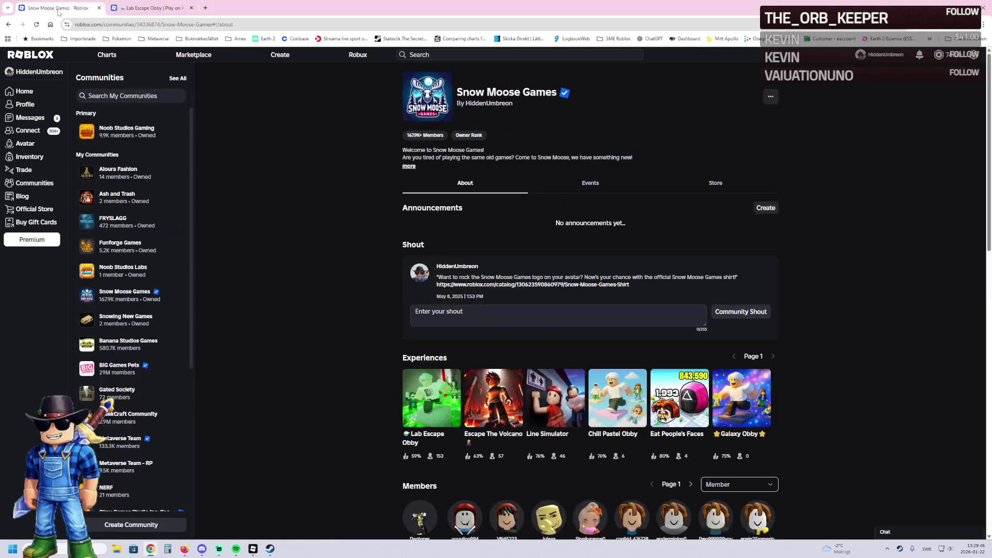
Browse the Line Simulator game page, then open the Noob Studios Gaming community
{"action": "left_click", "coordinate": [558, 405]}
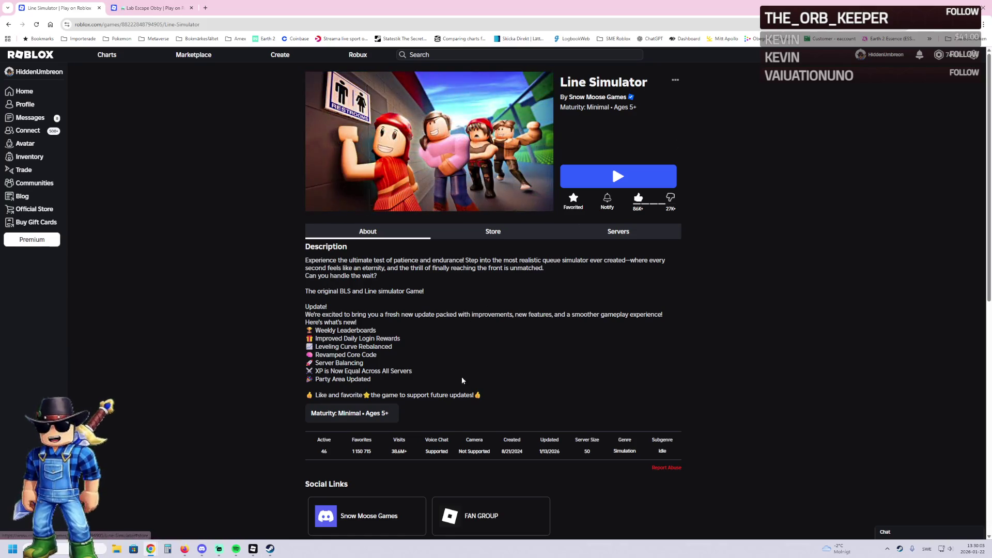
{"action": "scroll", "coordinate": [384, 433], "scroll_direction": "down", "scroll_amount": 1}
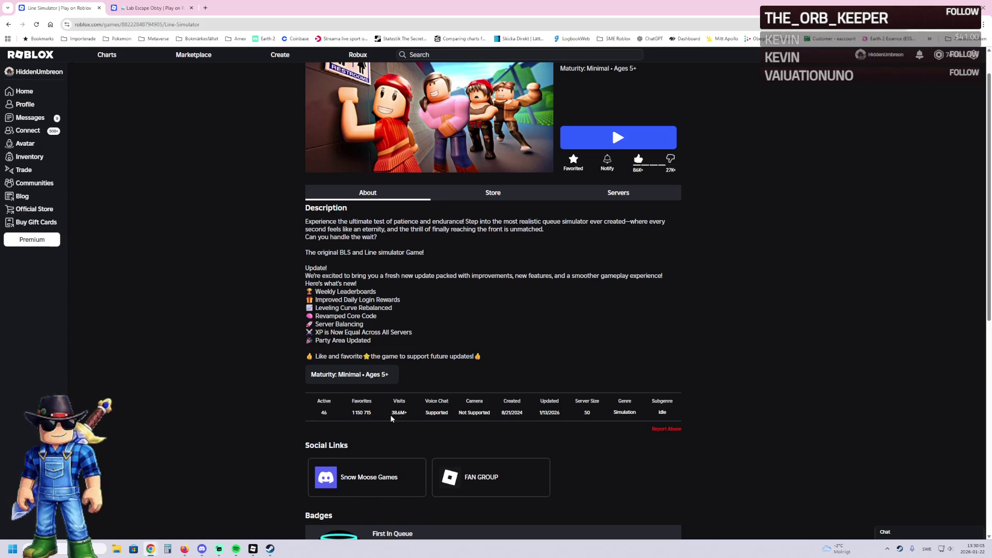
{"action": "scroll", "coordinate": [434, 362], "scroll_direction": "up", "scroll_amount": 1}
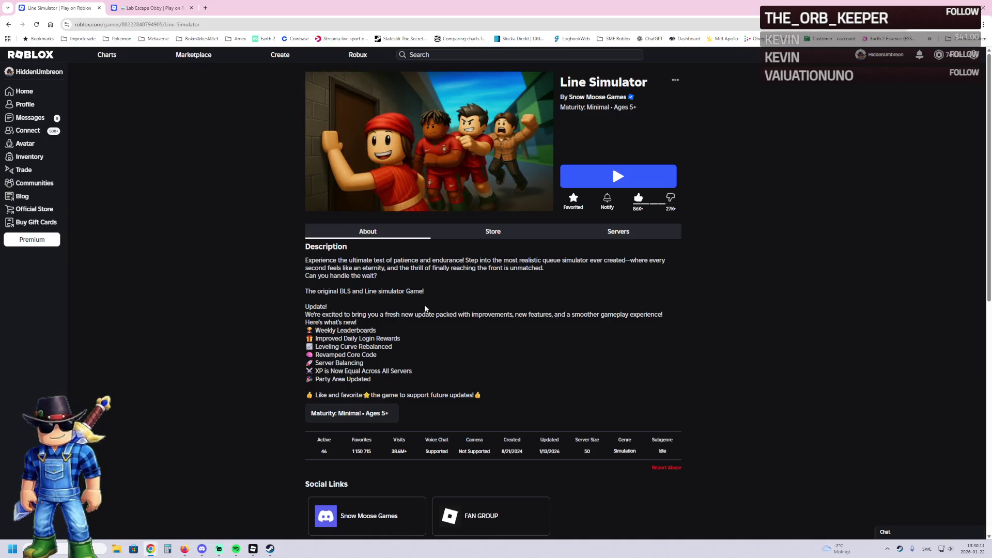
{"action": "mouse_move", "coordinate": [465, 197]}
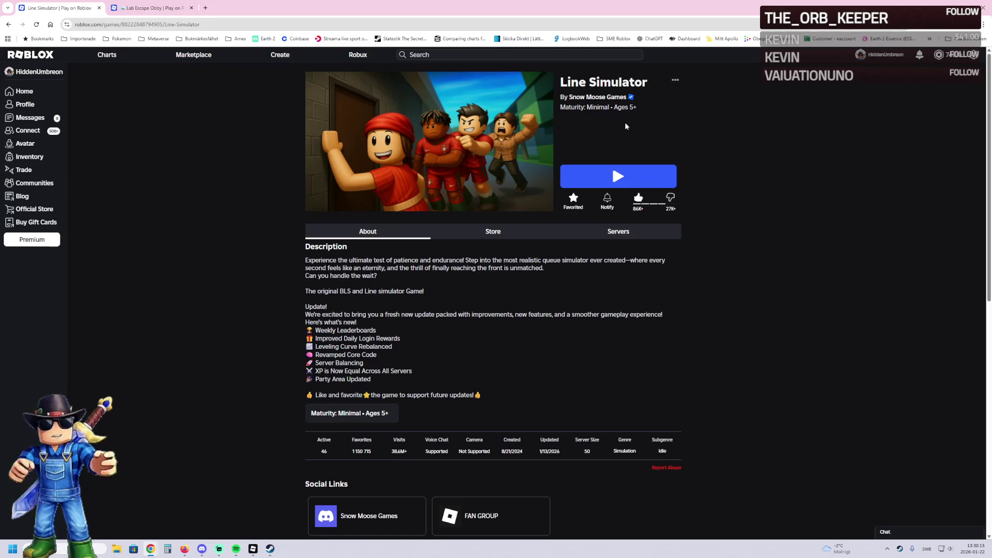
{"action": "left_click", "coordinate": [600, 100]}
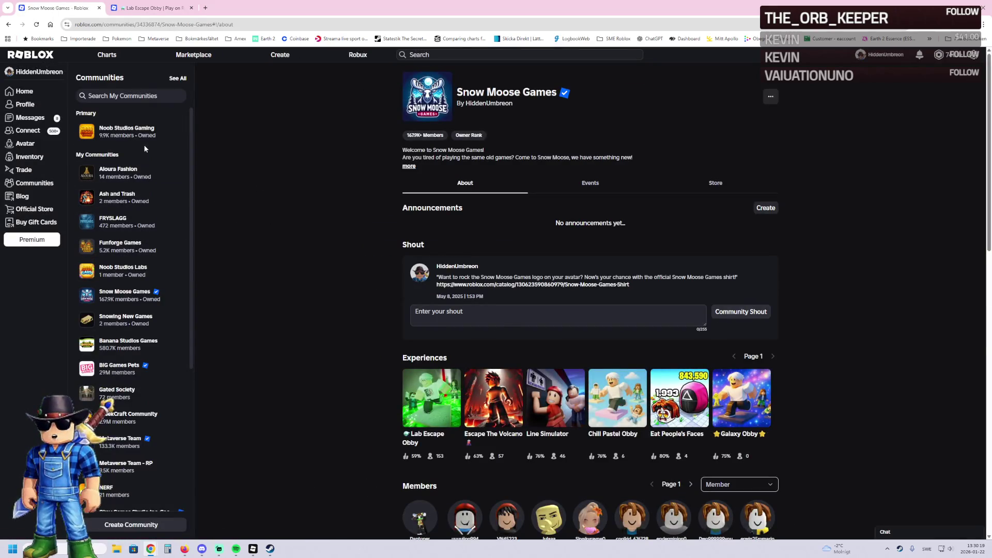
{"action": "left_click", "coordinate": [144, 135]}
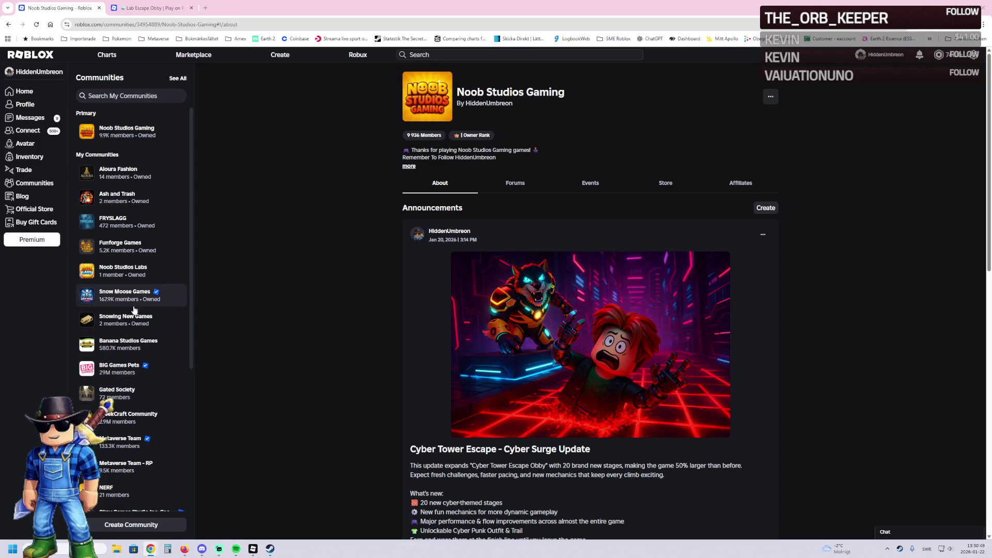
View the Noob Studios Labs community page, then close the browser
{"action": "left_click", "coordinate": [123, 271]}
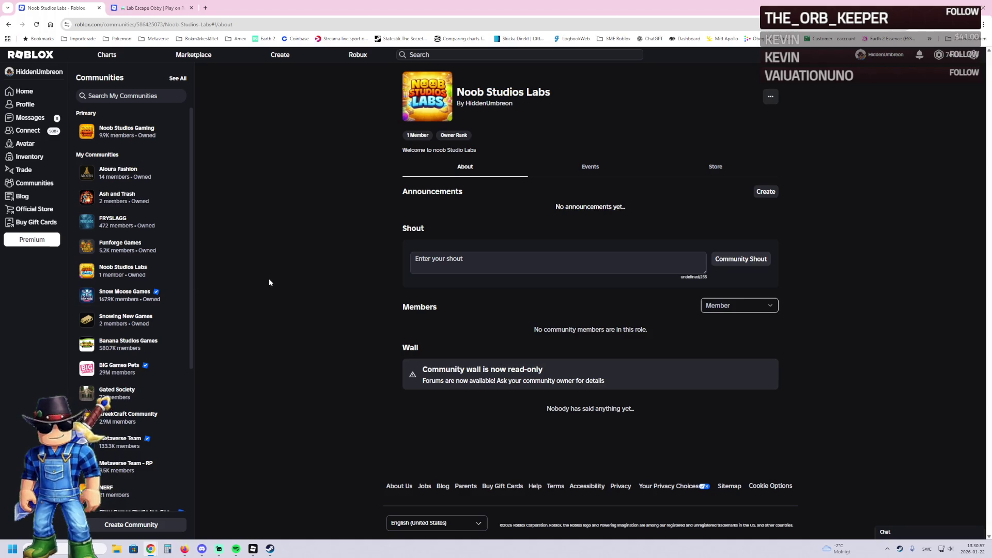
{"action": "left_click", "coordinate": [989, 4]}
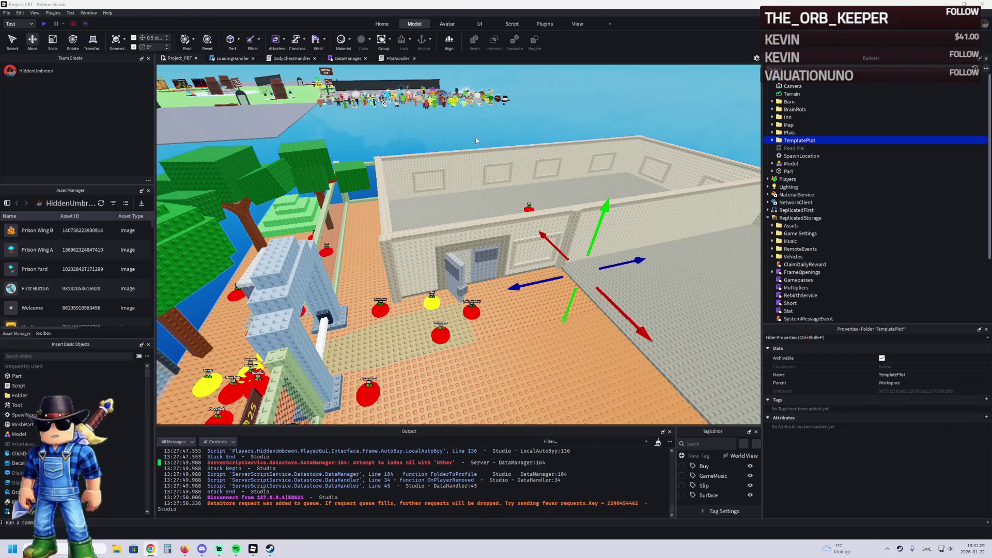
Fly the camera to the prison front wall beside the Prison Fence, Pillar and Floor Foundation pads
{"action": "key", "text": "d"}
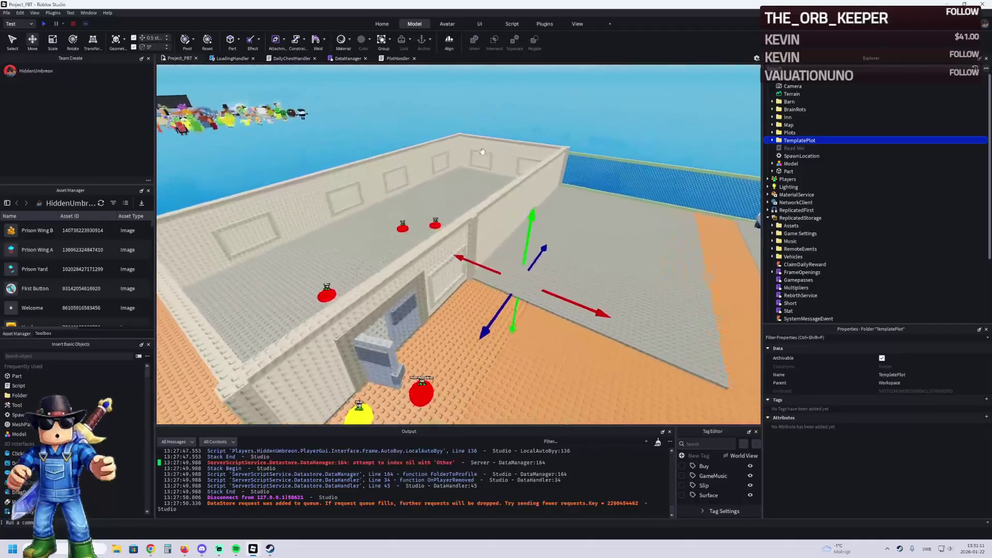
{"action": "key", "text": "w"}
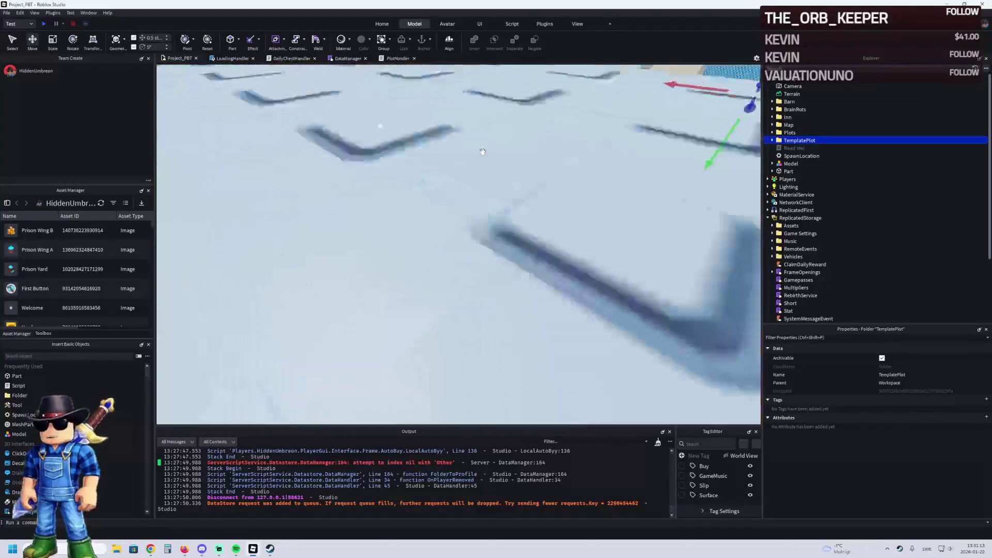
{"action": "key", "text": "s"}
{"action": "key", "text": "w"}
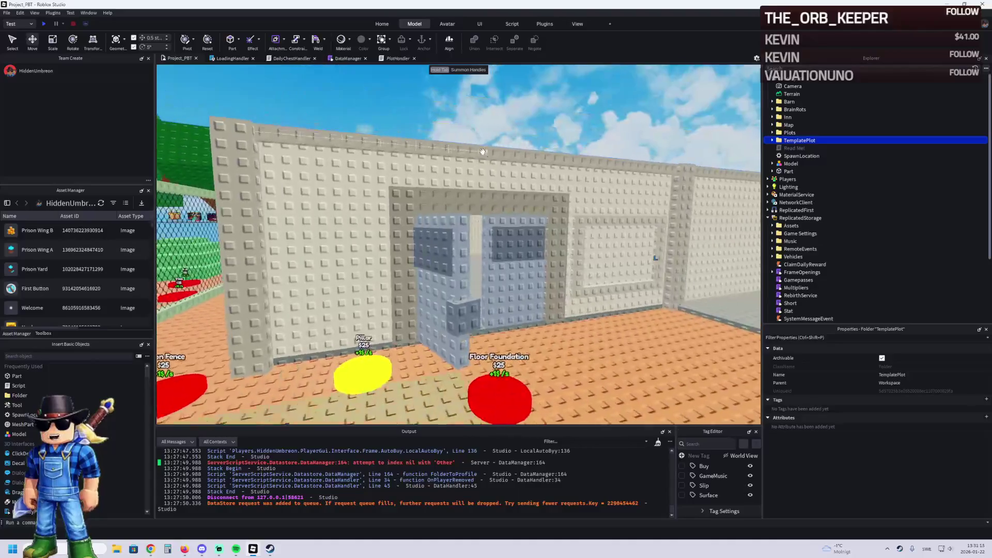
{"action": "key", "text": "a"}
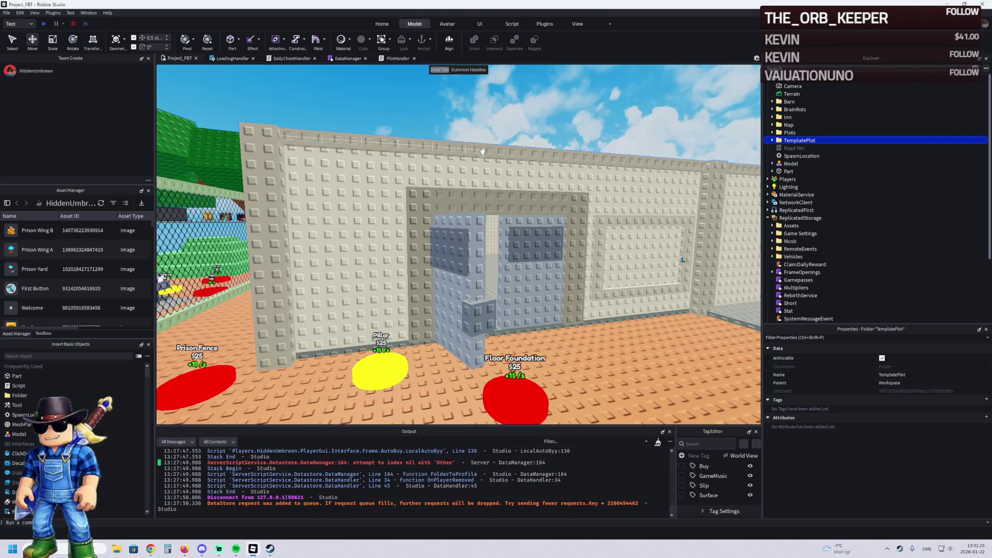
{"action": "scroll", "coordinate": [483, 151], "scroll_direction": "up", "scroll_amount": 5}
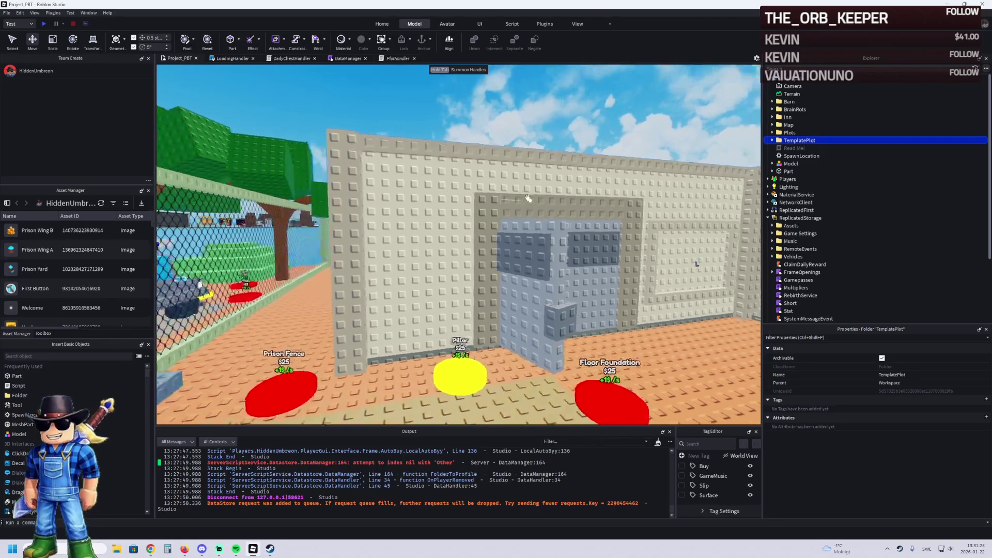
Duplicate a Pillar from plot folder 30 and lower the copy beside the $25 Pillar pad
{"action": "left_click", "coordinate": [526, 199]}
{"action": "key", "text": "f"}
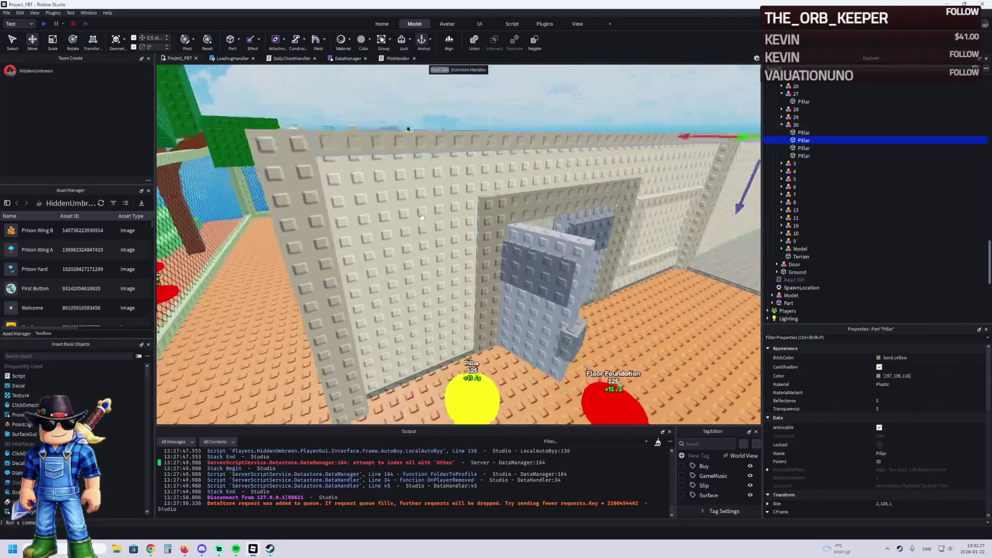
{"action": "key", "text": "ctrl+2"}
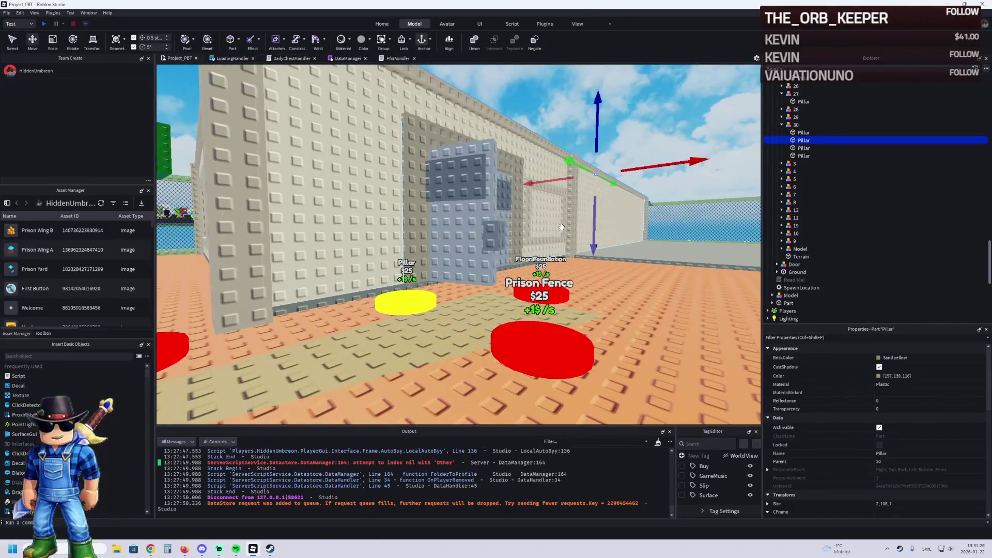
{"action": "key", "text": "ctrl+d"}
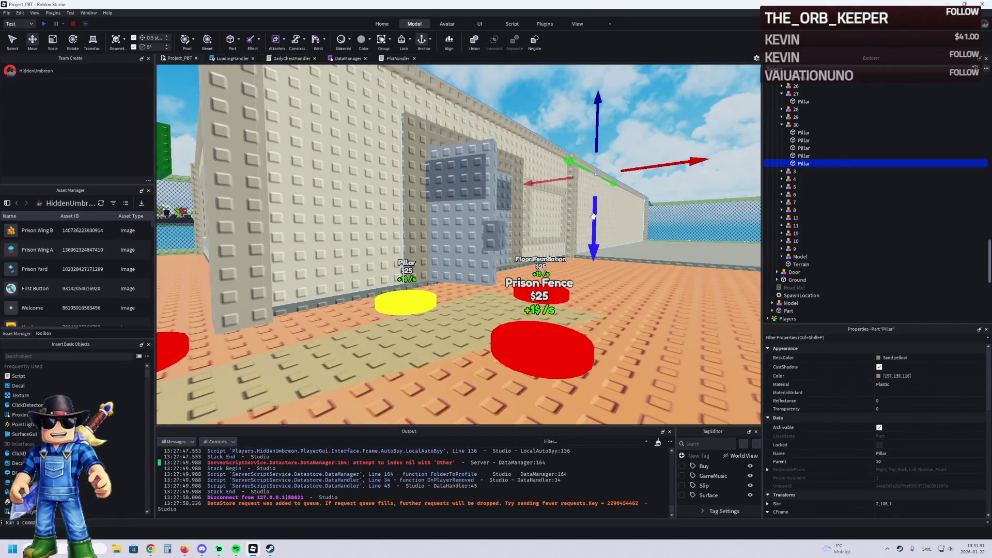
{"action": "left_click_drag", "start_coordinate": [593, 216], "coordinate": [598, 293]}
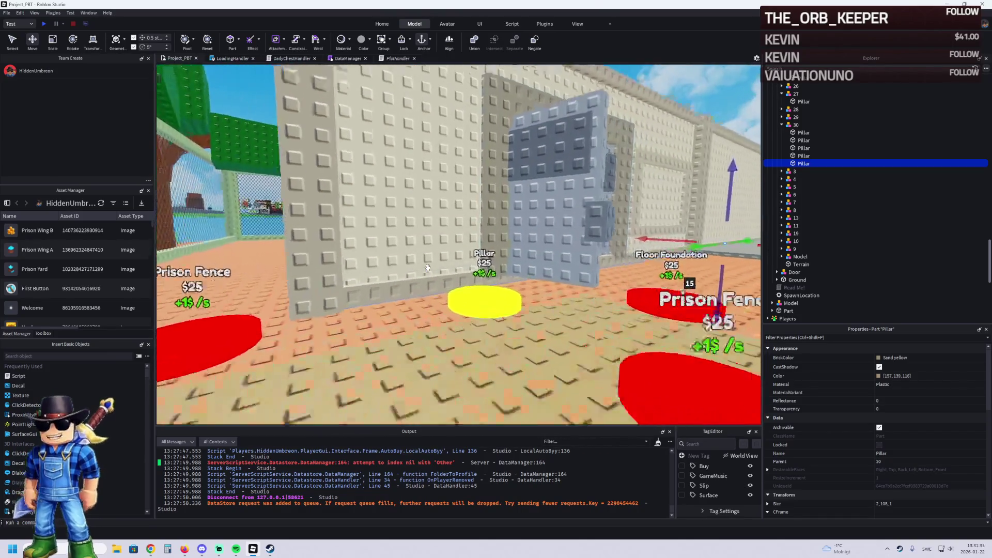
{"action": "key", "text": "s"}
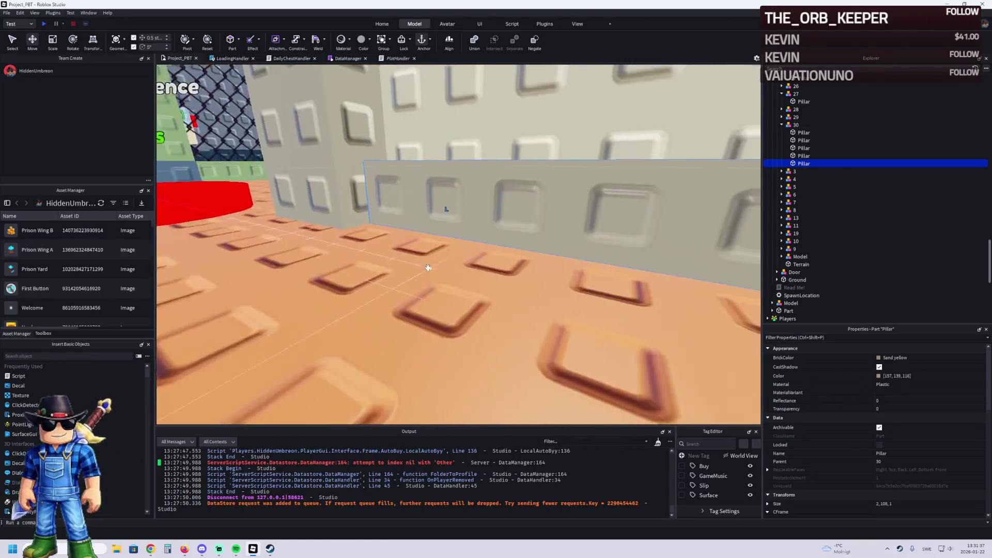
{"action": "key", "text": "s"}
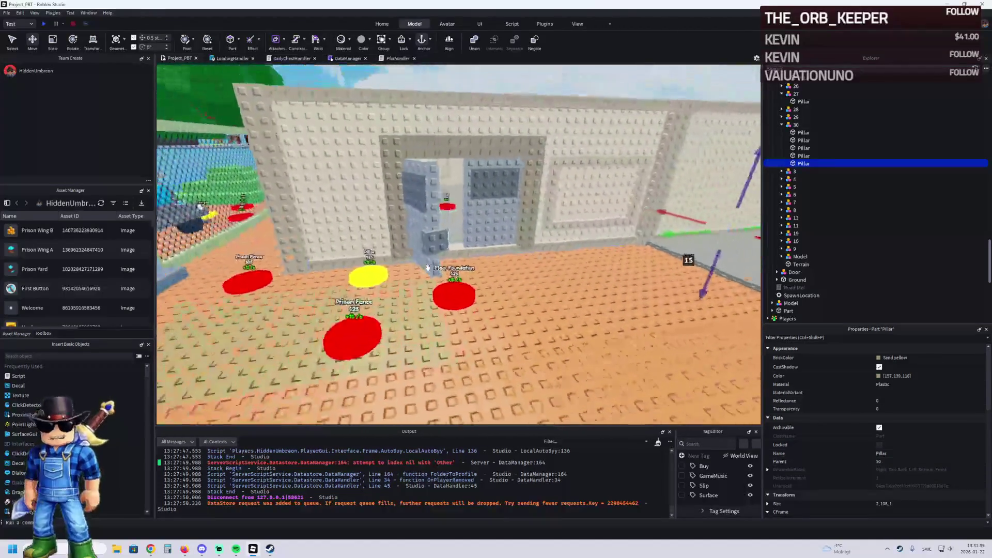
{"action": "key", "text": "ctrl+3"}
{"action": "key", "text": "f"}
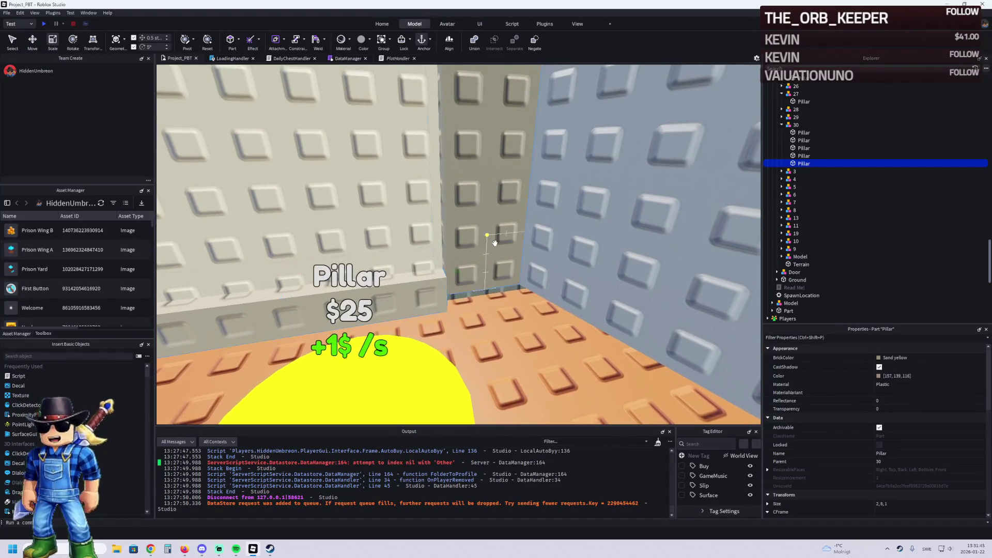
Adjust the w3 doorframe part's height, leaving it at 12 studs tall
{"action": "left_click", "coordinate": [495, 235]}
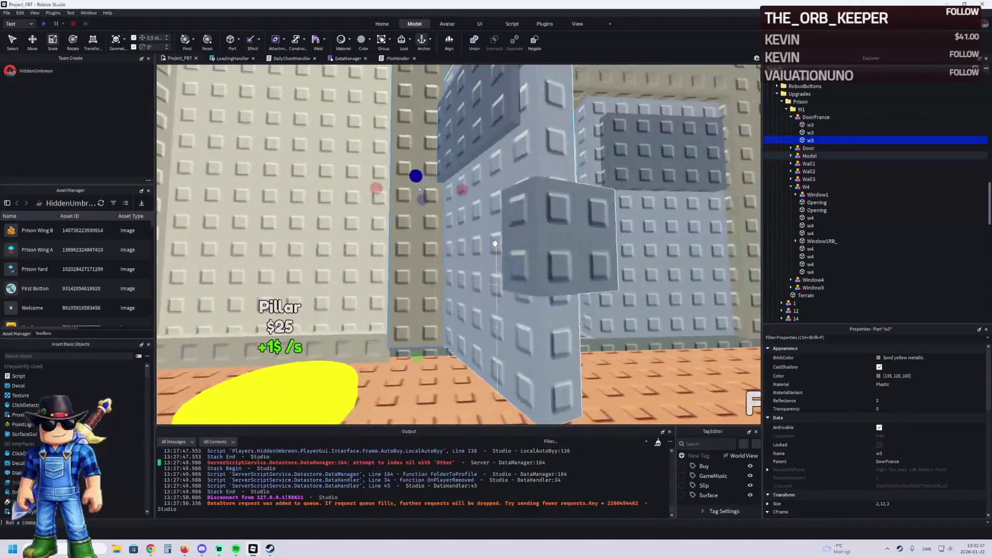
{"action": "key", "text": "ctrl+1"}
{"action": "key", "text": "ctrl+3"}
{"action": "left_click_drag", "start_coordinate": [381, 349], "coordinate": [380, 341]}
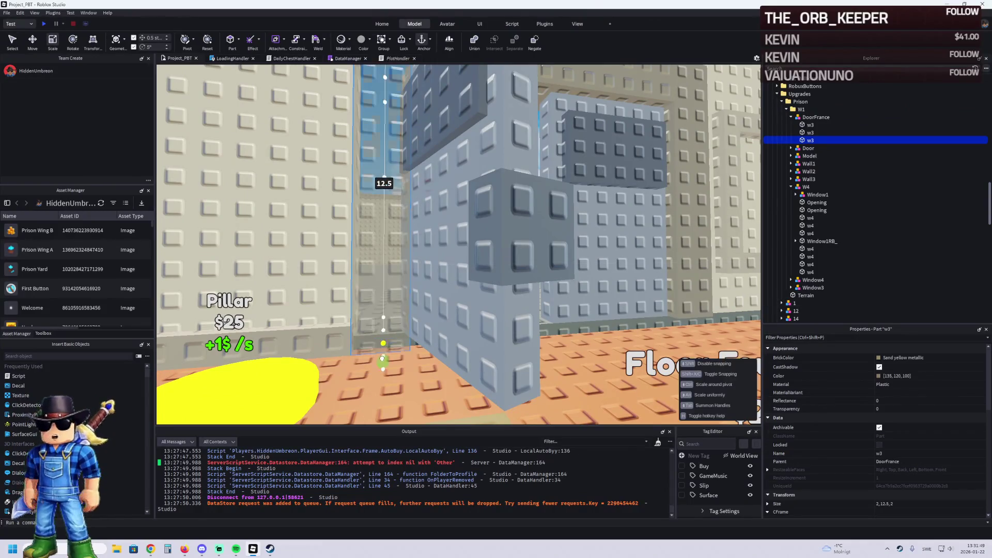
{"action": "key", "text": "s"}
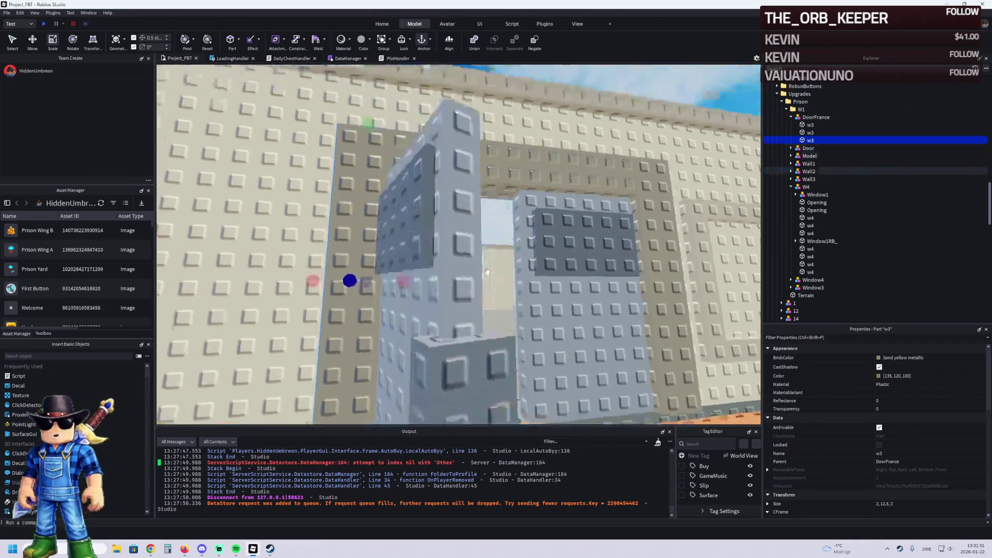
{"action": "left_click_drag", "start_coordinate": [487, 270], "coordinate": [487, 278]}
{"action": "key", "text": "w"}
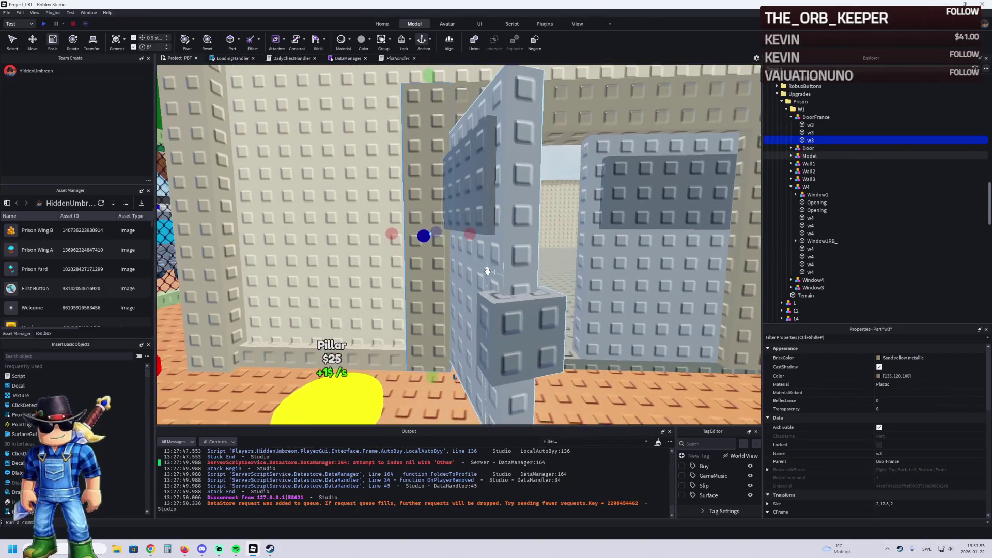
{"action": "left_click_drag", "start_coordinate": [432, 351], "coordinate": [427, 363]}
{"action": "key", "text": "s"}
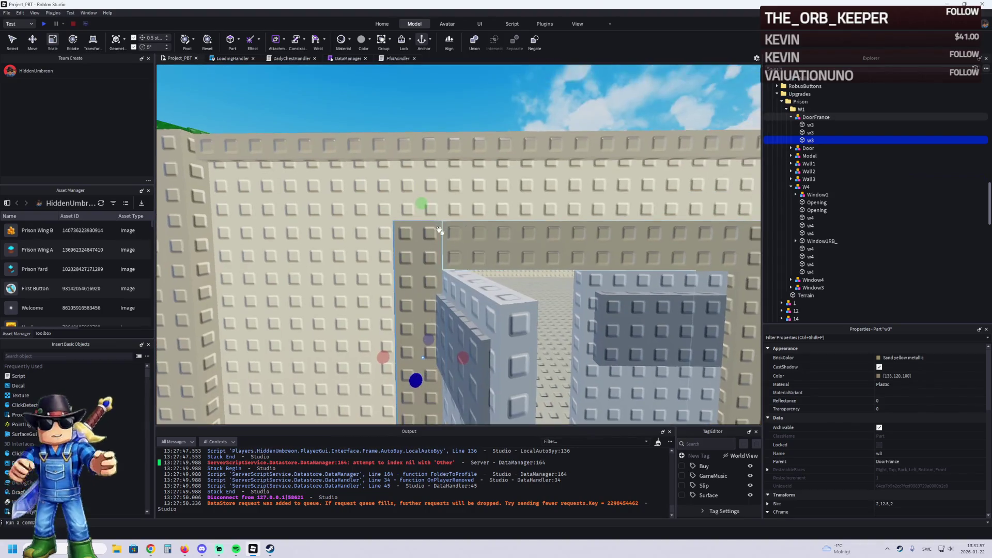
{"action": "left_click_drag", "start_coordinate": [419, 211], "coordinate": [419, 214]}
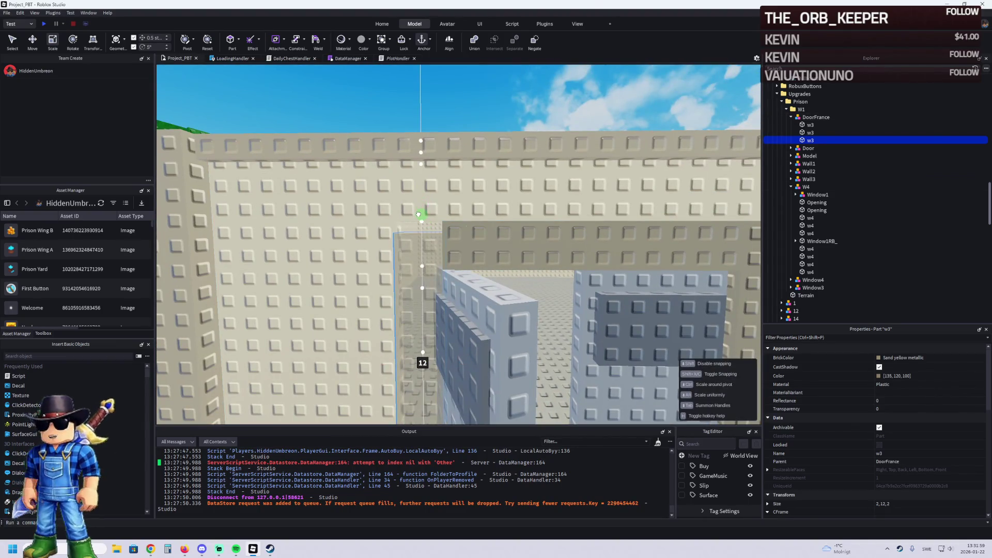
Select the Opening part above the doorway and shrink it to 3 studs tall
{"action": "left_click", "coordinate": [458, 230], "text": "ctrl"}
{"action": "key", "text": "f"}
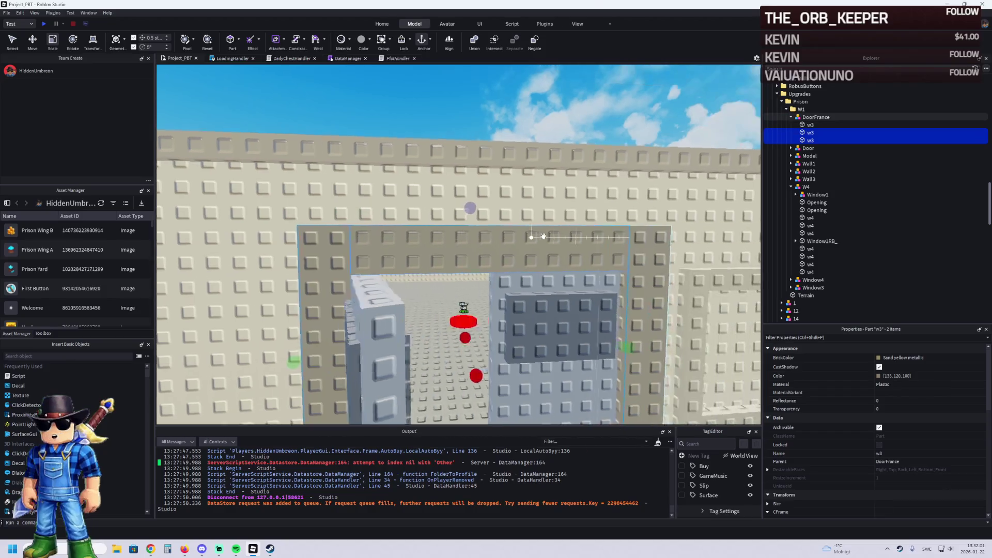
{"action": "left_click", "coordinate": [575, 245], "text": "ctrl"}
{"action": "key", "text": "ctrl+2"}
{"action": "key", "text": "w"}
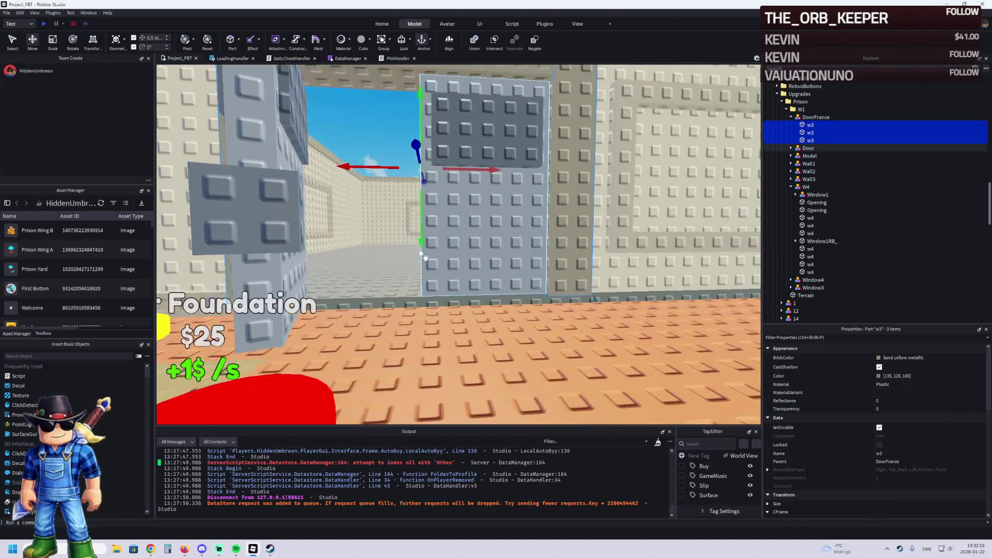
{"action": "scroll", "coordinate": [428, 246], "scroll_direction": "down", "scroll_amount": 5}
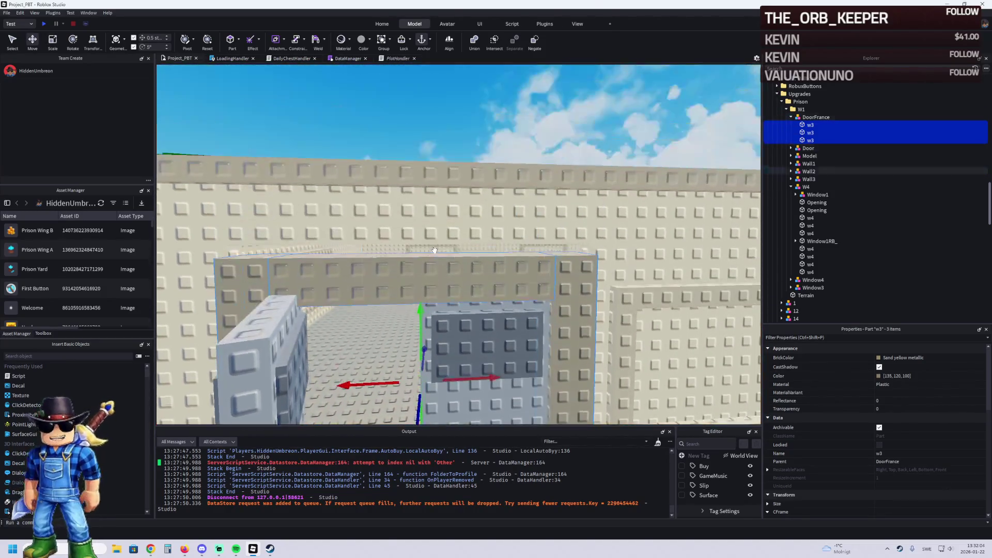
{"action": "left_click", "coordinate": [470, 233]}
{"action": "scroll", "coordinate": [420, 245], "scroll_direction": "up", "scroll_amount": 3}
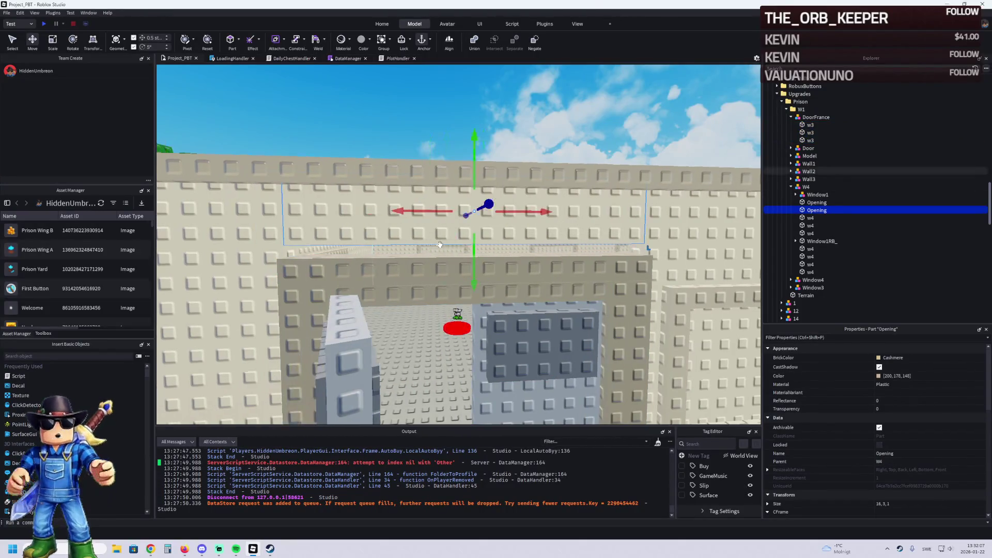
{"action": "key", "text": "ctrl+3"}
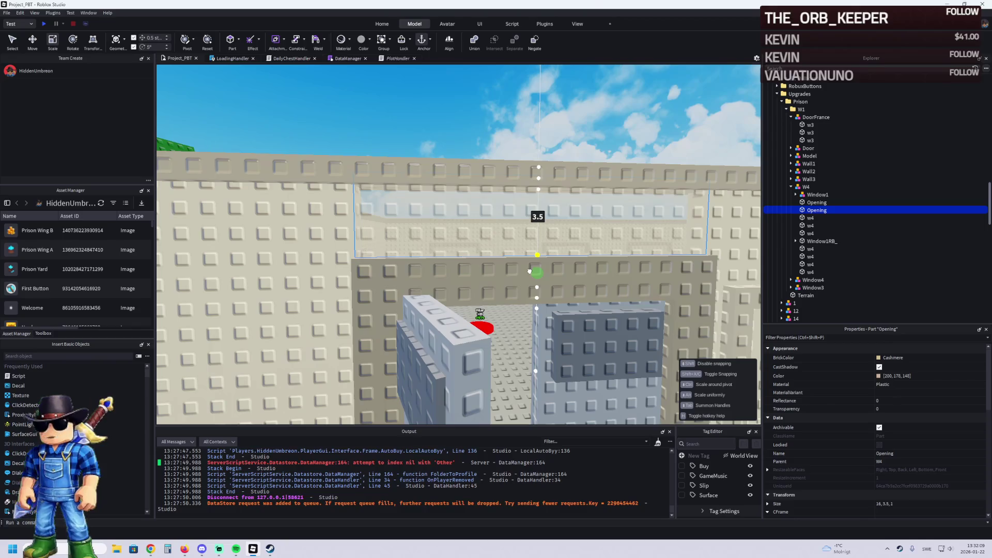
{"action": "left_click_drag", "start_coordinate": [527, 277], "coordinate": [526, 279]}
Move the Opening part vertically to line up with the door frame
{"action": "key", "text": "d"}
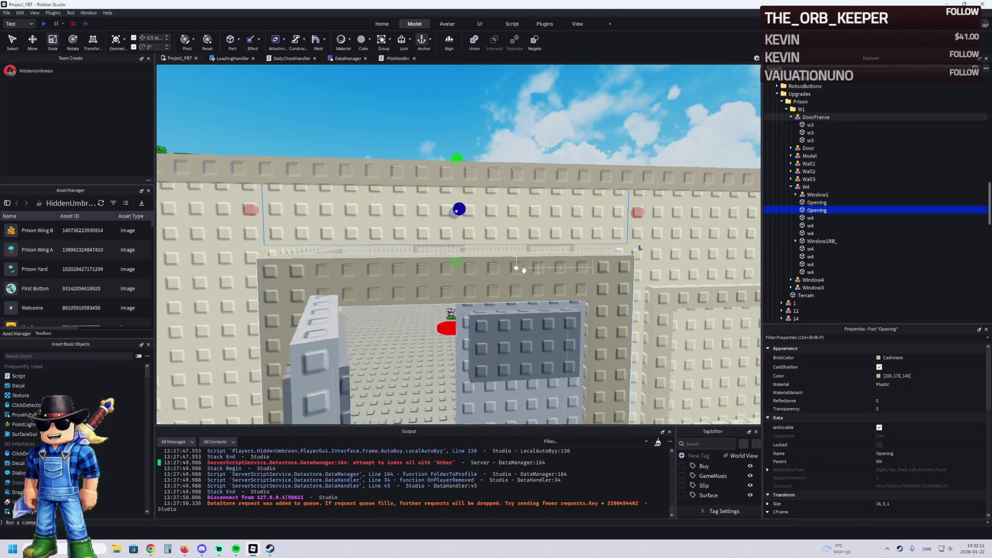
{"action": "key", "text": "w"}
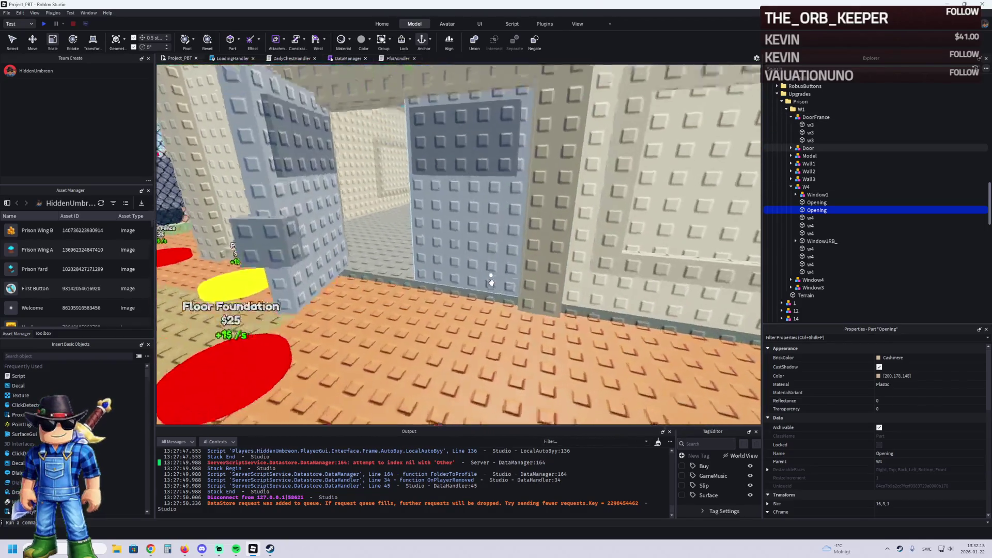
{"action": "left_click", "coordinate": [530, 273]}
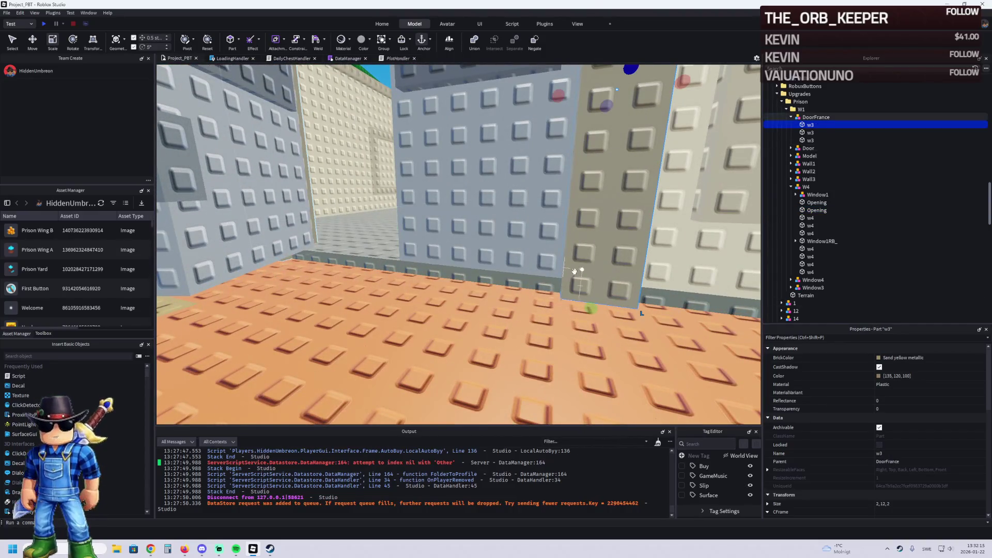
{"action": "key", "text": "f"}
{"action": "key", "text": "q"}
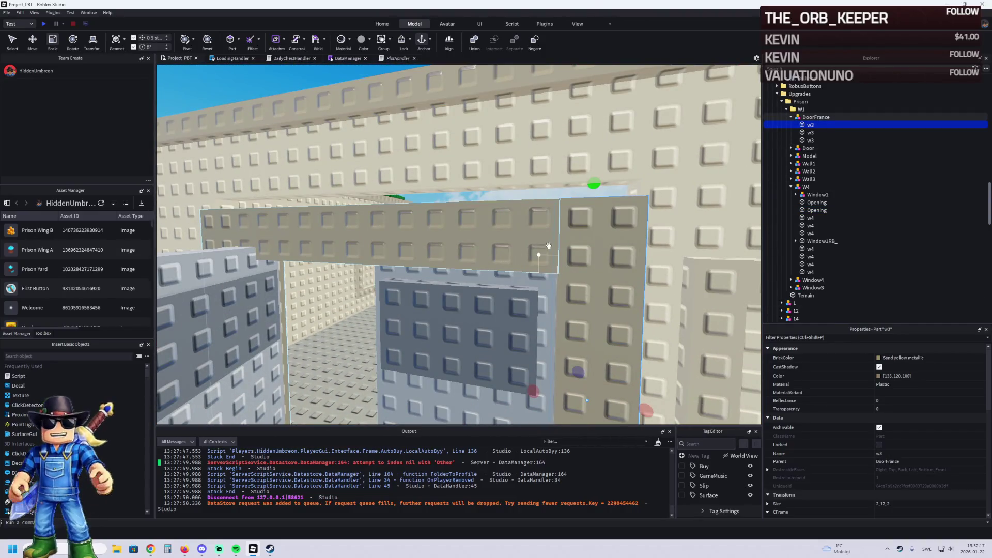
{"action": "left_click", "coordinate": [600, 178]}
{"action": "key", "text": "e"}
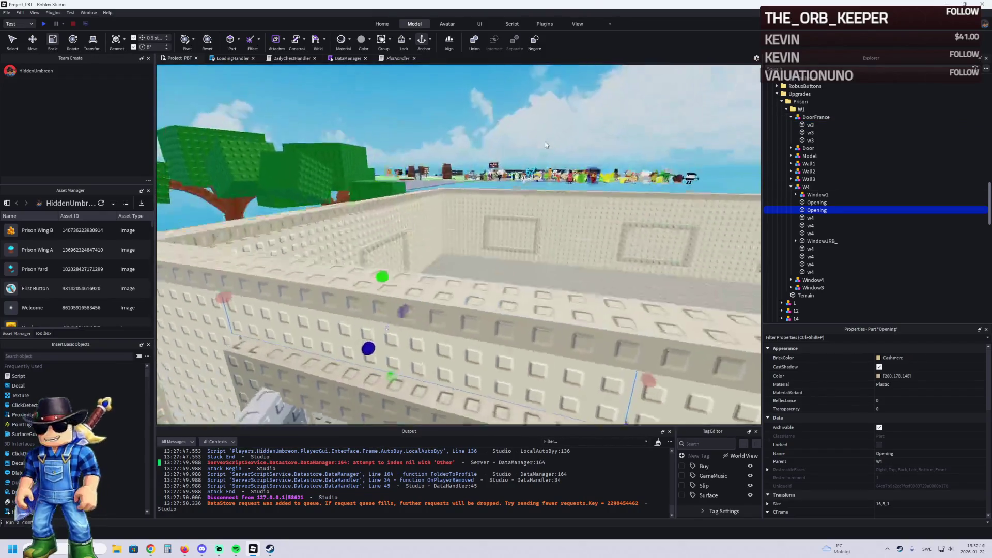
{"action": "key", "text": "w"}
{"action": "key", "text": "ctrl+2"}
{"action": "mouse_move", "coordinate": [573, 261]}
{"action": "left_mouse_down"}
{"action": "mouse_move", "coordinate": [569, 277]}
{"action": "mouse_move", "coordinate": [555, 258]}
{"action": "left_mouse_up"}
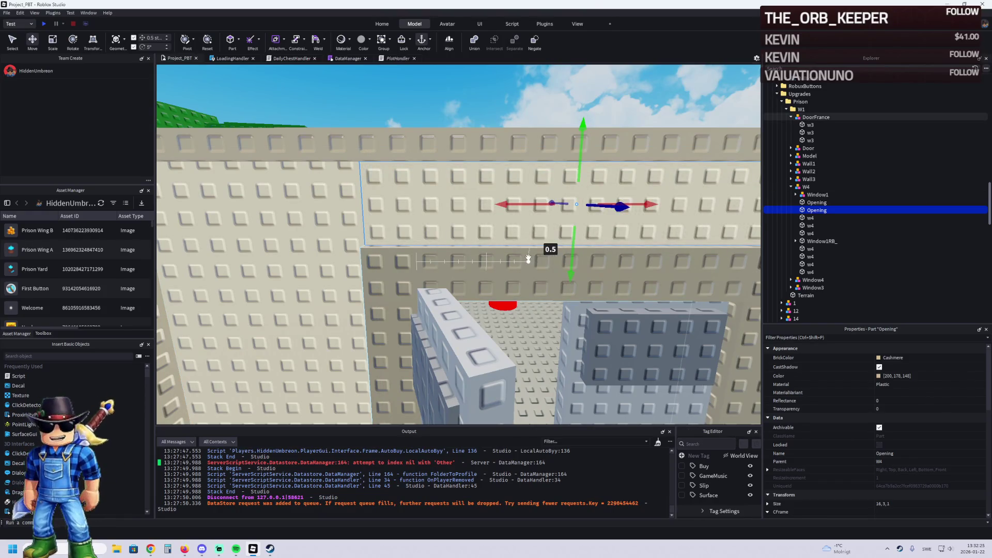
{"action": "scroll", "coordinate": [528, 257], "scroll_direction": "down", "scroll_amount": 3}
{"action": "scroll", "coordinate": [495, 309], "scroll_direction": "up", "scroll_amount": 5}
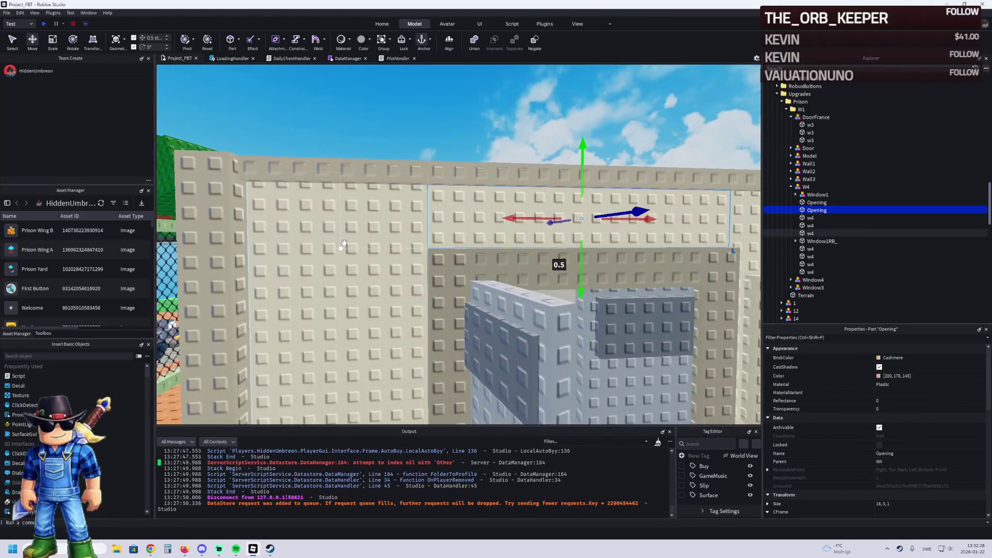
Select the left w4 wall section, then the new low pillar piece
{"action": "left_click", "coordinate": [342, 250]}
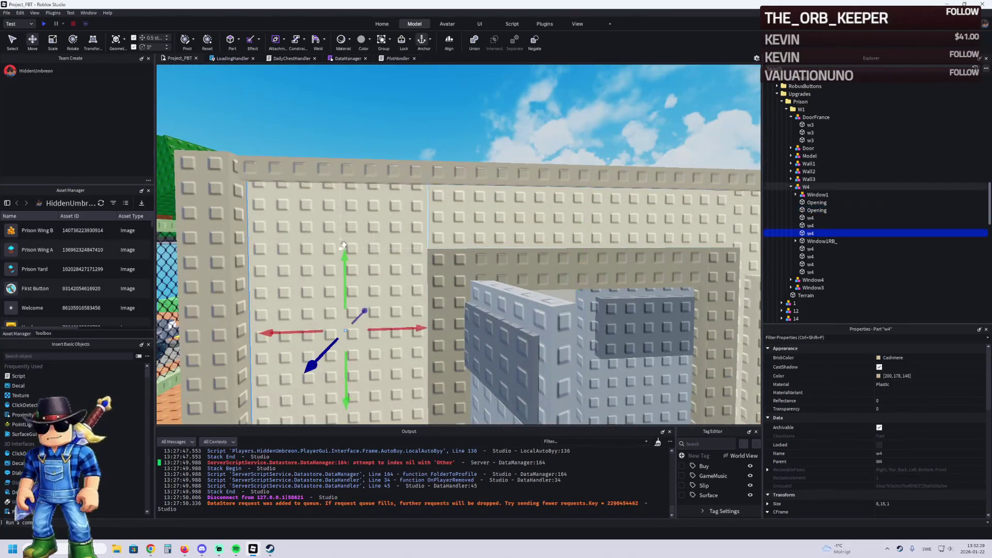
{"action": "scroll", "coordinate": [342, 250], "scroll_direction": "up", "scroll_amount": 2}
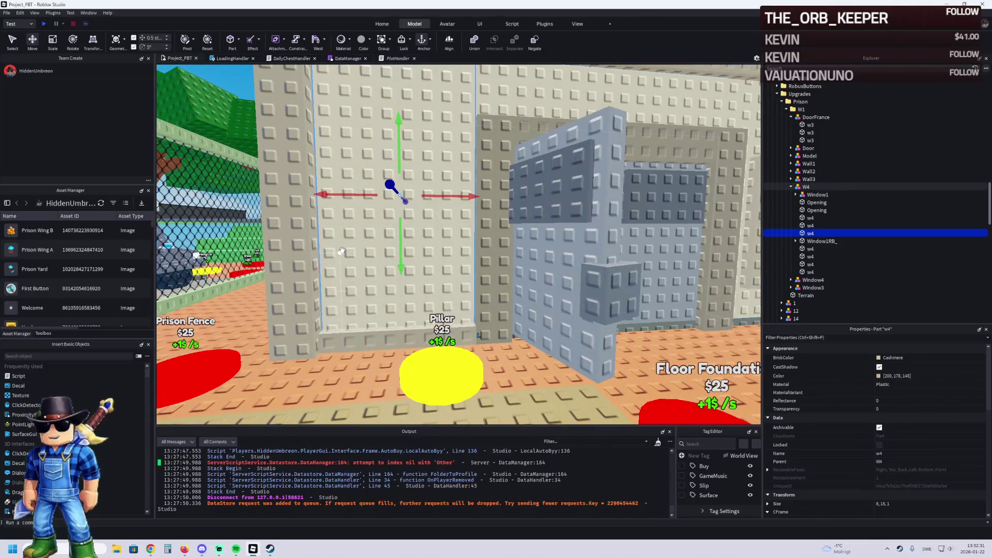
{"action": "scroll", "coordinate": [341, 250], "scroll_direction": "up", "scroll_amount": 5}
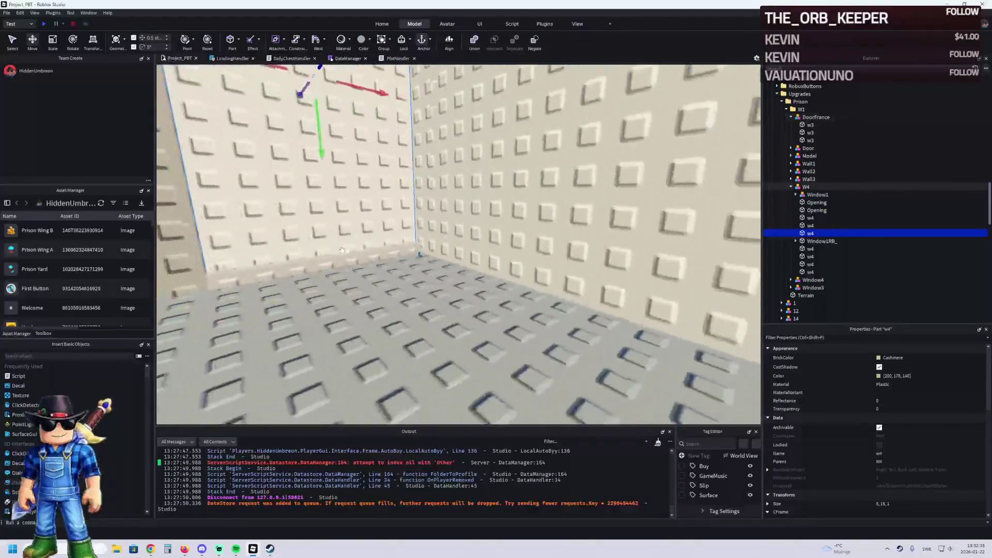
{"action": "scroll", "coordinate": [342, 250], "scroll_direction": "down", "scroll_amount": 10}
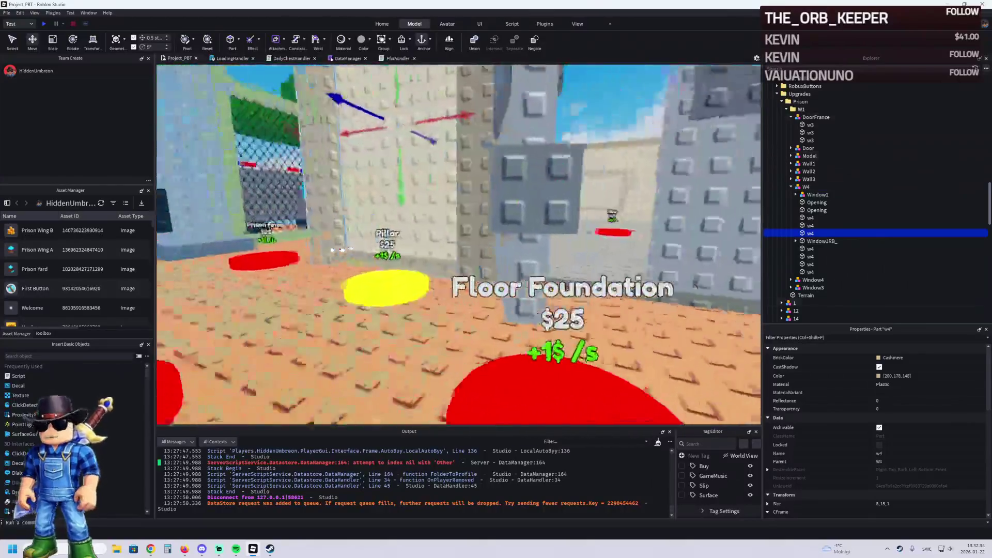
{"action": "left_click", "coordinate": [364, 294]}
{"action": "key", "text": "ctrl+3"}
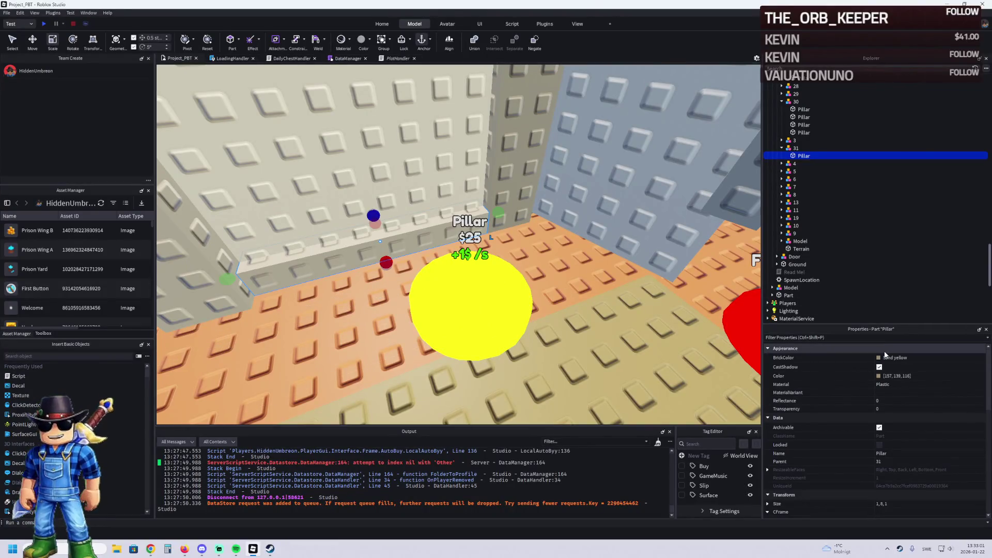
Shift the low pillar piece 0.5 studs sideways and recolour it Pine Cone brown
{"action": "key", "text": "ctrl+2"}
{"action": "scroll", "coordinate": [479, 251], "scroll_direction": "up", "scroll_amount": 5}
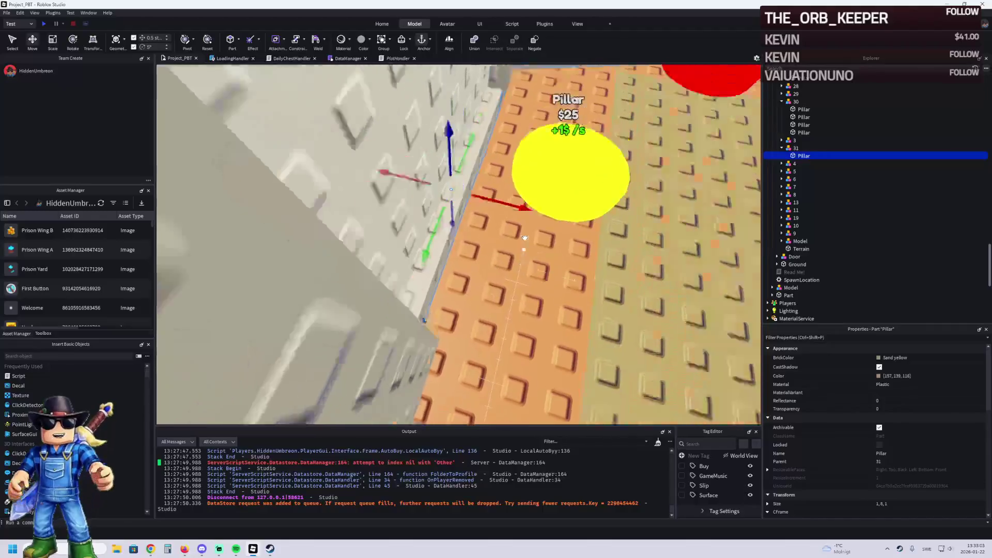
{"action": "mouse_move", "coordinate": [479, 251]}
{"action": "left_mouse_down"}
{"action": "mouse_move", "coordinate": [488, 260]}
{"action": "mouse_move", "coordinate": [509, 247]}
{"action": "mouse_move", "coordinate": [522, 251]}
{"action": "left_mouse_up"}
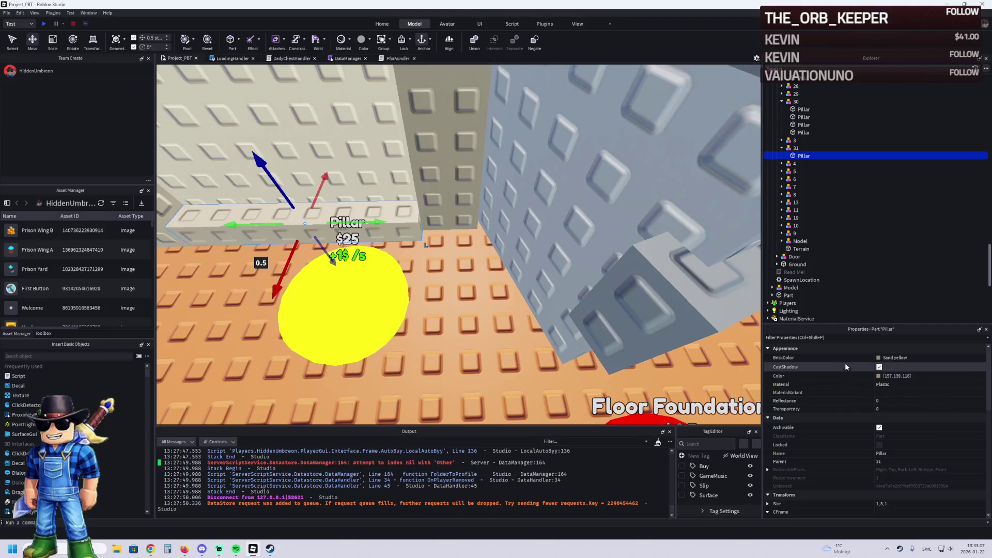
{"action": "left_click", "coordinate": [879, 377]}
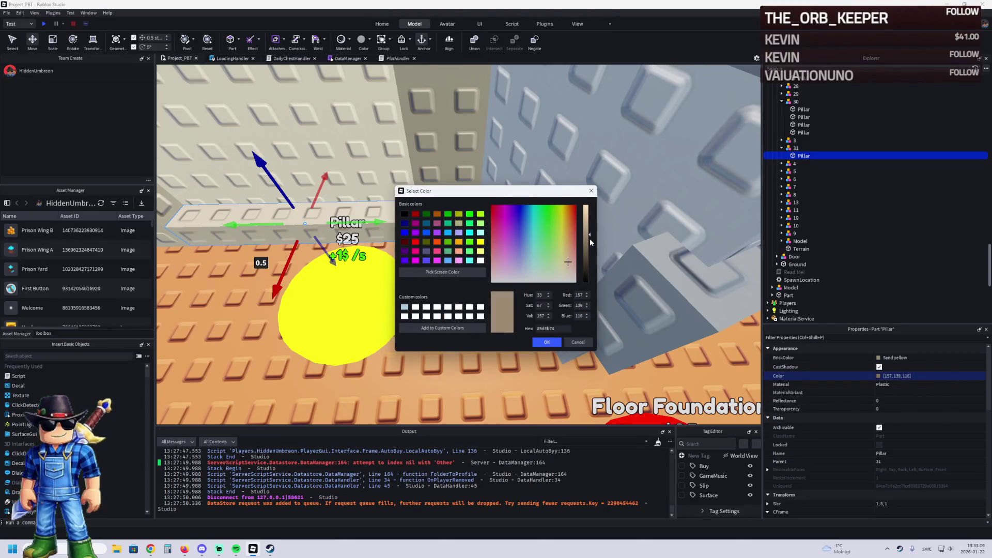
{"action": "left_click_drag", "start_coordinate": [590, 238], "coordinate": [588, 249]}
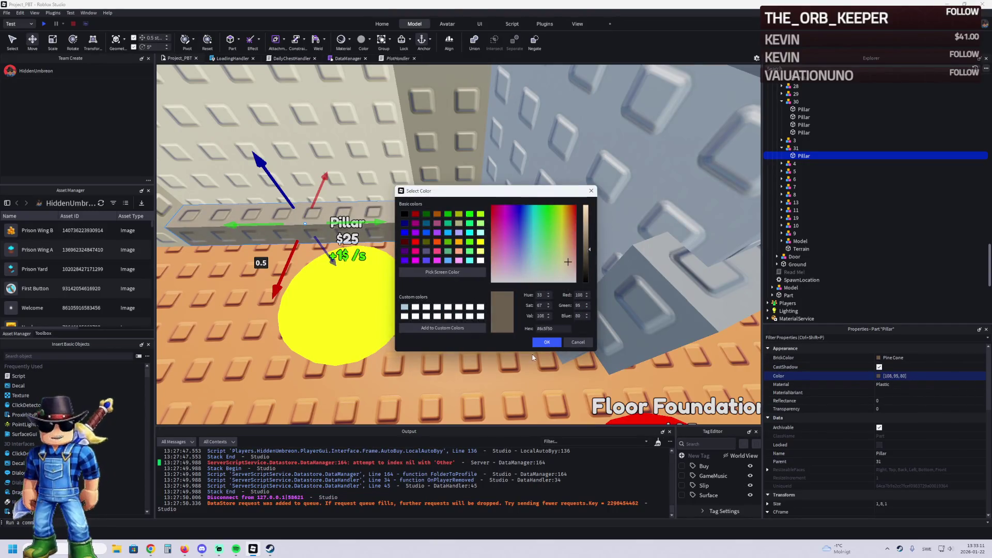
{"action": "left_click", "coordinate": [546, 343]}
{"action": "left_click_drag", "start_coordinate": [546, 342], "coordinate": [367, 215]}
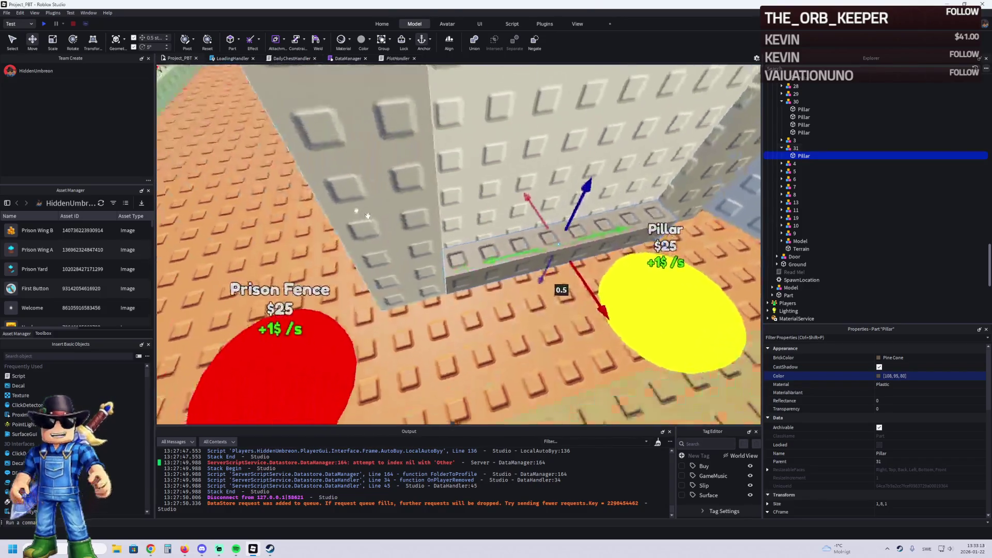
Duplicate the pillar, slide the copy along the wall and stretch it to 48.1
{"action": "key", "text": "ctrl+d"}
{"action": "mouse_move", "coordinate": [602, 310]}
{"action": "left_mouse_down"}
{"action": "mouse_move", "coordinate": [627, 326]}
{"action": "mouse_move", "coordinate": [570, 331]}
{"action": "left_mouse_up"}
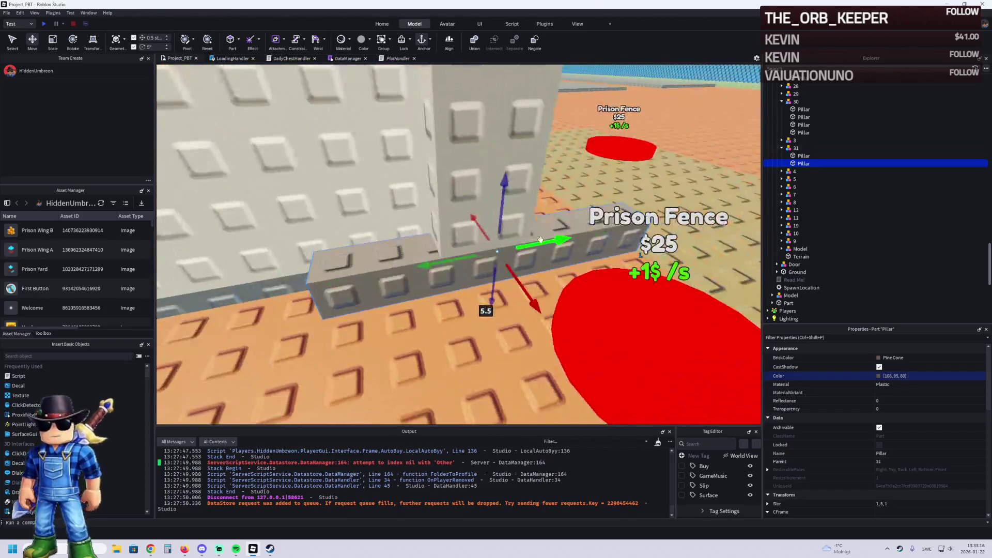
{"action": "left_click_drag", "start_coordinate": [538, 244], "coordinate": [524, 251]}
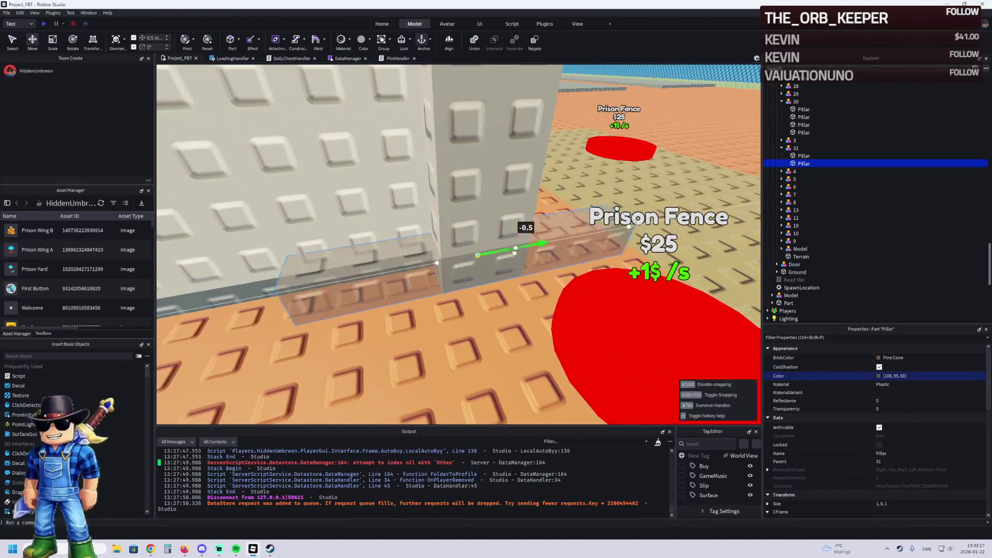
{"action": "scroll", "coordinate": [525, 250], "scroll_direction": "up", "scroll_amount": 3}
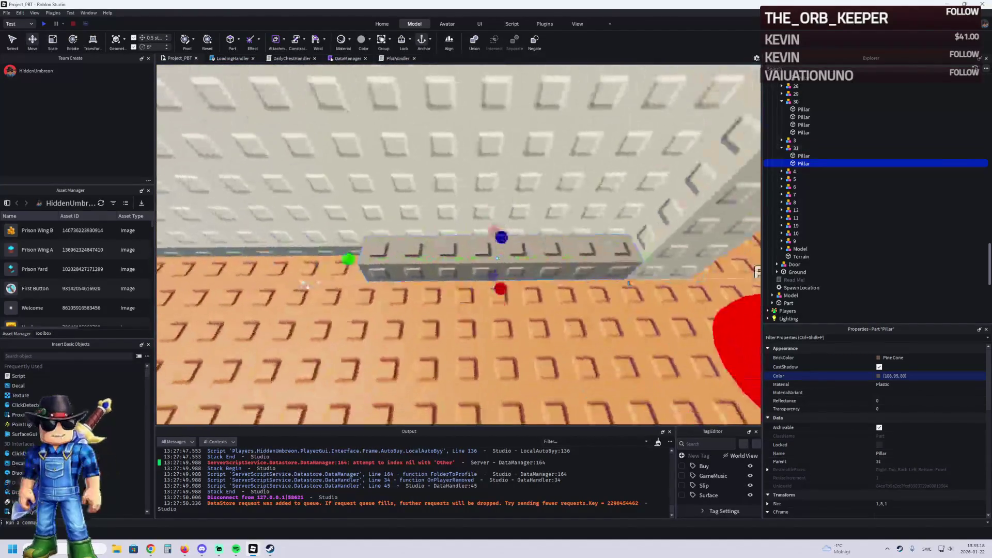
{"action": "key", "text": "ctrl+3"}
{"action": "mouse_move", "coordinate": [496, 257]}
{"action": "left_mouse_down"}
{"action": "mouse_move", "coordinate": [744, 257]}
{"action": "mouse_move", "coordinate": [753, 239]}
{"action": "left_mouse_up"}
{"action": "left_click_drag", "start_coordinate": [351, 263], "coordinate": [316, 272]}
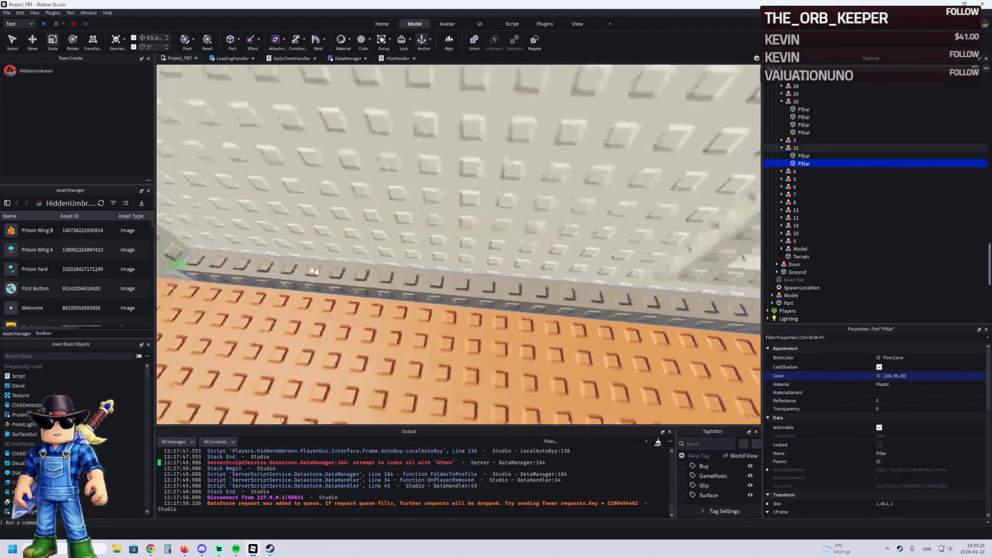
{"action": "scroll", "coordinate": [317, 272], "scroll_direction": "down", "scroll_amount": 5}
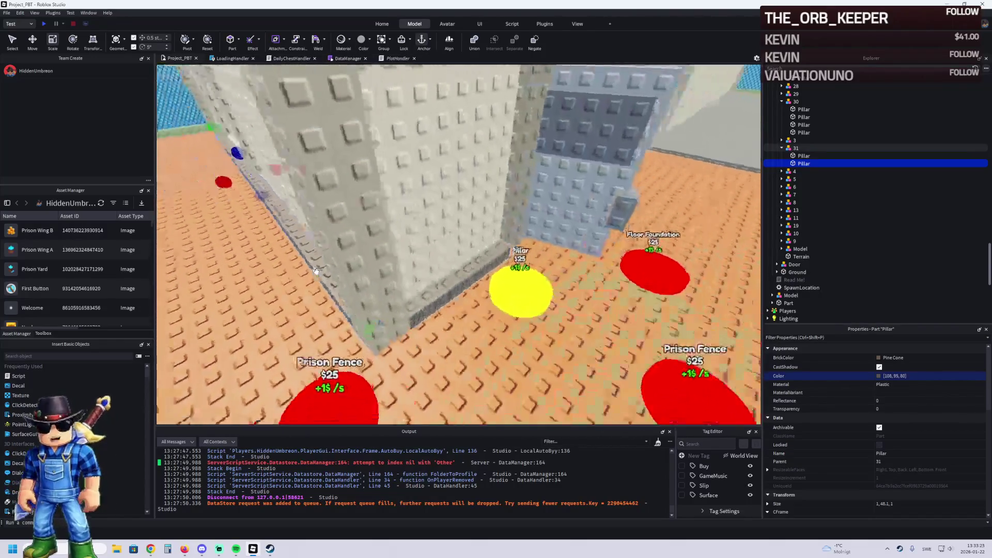
{"action": "scroll", "coordinate": [317, 272], "scroll_direction": "up", "scroll_amount": 3}
Duplicate the other Pillar under folder 31 and slide the new copy along the wall
{"action": "left_click", "coordinate": [302, 276]}
{"action": "key", "text": "d"}
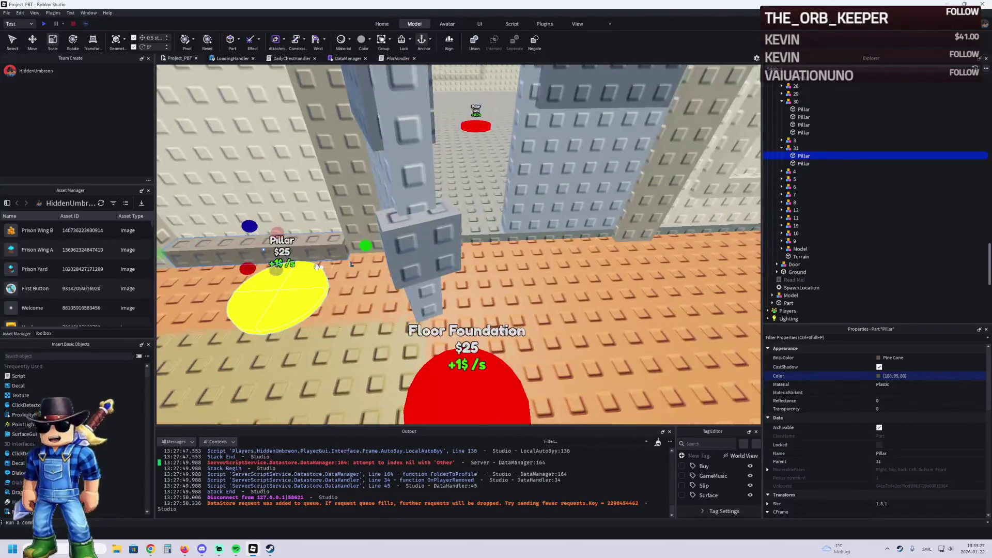
{"action": "key", "text": "a"}
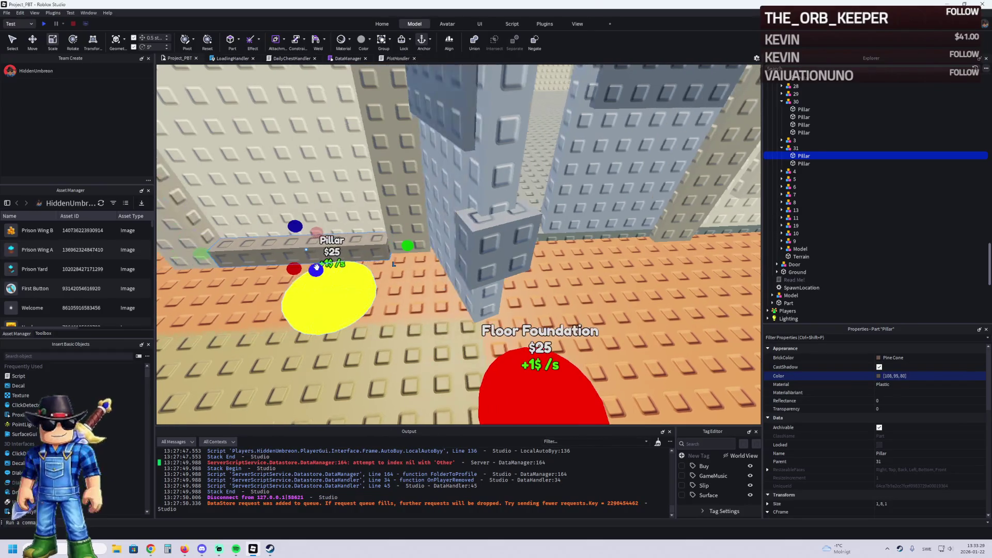
{"action": "key", "text": "d"}
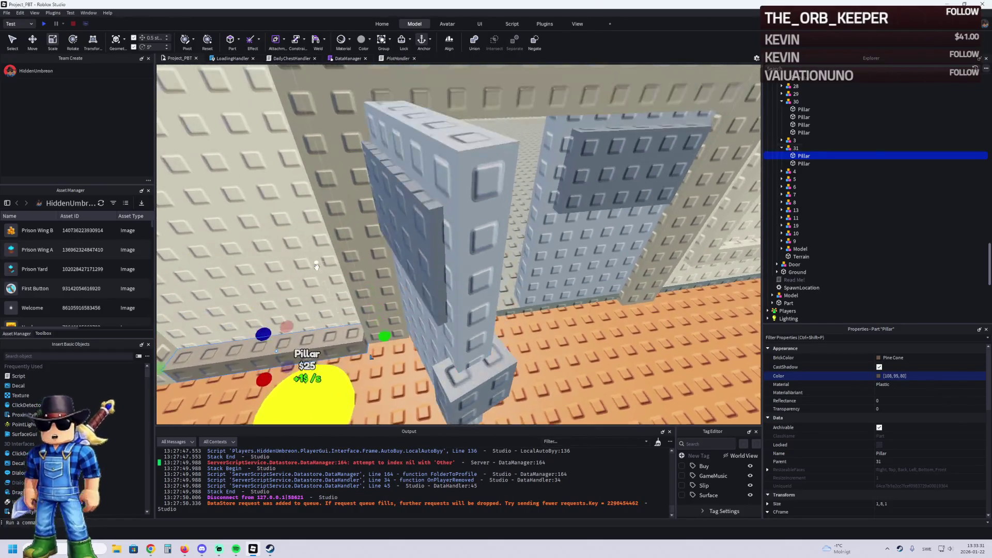
{"action": "key", "text": "ctrl+2"}
{"action": "key", "text": "ctrl+d"}
{"action": "mouse_move", "coordinate": [385, 320]}
{"action": "left_mouse_down"}
{"action": "mouse_move", "coordinate": [408, 377]}
{"action": "mouse_move", "coordinate": [465, 321]}
{"action": "mouse_move", "coordinate": [483, 322]}
{"action": "mouse_move", "coordinate": [412, 306]}
{"action": "mouse_move", "coordinate": [475, 300]}
{"action": "left_mouse_up"}
{"action": "key", "text": "ctrl+3"}
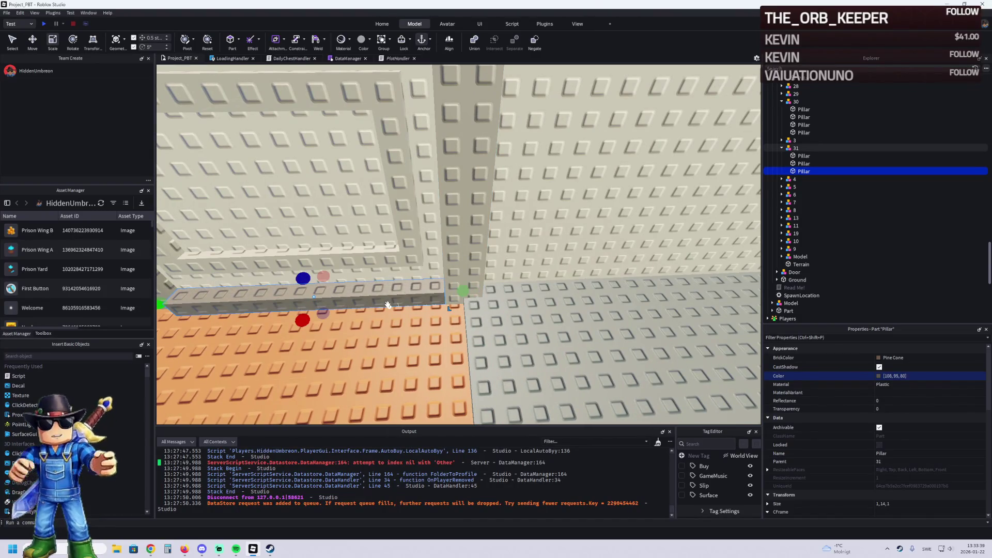
{"action": "scroll", "coordinate": [387, 305], "scroll_direction": "down", "scroll_amount": 3}
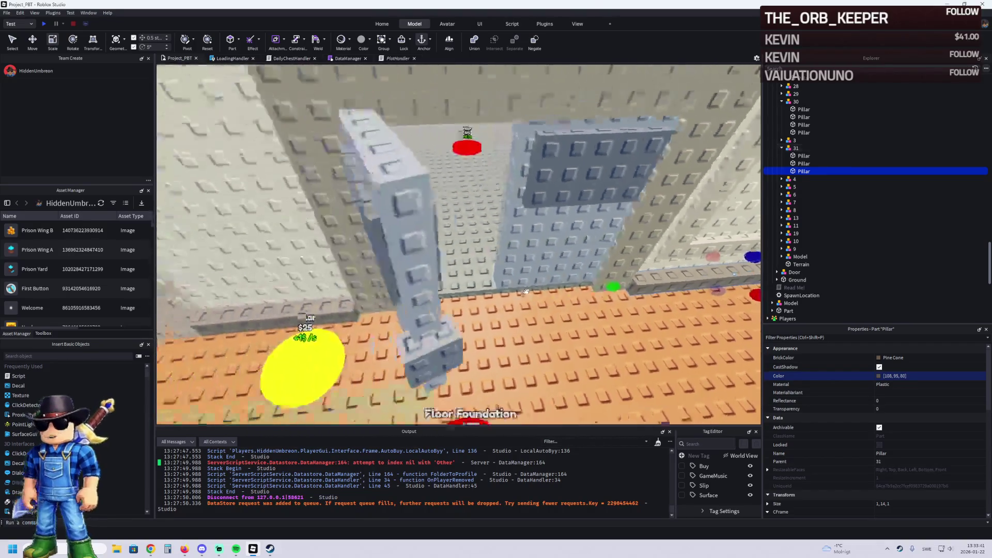
{"action": "scroll", "coordinate": [525, 292], "scroll_direction": "down", "scroll_amount": 3}
{"action": "scroll", "coordinate": [526, 293], "scroll_direction": "up", "scroll_amount": 3}
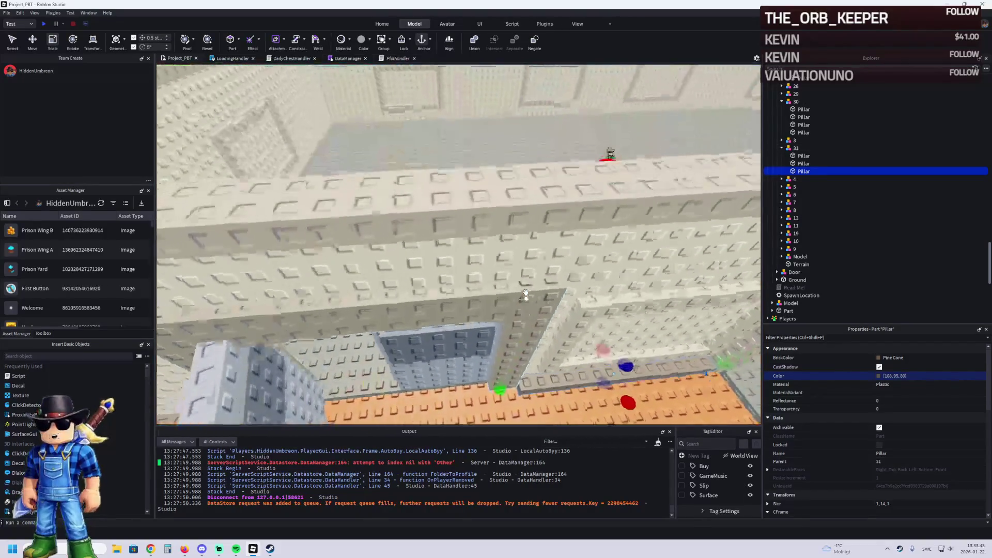
{"action": "scroll", "coordinate": [526, 293], "scroll_direction": "up", "scroll_amount": 5}
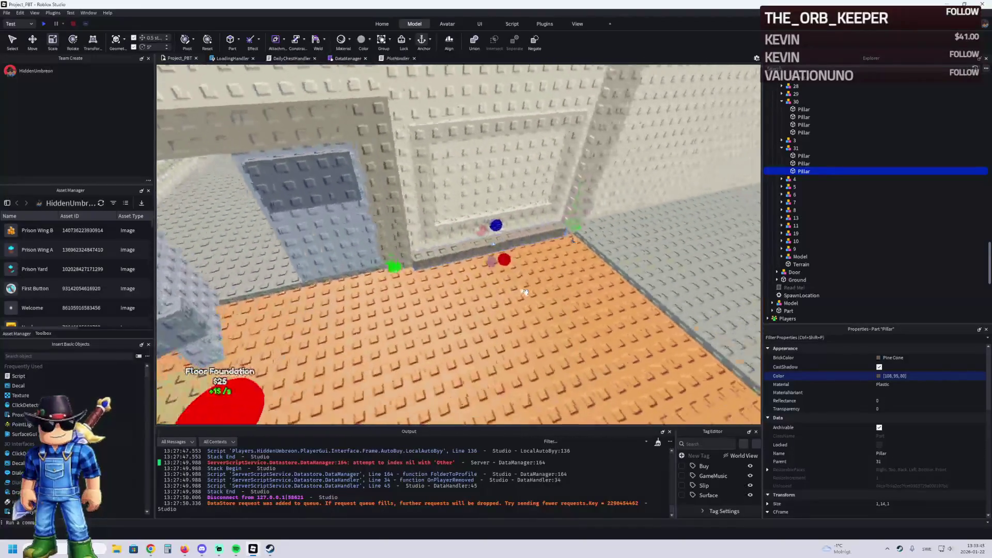
{"action": "scroll", "coordinate": [524, 292], "scroll_direction": "down", "scroll_amount": 3}
Move the wedge-shaped Pillar against the wall by the yellow pad
{"action": "left_click", "coordinate": [803, 156]}
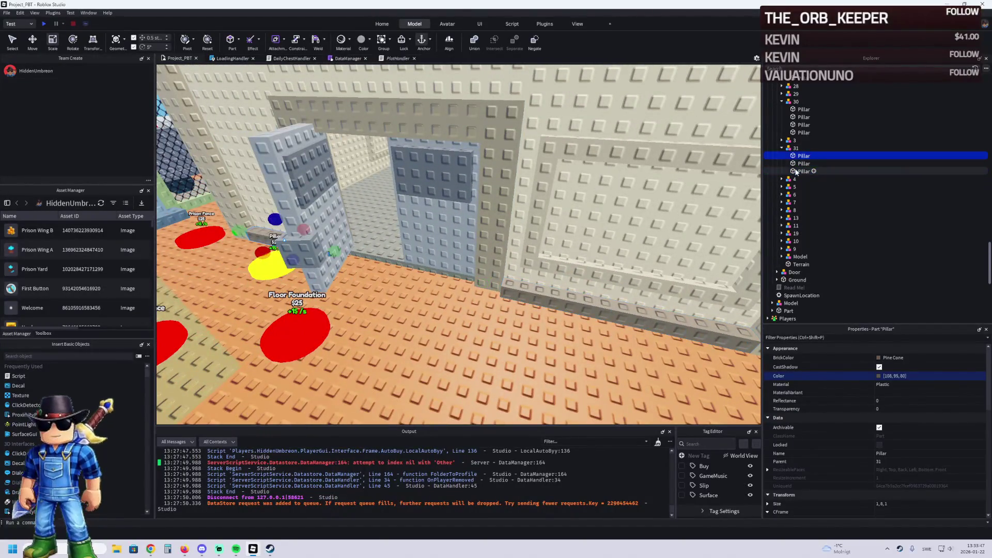
{"action": "left_click", "coordinate": [386, 261]}
{"action": "scroll", "coordinate": [386, 261], "scroll_direction": "up", "scroll_amount": 3}
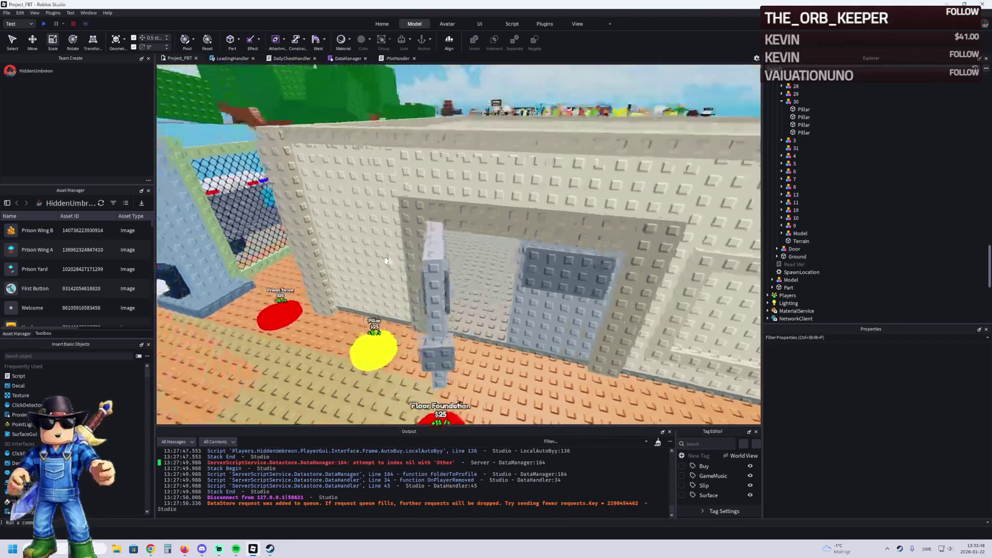
{"action": "key", "text": "w"}
{"action": "key", "text": "a"}
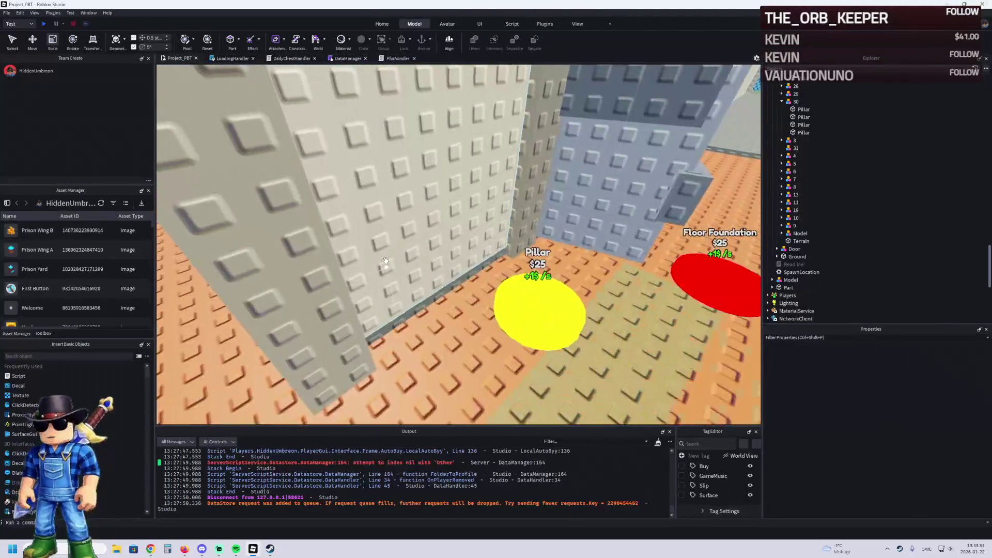
{"action": "left_click", "coordinate": [415, 295]}
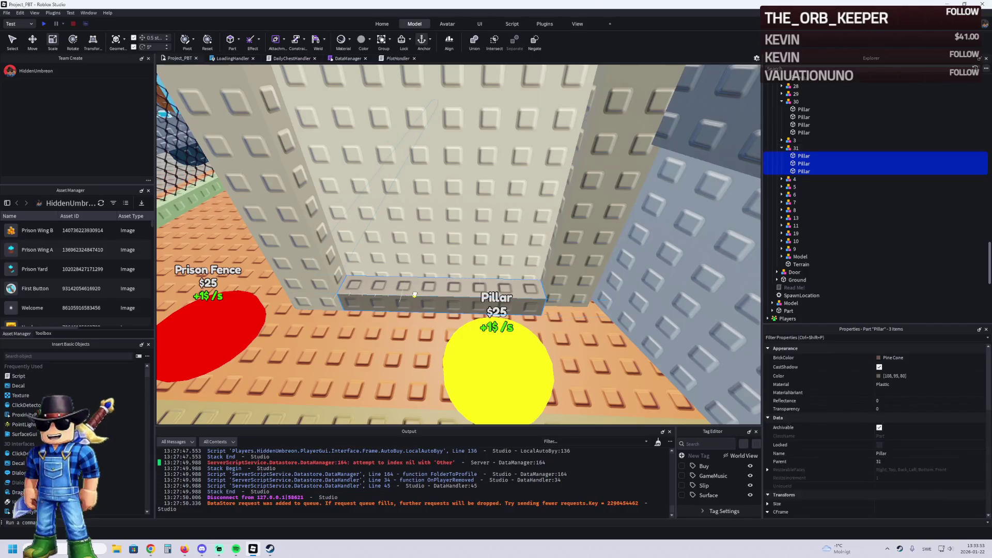
{"action": "left_click", "coordinate": [414, 295]}
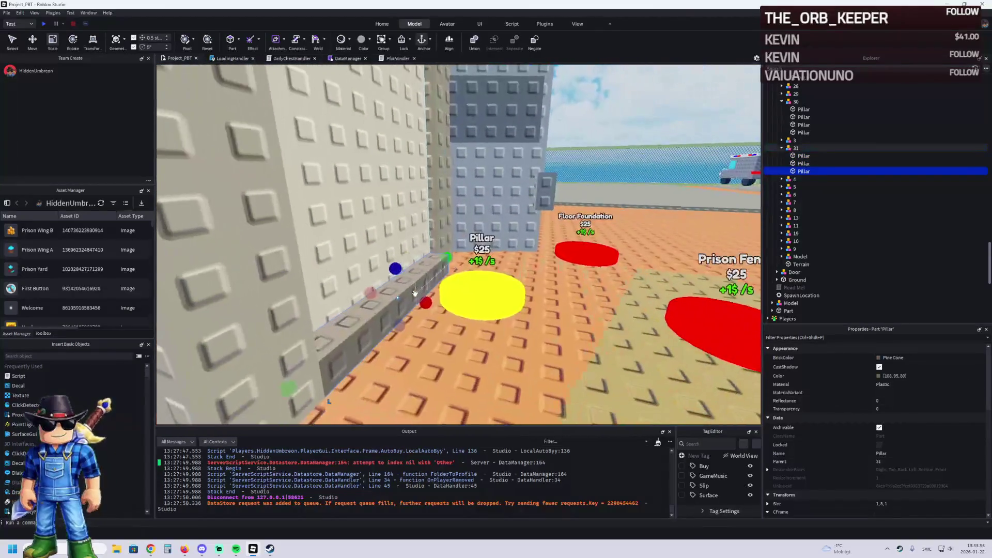
{"action": "scroll", "coordinate": [904, 418], "scroll_direction": "down", "scroll_amount": 6}
{"action": "scroll", "coordinate": [910, 450], "scroll_direction": "down", "scroll_amount": 3}
{"action": "scroll", "coordinate": [448, 317], "scroll_direction": "up", "scroll_amount": 2}
{"action": "scroll", "coordinate": [448, 317], "scroll_direction": "up", "scroll_amount": 2}
{"action": "mouse_move", "coordinate": [372, 269]}
{"action": "left_mouse_down"}
{"action": "mouse_move", "coordinate": [393, 254]}
{"action": "mouse_move", "coordinate": [385, 256]}
{"action": "mouse_move", "coordinate": [438, 310]}
{"action": "mouse_move", "coordinate": [436, 246]}
{"action": "mouse_move", "coordinate": [424, 289]}
{"action": "mouse_move", "coordinate": [403, 305]}
{"action": "left_mouse_up"}
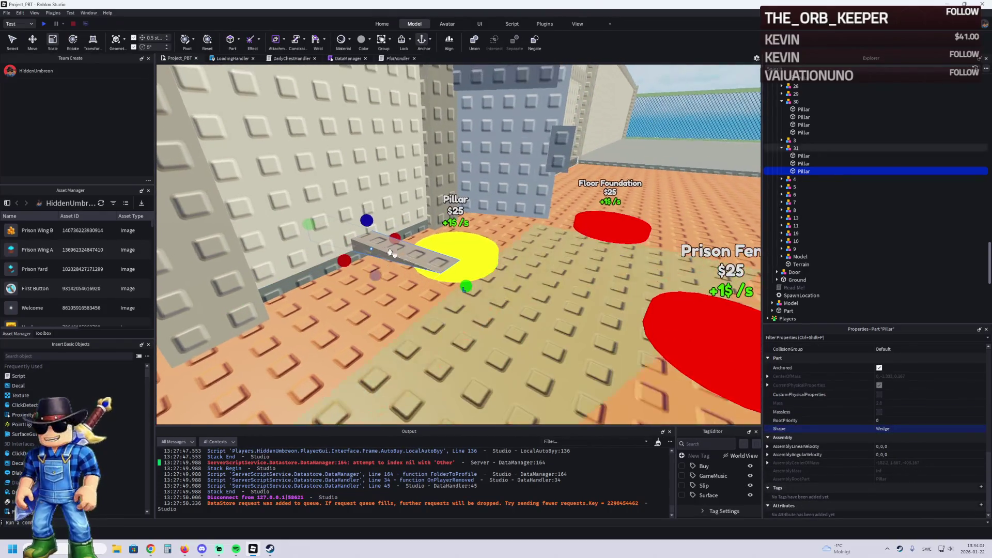
{"action": "mouse_move", "coordinate": [341, 279]}
{"action": "left_mouse_down"}
{"action": "mouse_move", "coordinate": [324, 348]}
{"action": "mouse_move", "coordinate": [557, 209]}
{"action": "mouse_move", "coordinate": [303, 275]}
{"action": "left_mouse_up"}
{"action": "key", "text": "ctrl+2"}
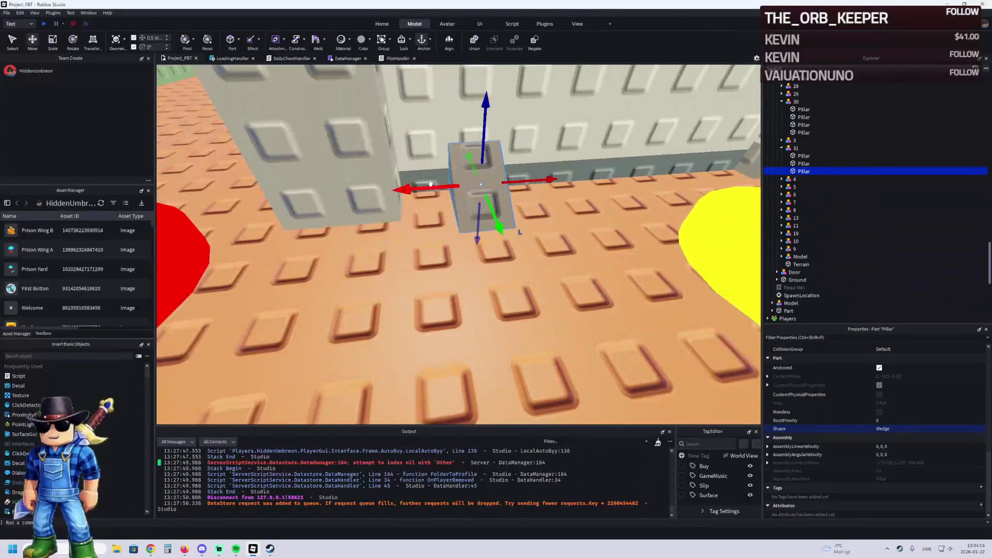
Reshape the wedge Pillar into a plank about 10 by 1 by 0.5 studs
{"action": "left_click_drag", "start_coordinate": [407, 190], "coordinate": [407, 190]}
{"action": "key", "text": "ctrl+3"}
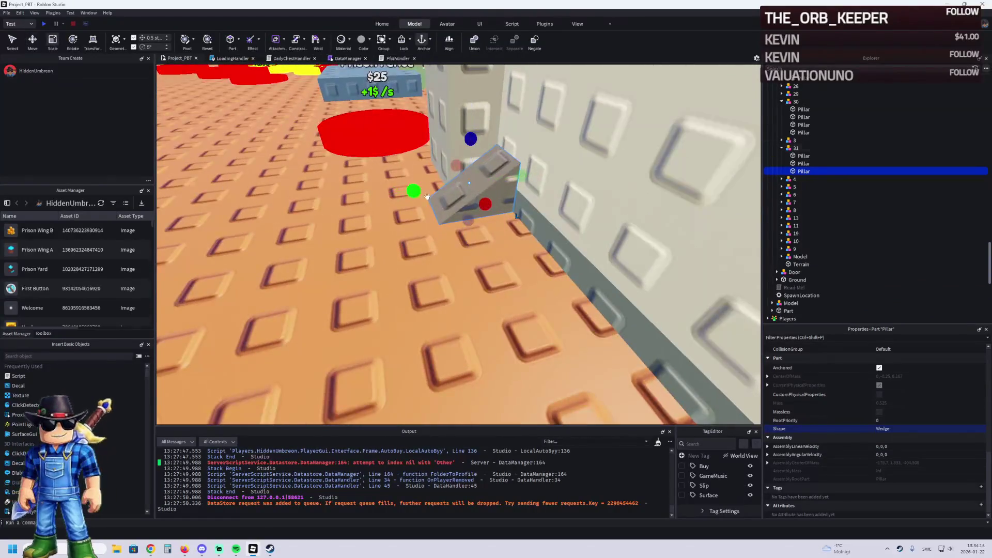
{"action": "scroll", "coordinate": [434, 188], "scroll_direction": "up", "scroll_amount": 5}
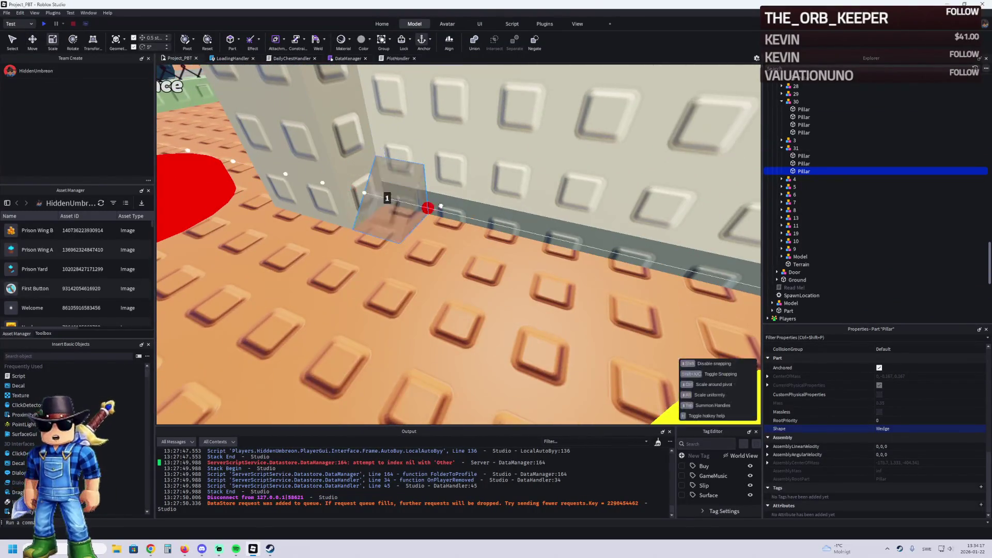
{"action": "key", "text": "f"}
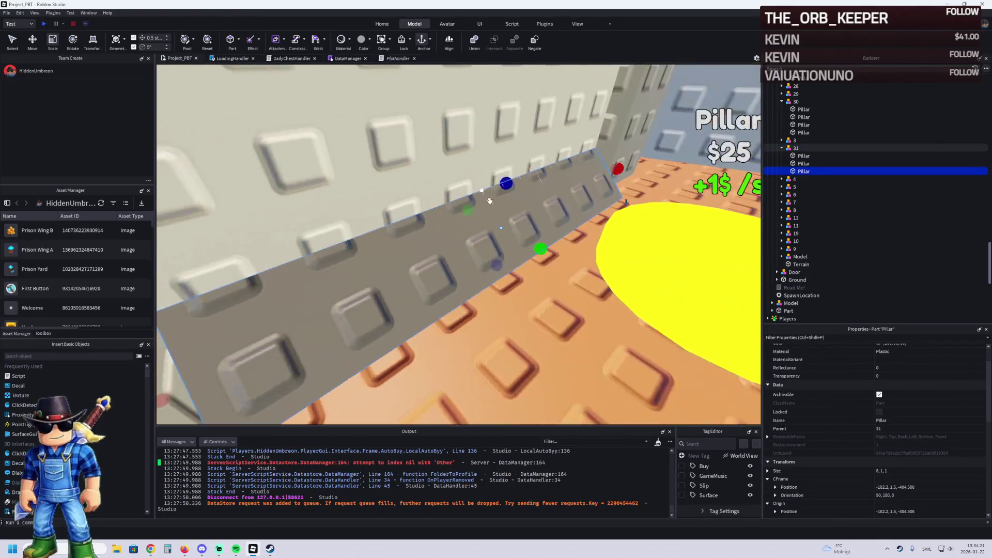
{"action": "mouse_move", "coordinate": [501, 226]}
{"action": "left_mouse_down"}
{"action": "mouse_move", "coordinate": [514, 204]}
{"action": "mouse_move", "coordinate": [505, 203]}
{"action": "left_mouse_up"}
{"action": "key", "text": "s"}
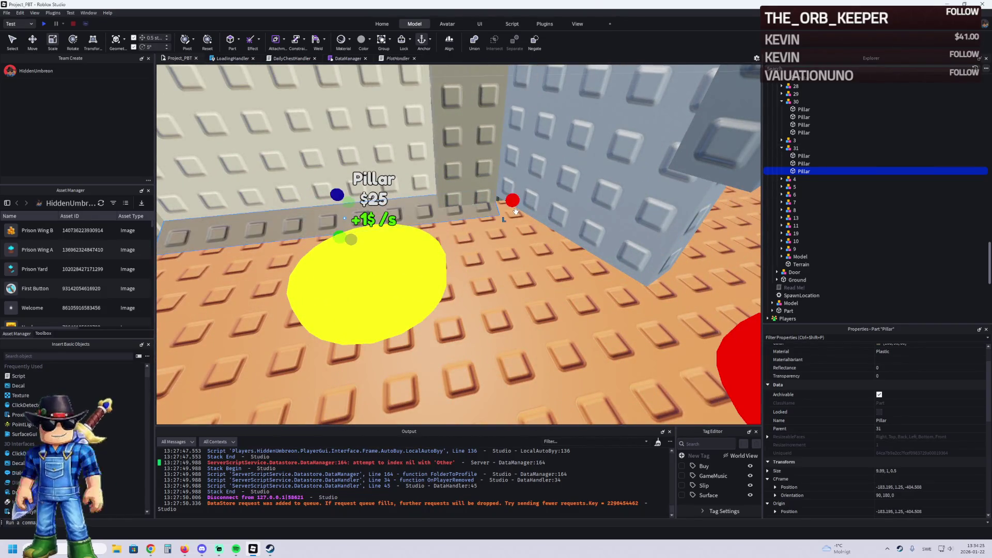
{"action": "key", "text": "s"}
Duplicate the plank along the wall and delete the spare first Pillar under 31
{"action": "key", "text": "ctrl+2"}
{"action": "key", "text": "ctrl+d"}
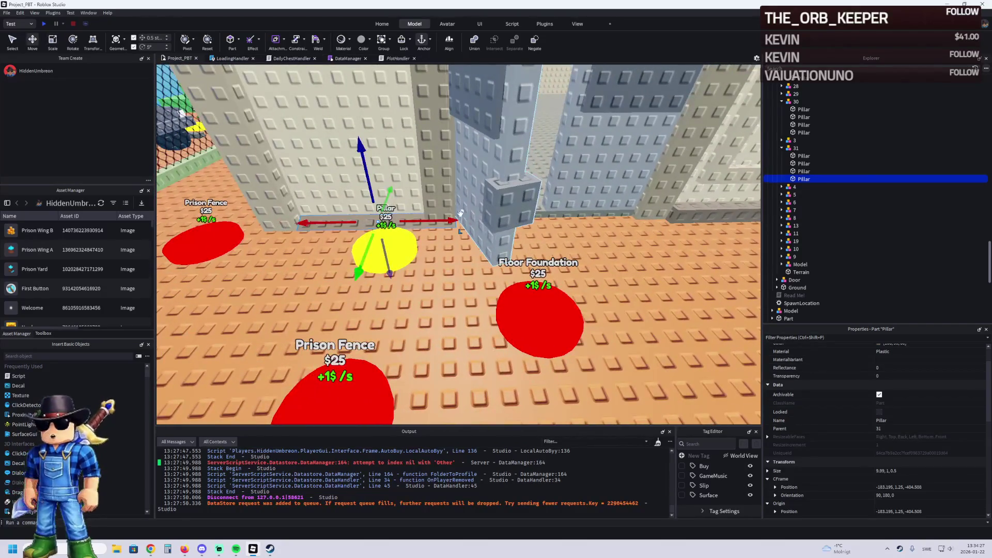
{"action": "left_click_drag", "start_coordinate": [439, 235], "coordinate": [546, 221]}
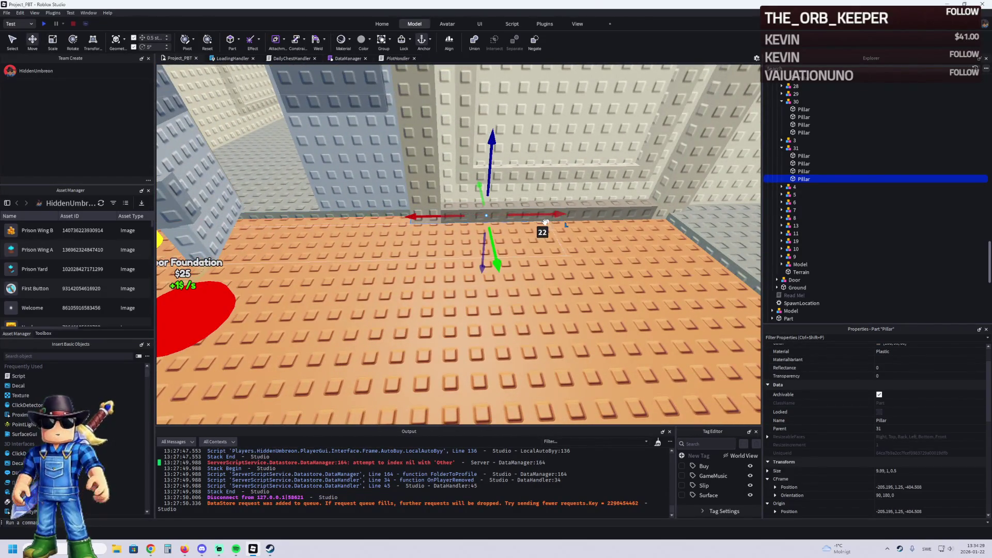
{"action": "left_click", "coordinate": [594, 205]}
{"action": "key", "text": "Delete"}
{"action": "left_click", "coordinate": [517, 211]}
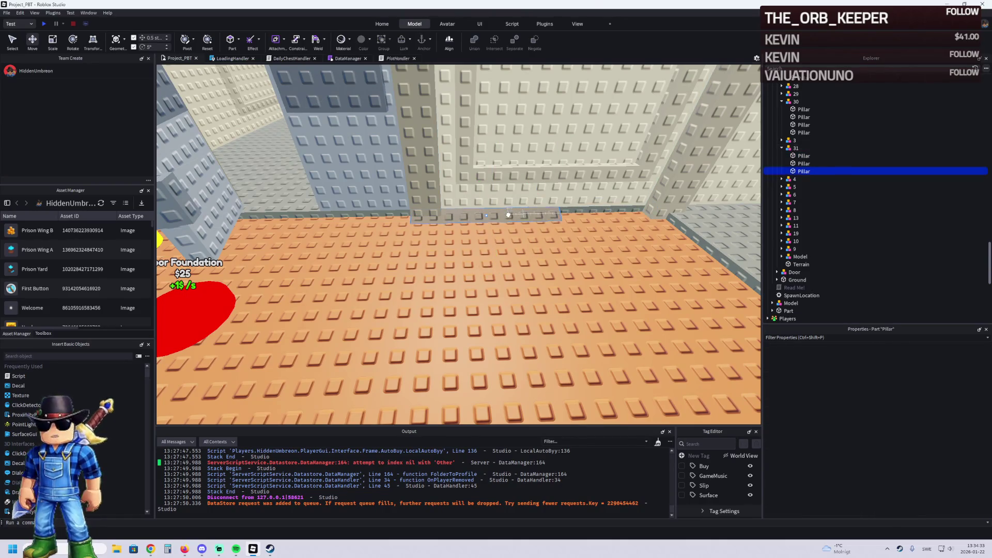
{"action": "key", "text": "ctrl+3"}
Lengthen the plank to 16 studs and delete a spare Pillar
{"action": "left_click_drag", "start_coordinate": [395, 212], "coordinate": [539, 218]}
{"action": "key", "text": "s"}
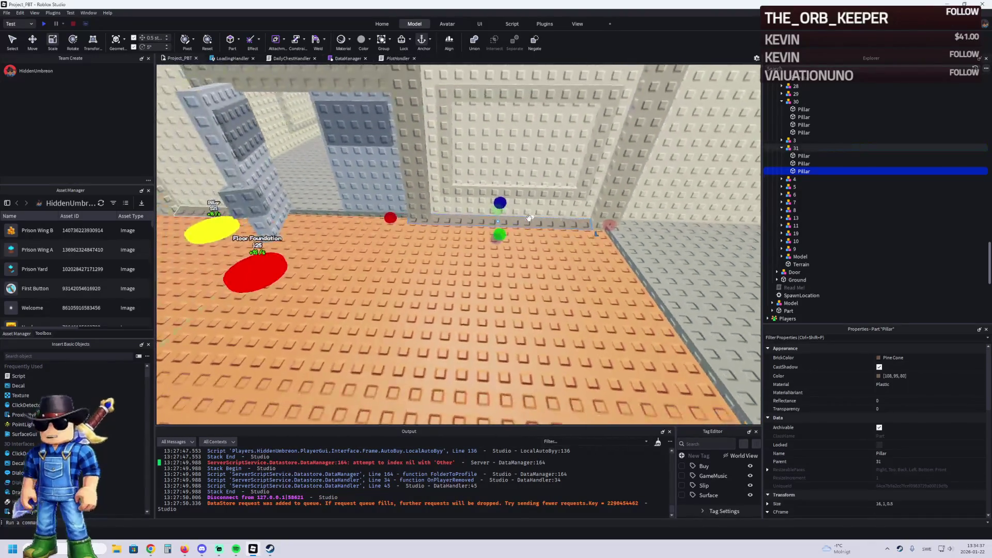
{"action": "key", "text": "a"}
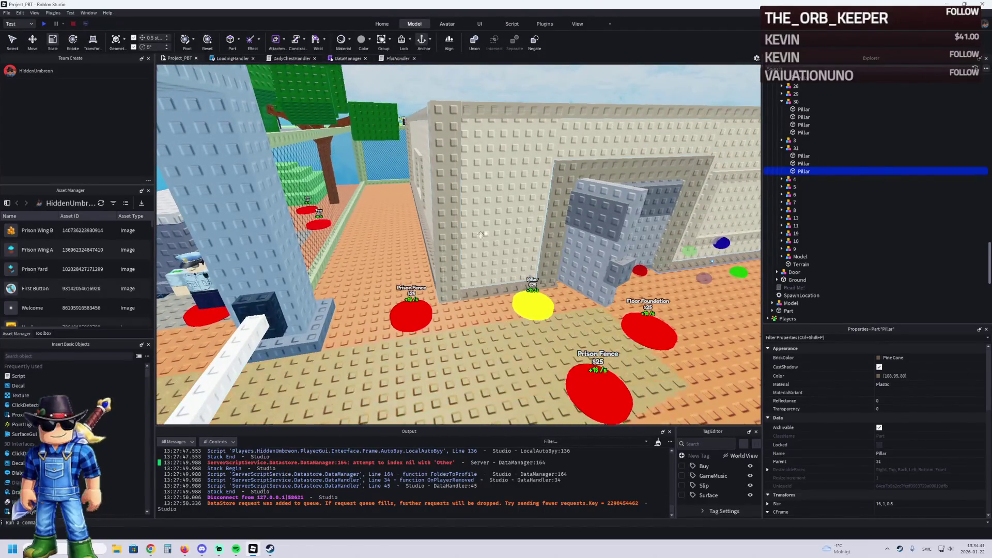
{"action": "key", "text": "w"}
{"action": "key", "text": "w"}
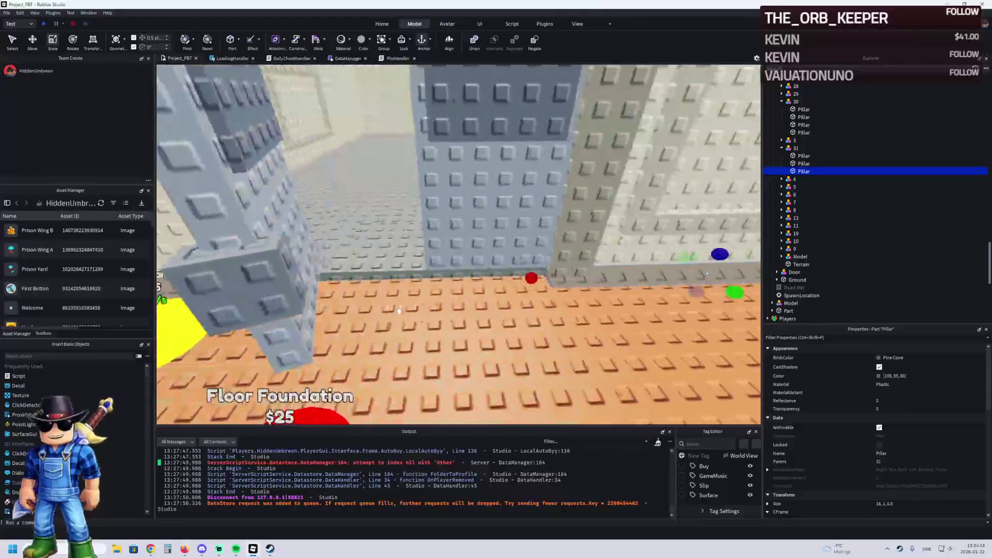
{"action": "key", "text": "Delete"}
Slide a Pillar plank 8.5 studs along the wall and lengthen it to 11.99 studs
{"action": "left_click", "coordinate": [421, 270]}
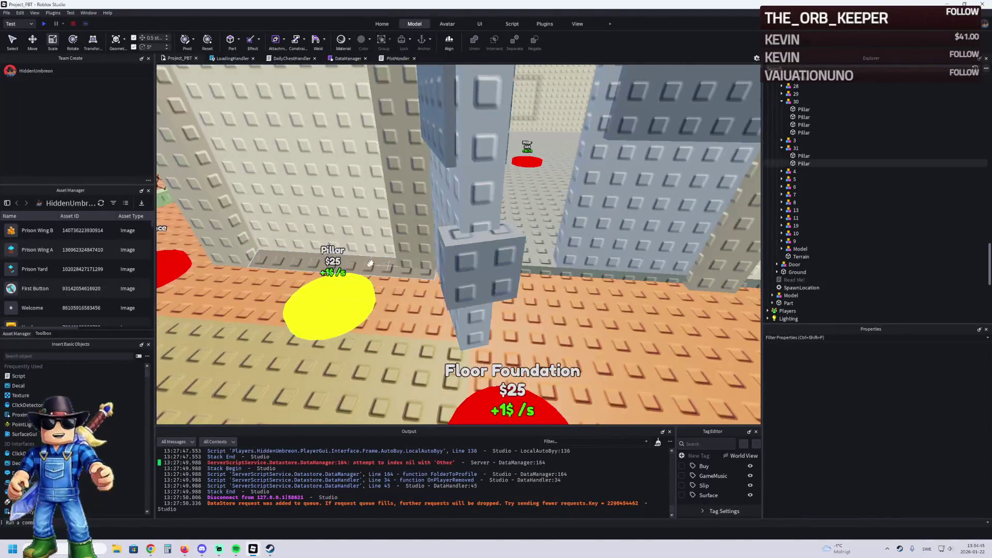
{"action": "key", "text": "ctrl+2"}
{"action": "key", "text": "w"}
{"action": "mouse_move", "coordinate": [421, 269]}
{"action": "left_mouse_down"}
{"action": "mouse_move", "coordinate": [599, 323]}
{"action": "mouse_move", "coordinate": [598, 339]}
{"action": "mouse_move", "coordinate": [615, 336]}
{"action": "mouse_move", "coordinate": [617, 319]}
{"action": "left_mouse_up"}
{"action": "key", "text": "ctrl+3"}
{"action": "left_click_drag", "start_coordinate": [441, 197], "coordinate": [538, 199]}
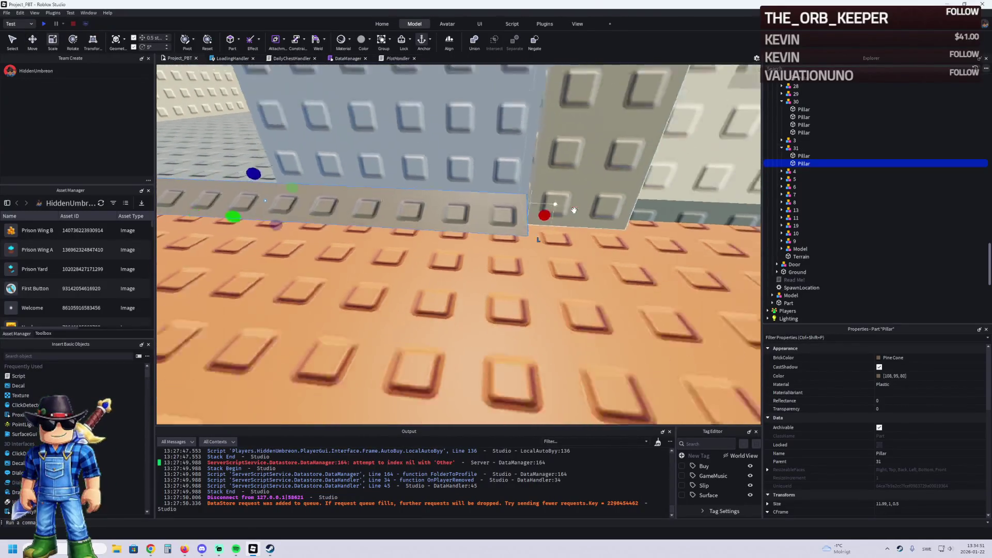
Add model 24's Foundation to the selection alongside the pillar
{"action": "scroll", "coordinate": [573, 209], "scroll_direction": "down", "scroll_amount": 5}
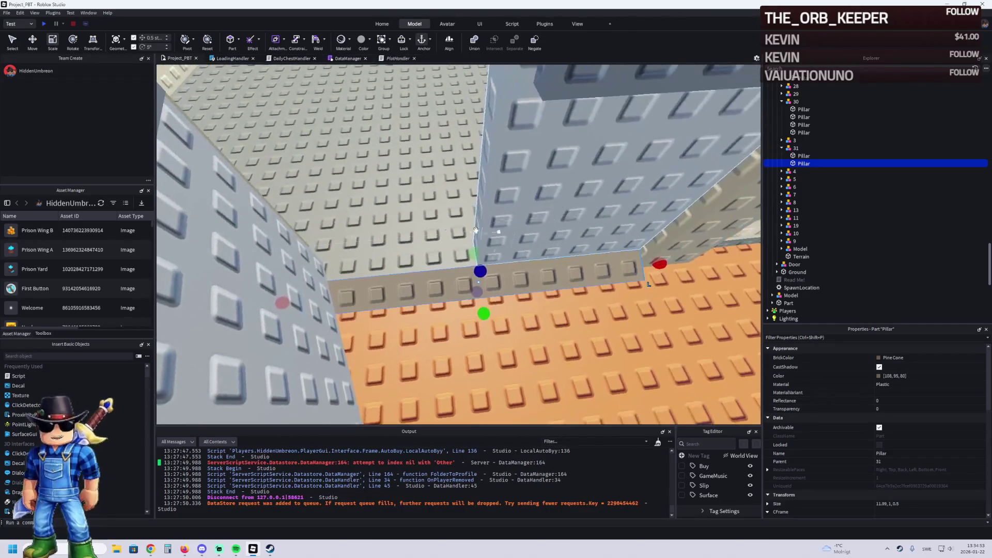
{"action": "left_click", "coordinate": [811, 80], "text": "ctrl"}
{"action": "scroll", "coordinate": [795, 250], "scroll_direction": "up", "scroll_amount": 3}
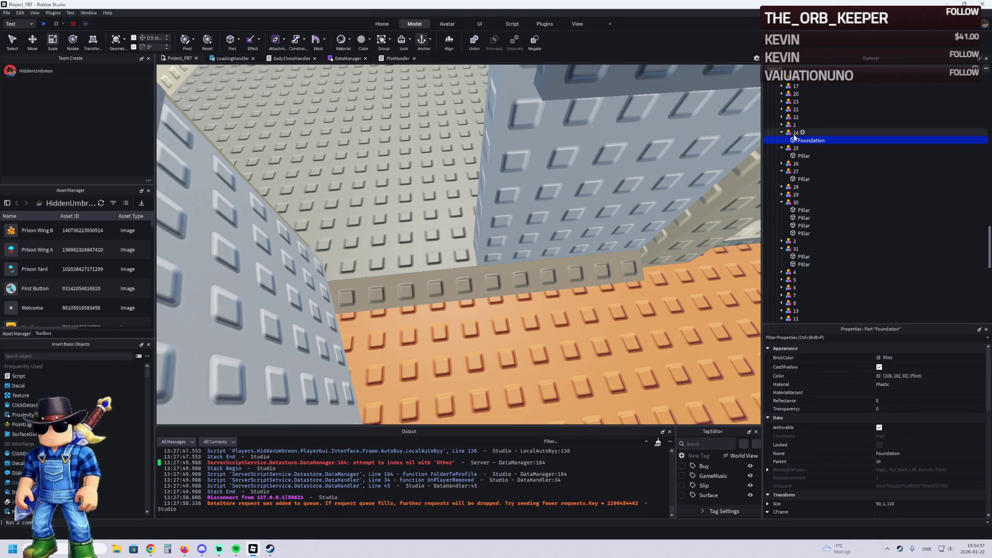
Move the loose pillar from model 31 into model 24 and paste in the Foundation's Flint colour
{"action": "left_click", "coordinate": [804, 265]}
{"action": "left_click_drag", "start_coordinate": [803, 264], "coordinate": [797, 133]}
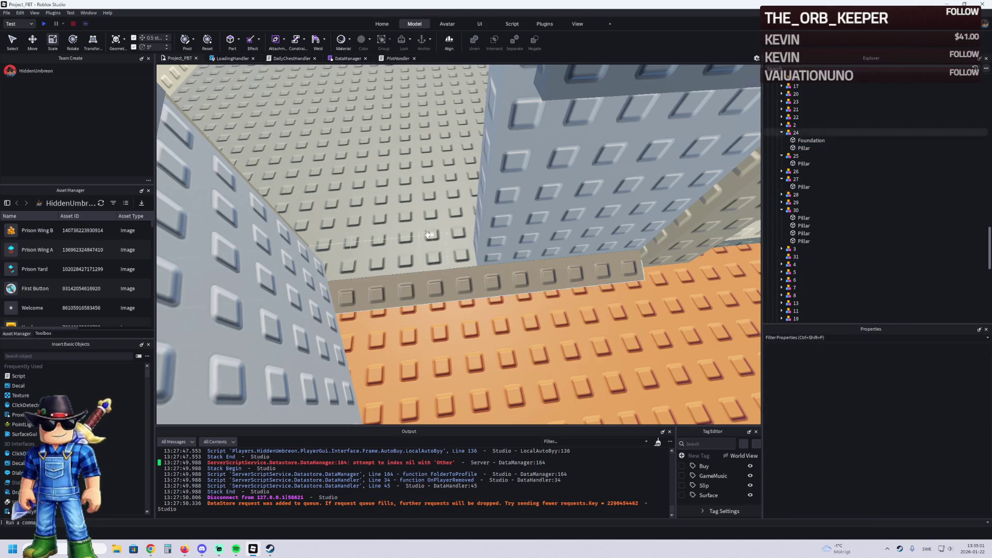
{"action": "left_click", "coordinate": [811, 140]}
{"action": "left_click", "coordinate": [930, 376]}
{"action": "left_click", "coordinate": [803, 148]}
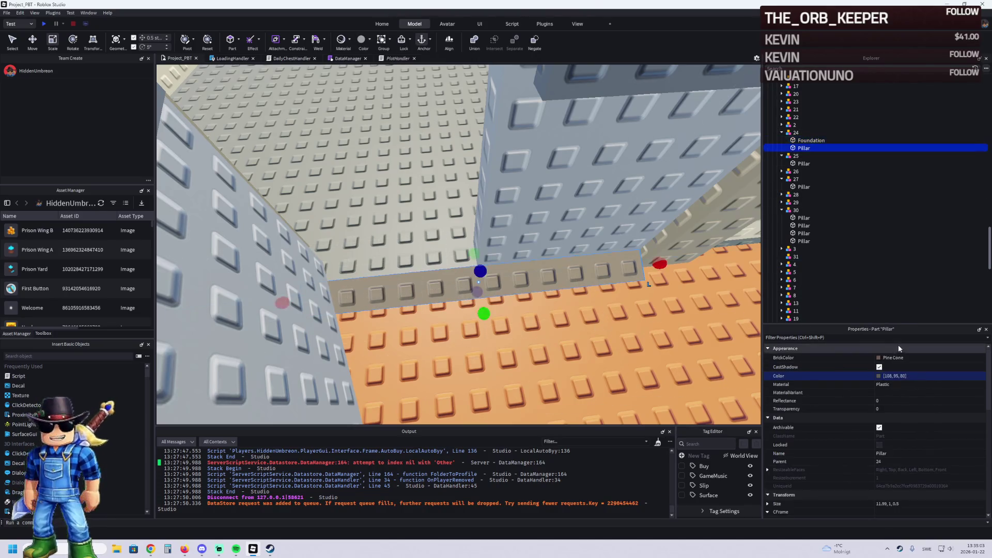
{"action": "left_click", "coordinate": [930, 376]}
{"action": "type", "text": "105, 102, 92"}
{"action": "key", "text": "Return"}
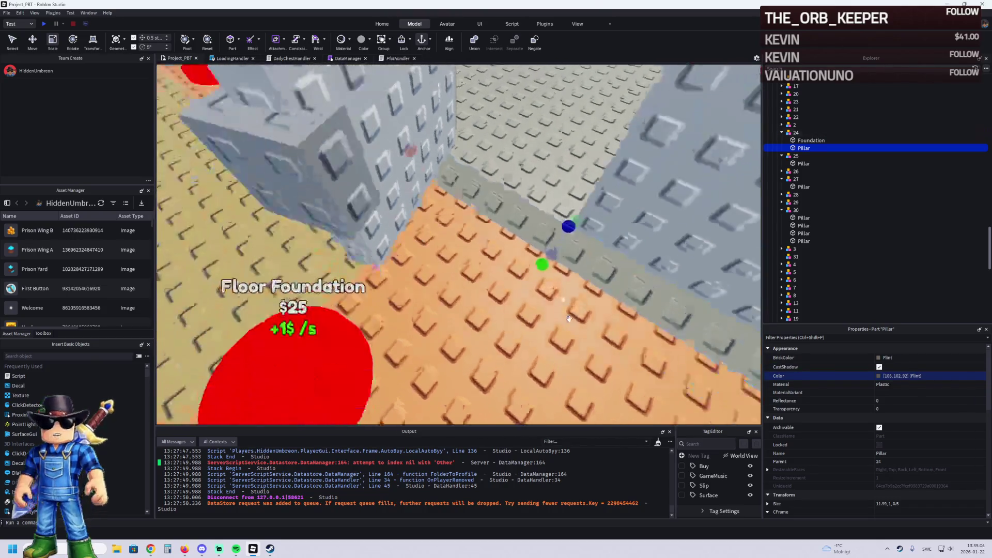
Scale the pillar to 4 studs tall, then select upgrade model 1 near the grey wall
{"action": "left_click_drag", "start_coordinate": [525, 273], "coordinate": [481, 325]}
{"action": "scroll", "coordinate": [506, 304], "scroll_direction": "down", "scroll_amount": 5}
{"action": "left_click", "coordinate": [506, 303]}
{"action": "scroll", "coordinate": [508, 303], "scroll_direction": "up", "scroll_amount": 5}
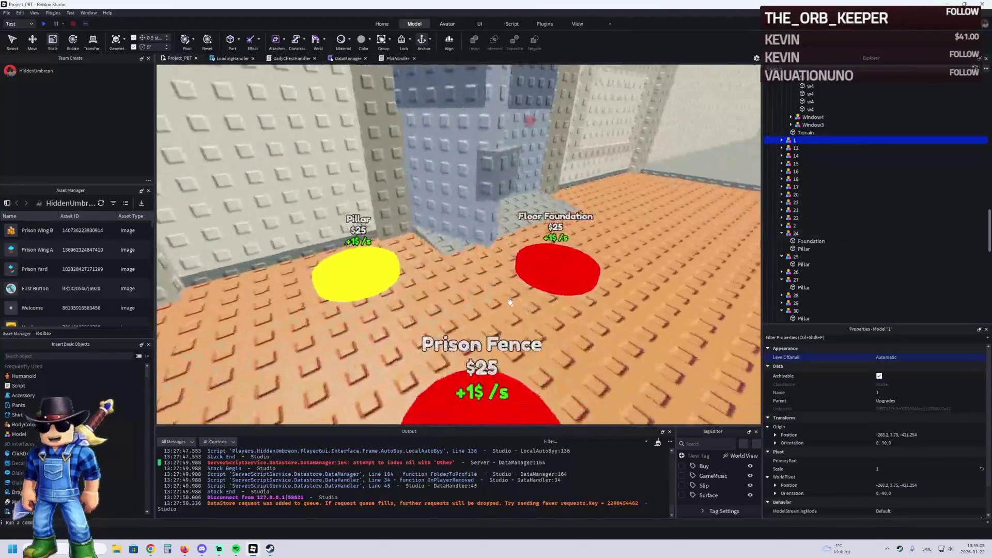
{"action": "key", "text": "w"}
{"action": "key", "text": "d"}
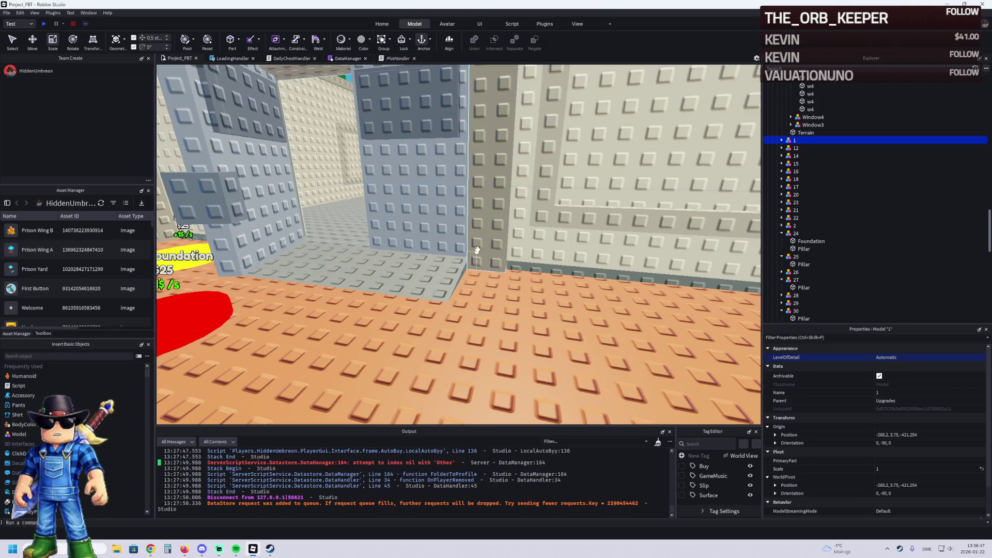
{"action": "key", "text": "s"}
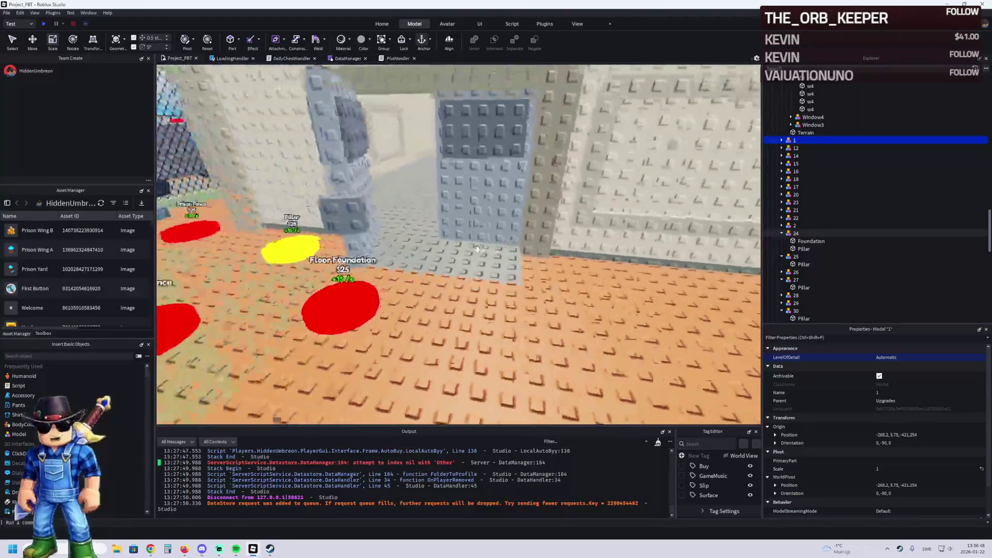
{"action": "key", "text": "s"}
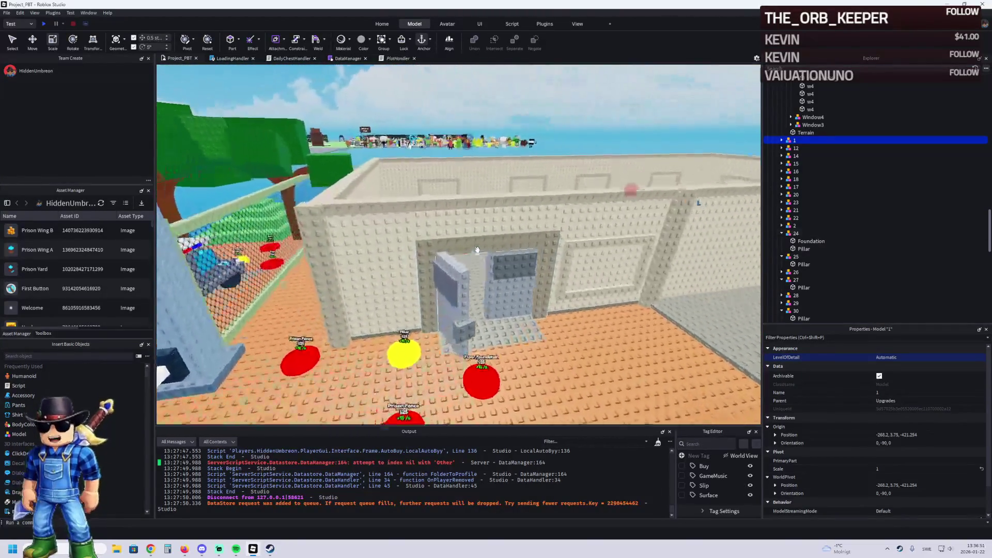
{"action": "key", "text": "w"}
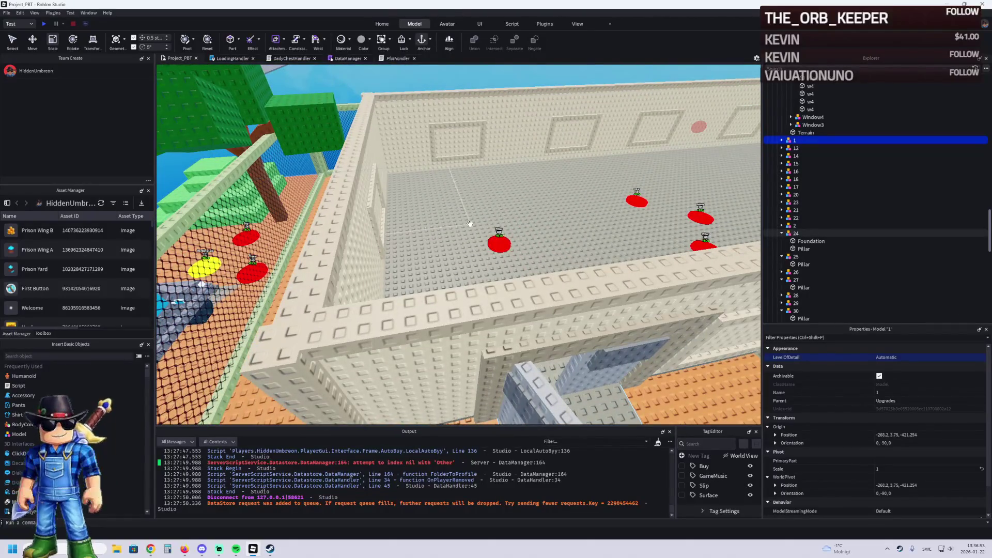
{"action": "key", "text": "w"}
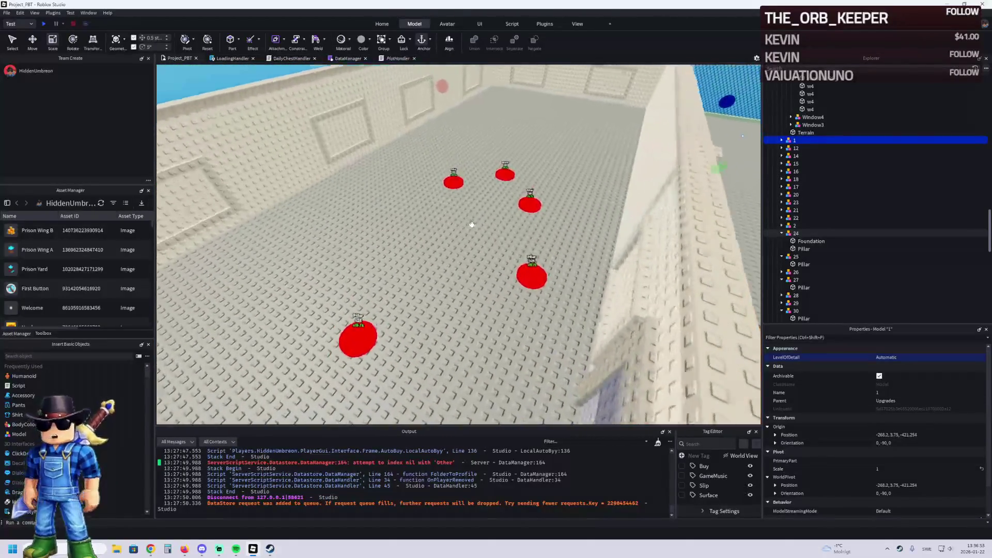
{"action": "key", "text": "w"}
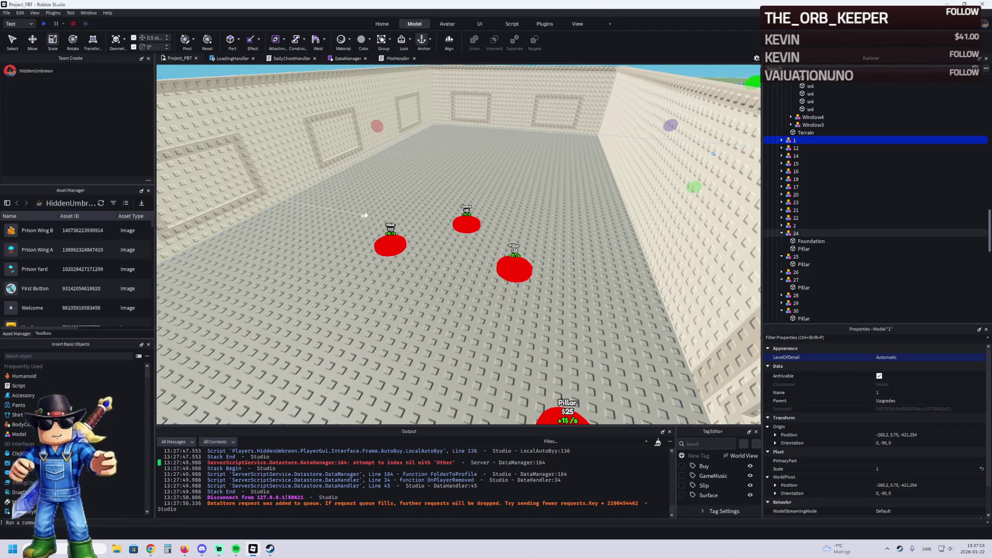
{"action": "key", "text": "w"}
{"action": "key", "text": "a"}
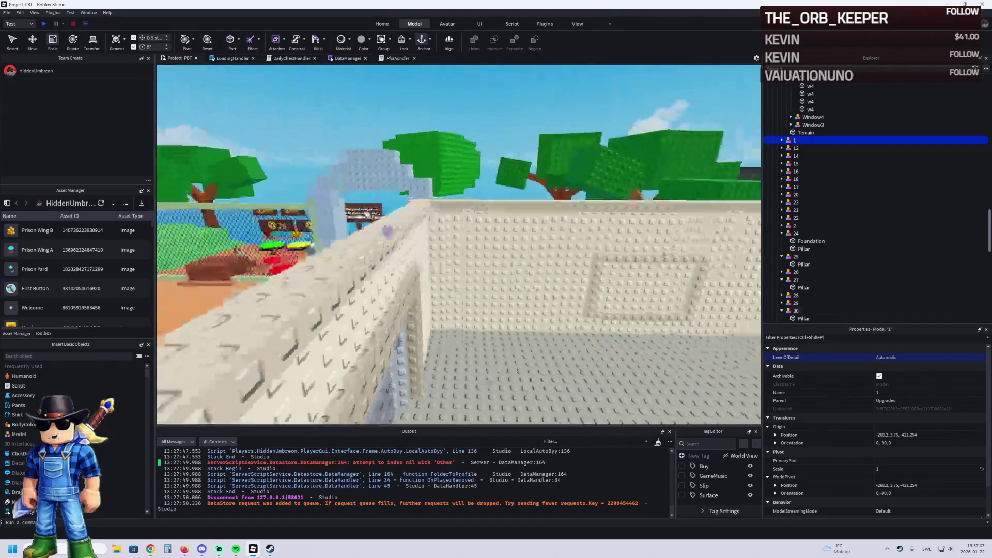
{"action": "key", "text": "s"}
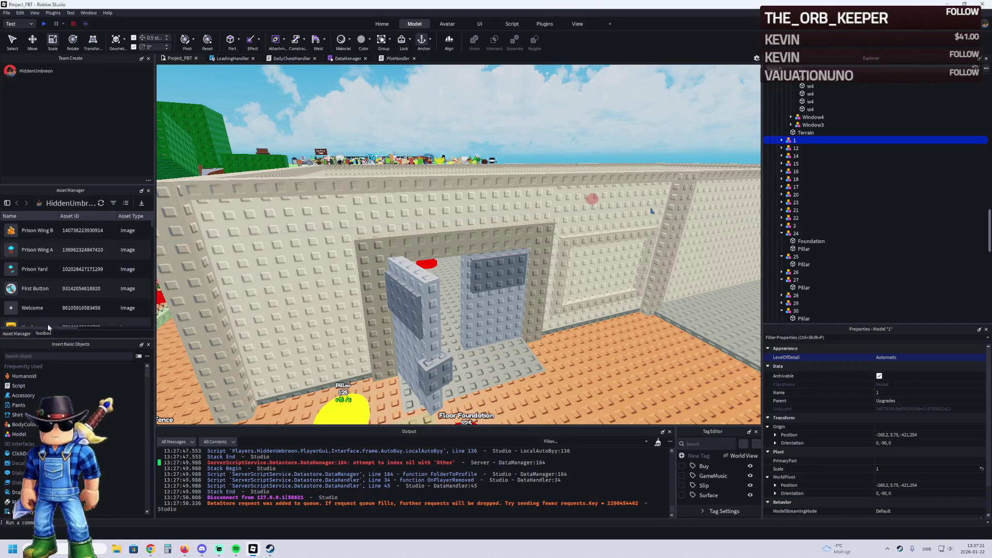
{"action": "left_click", "coordinate": [150, 549]}
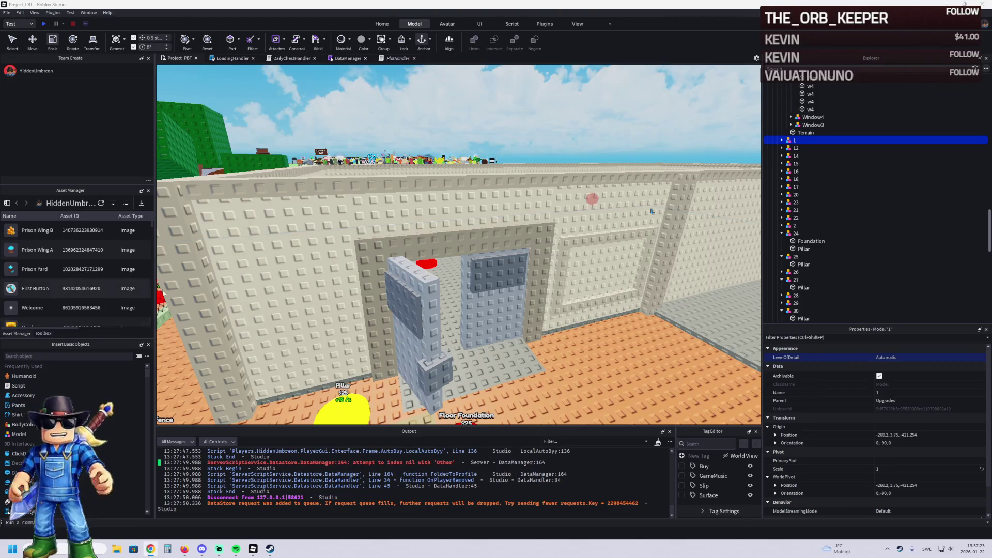
{"action": "key", "text": "d"}
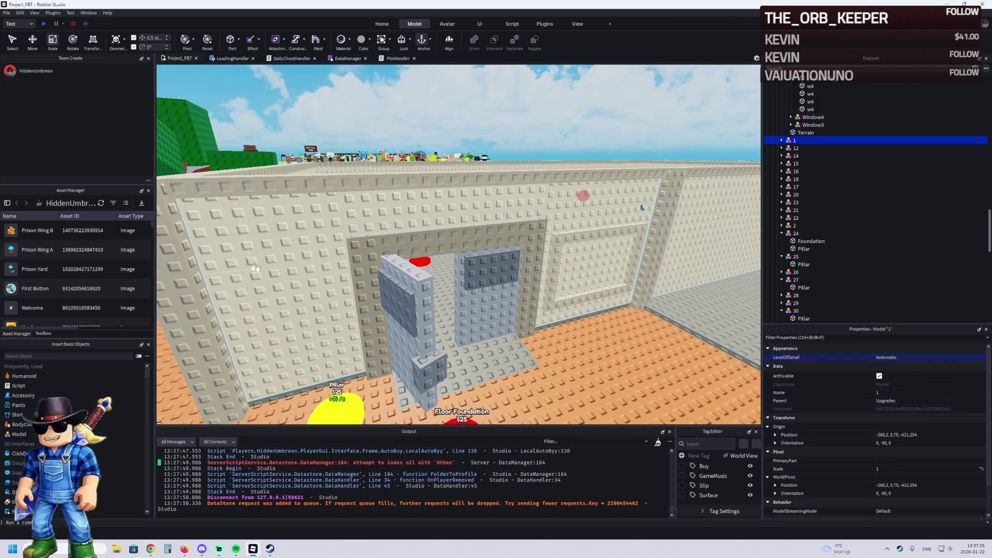
{"action": "key", "text": "a"}
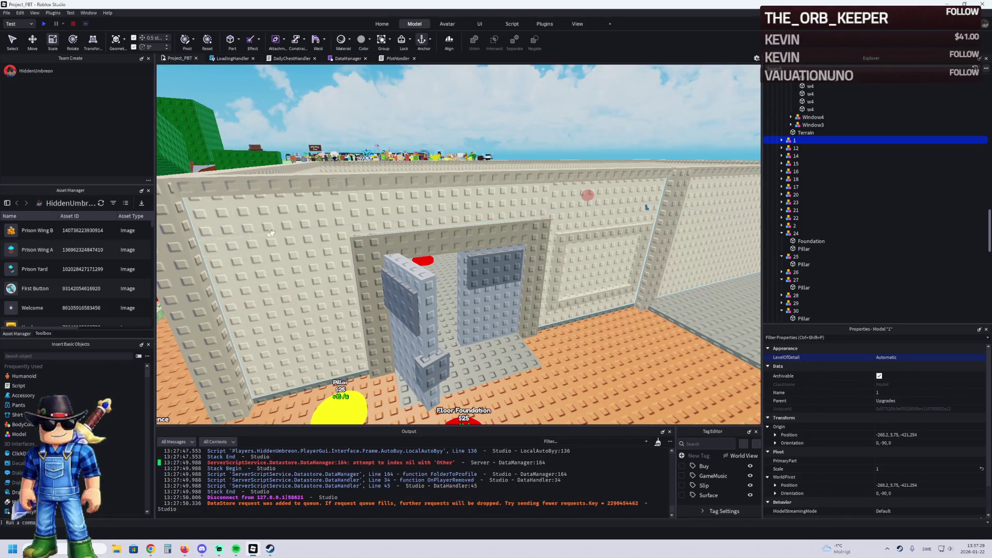
{"action": "key", "text": "w"}
{"action": "key", "text": "d"}
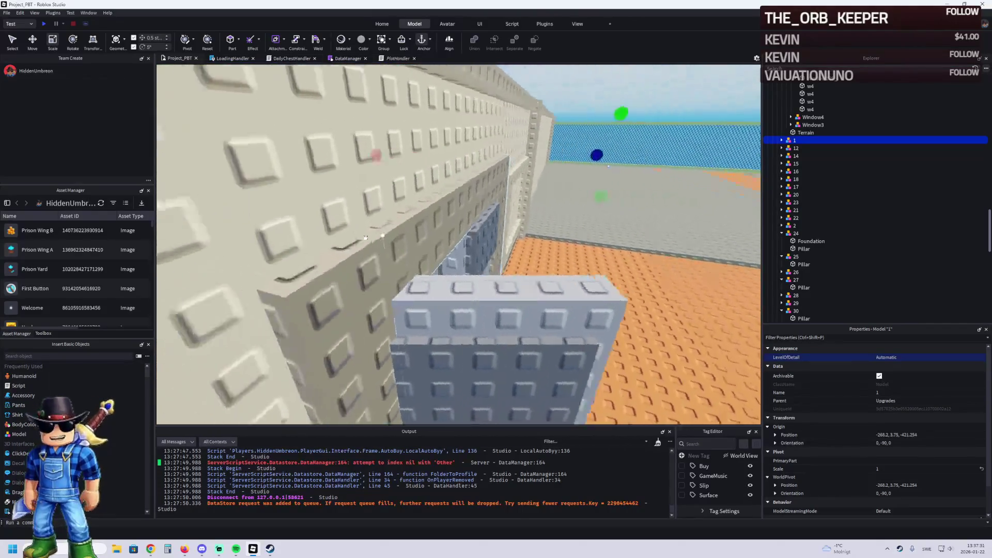
{"action": "key", "text": "s"}
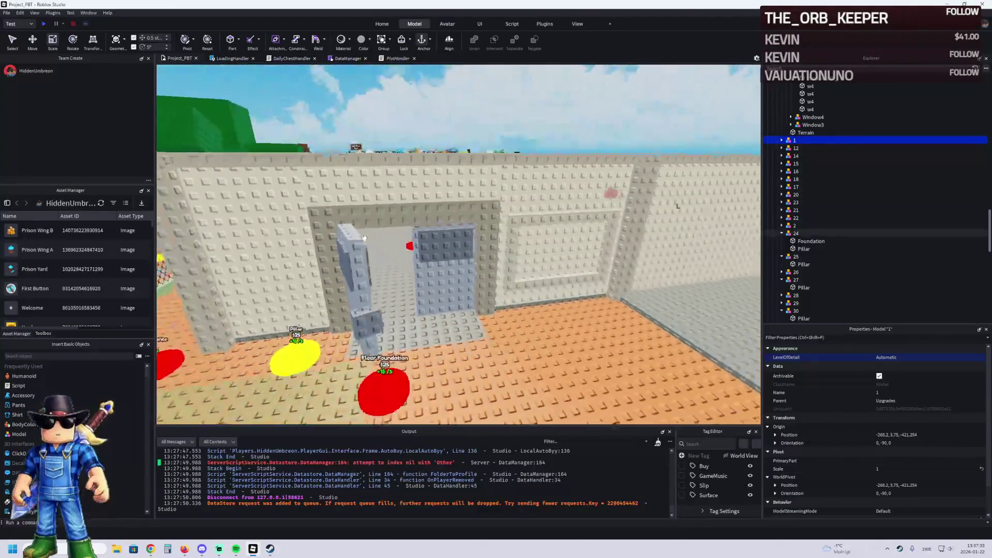
{"action": "key", "text": "e"}
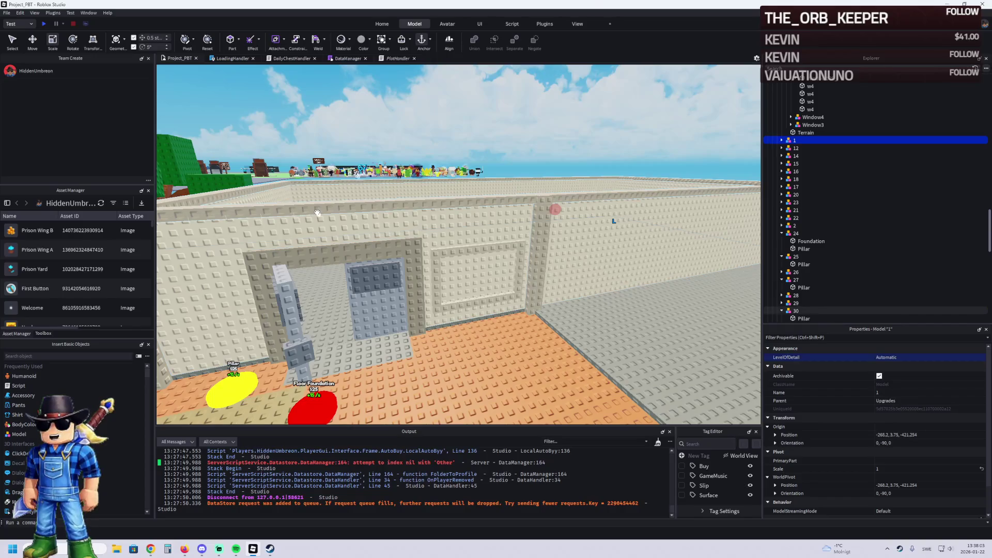
Raise model 25's corner pillar from 15 to 16 studs tall (size 2,16,2)
{"action": "scroll", "coordinate": [336, 209], "scroll_direction": "down", "scroll_amount": 5}
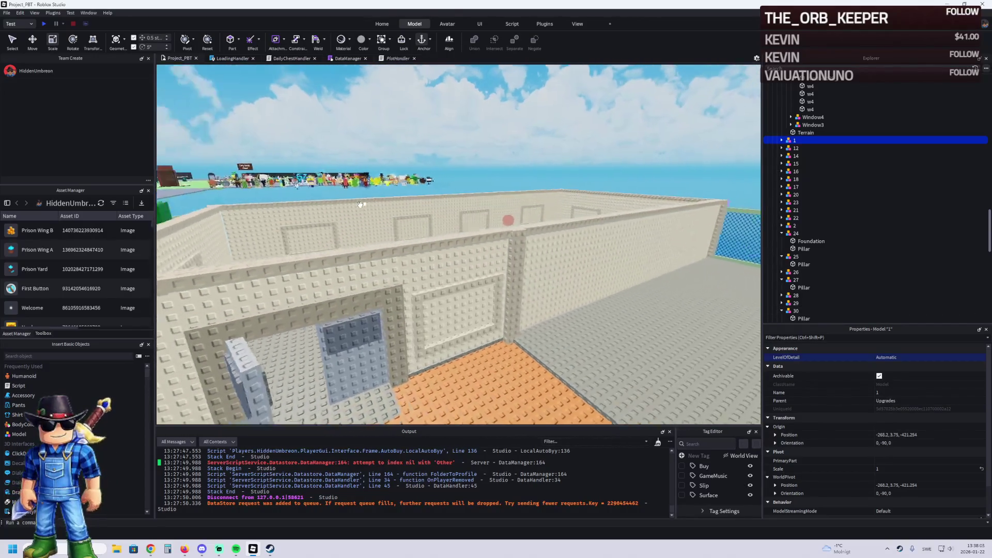
{"action": "scroll", "coordinate": [360, 204], "scroll_direction": "up", "scroll_amount": 10}
{"action": "scroll", "coordinate": [360, 204], "scroll_direction": "down", "scroll_amount": 5}
{"action": "scroll", "coordinate": [360, 204], "scroll_direction": "up", "scroll_amount": 5}
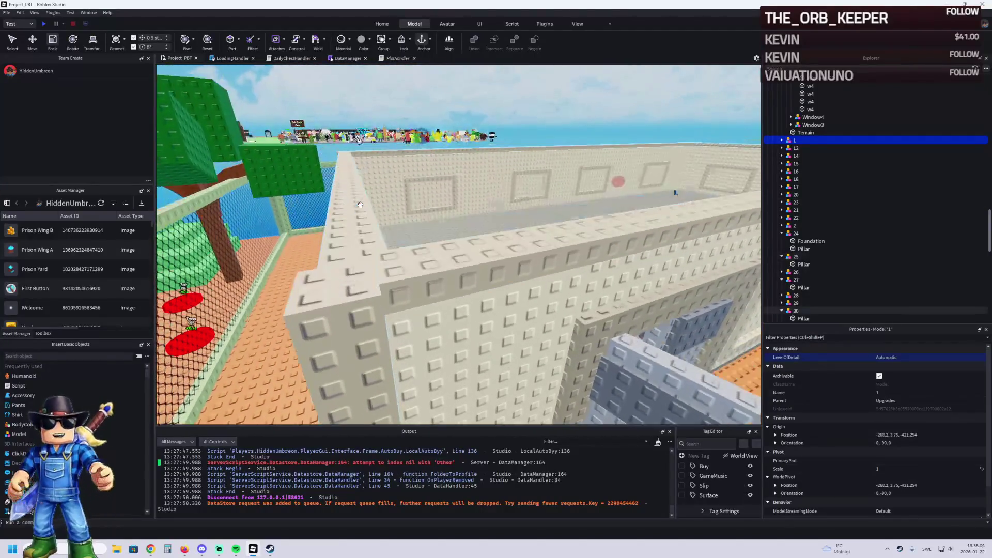
{"action": "scroll", "coordinate": [360, 205], "scroll_direction": "up", "scroll_amount": 3}
{"action": "scroll", "coordinate": [364, 223], "scroll_direction": "up", "scroll_amount": 3}
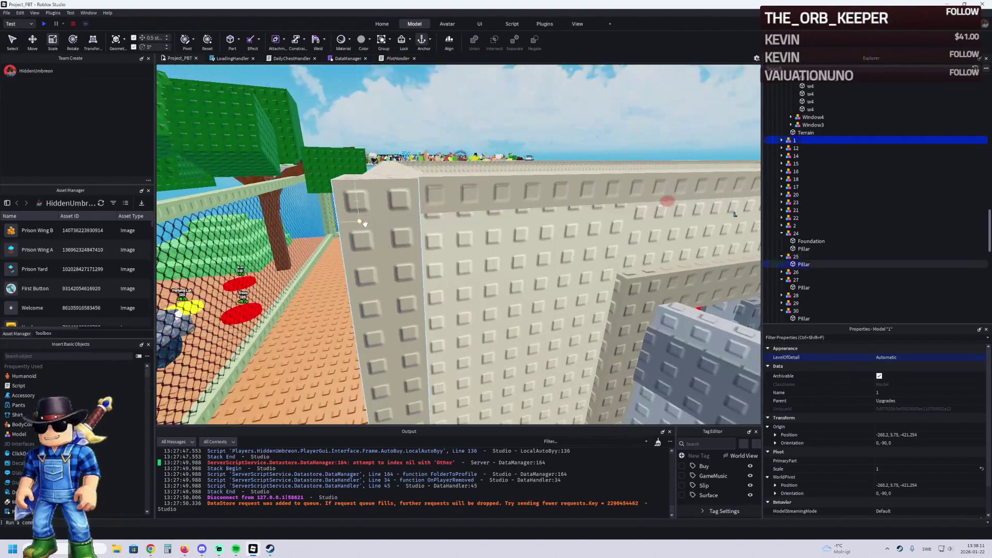
{"action": "left_click", "coordinate": [365, 223]}
{"action": "mouse_move", "coordinate": [366, 153]}
{"action": "left_mouse_down"}
{"action": "mouse_move", "coordinate": [365, 175]}
{"action": "mouse_move", "coordinate": [366, 165]}
{"action": "left_mouse_up"}
Select buy button 30 on the floor
{"action": "scroll", "coordinate": [388, 167], "scroll_direction": "down", "scroll_amount": 5}
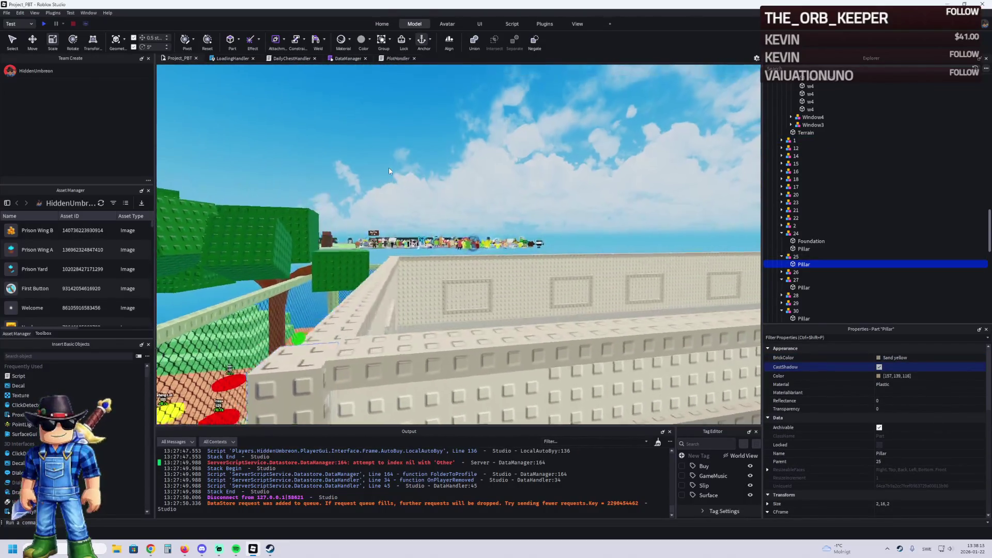
{"action": "scroll", "coordinate": [389, 168], "scroll_direction": "down", "scroll_amount": 5}
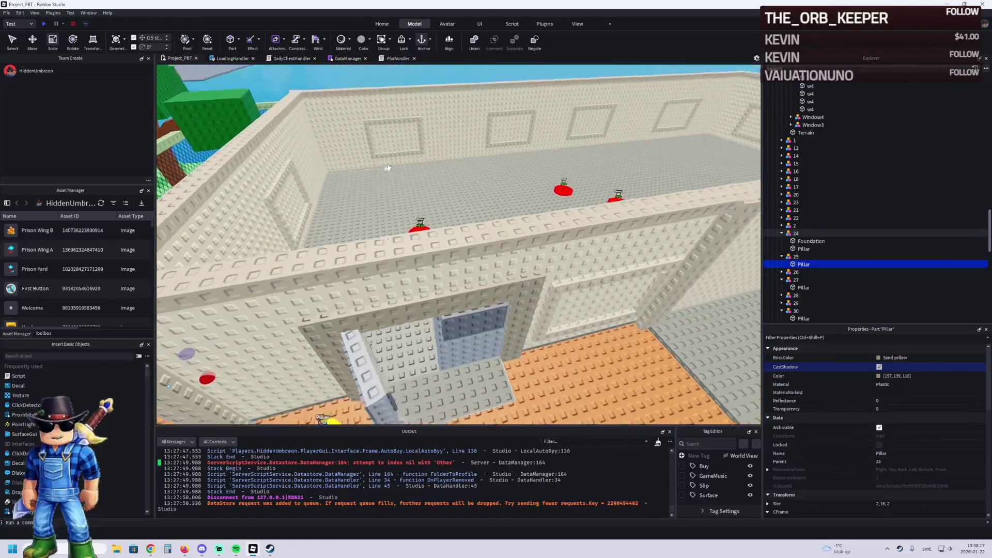
{"action": "scroll", "coordinate": [389, 167], "scroll_direction": "up", "scroll_amount": 5}
{"action": "scroll", "coordinate": [389, 168], "scroll_direction": "down", "scroll_amount": 5}
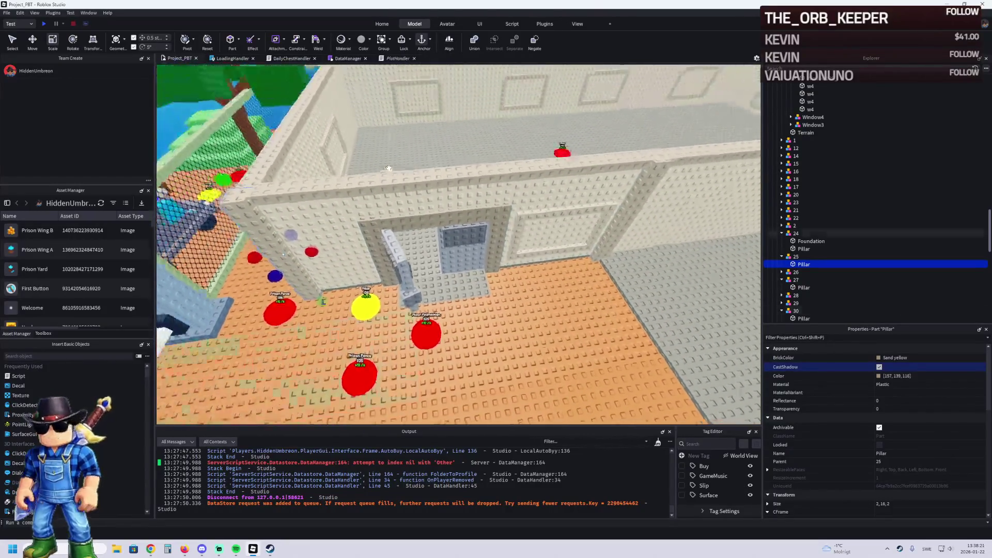
{"action": "scroll", "coordinate": [388, 167], "scroll_direction": "up", "scroll_amount": 5}
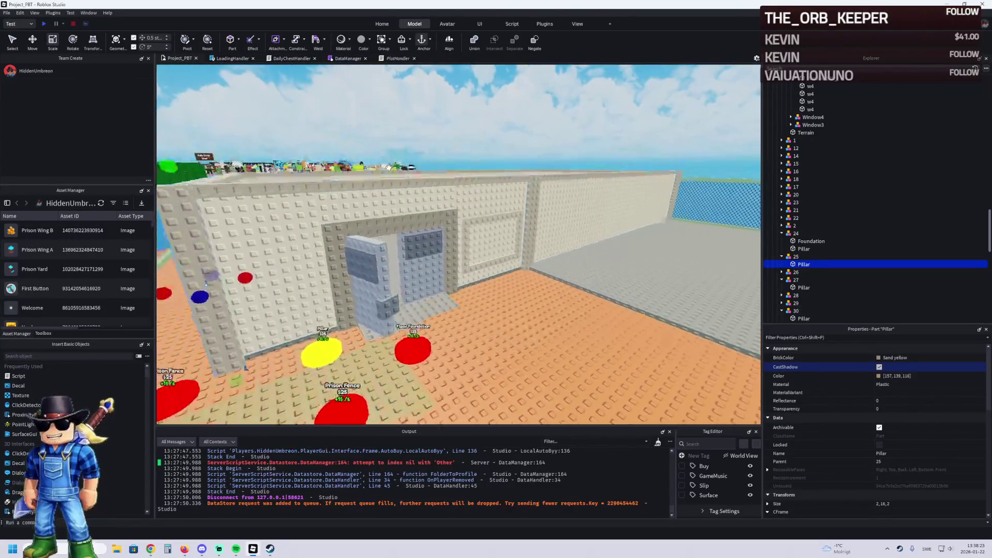
{"action": "scroll", "coordinate": [388, 167], "scroll_direction": "up", "scroll_amount": 5}
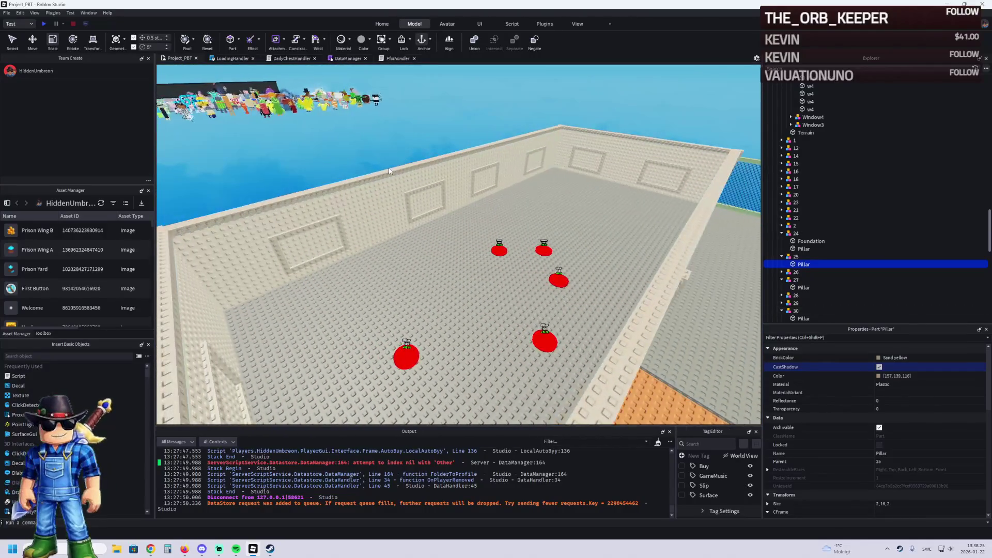
{"action": "scroll", "coordinate": [388, 171], "scroll_direction": "up", "scroll_amount": 5}
{"action": "left_click", "coordinate": [407, 144]}
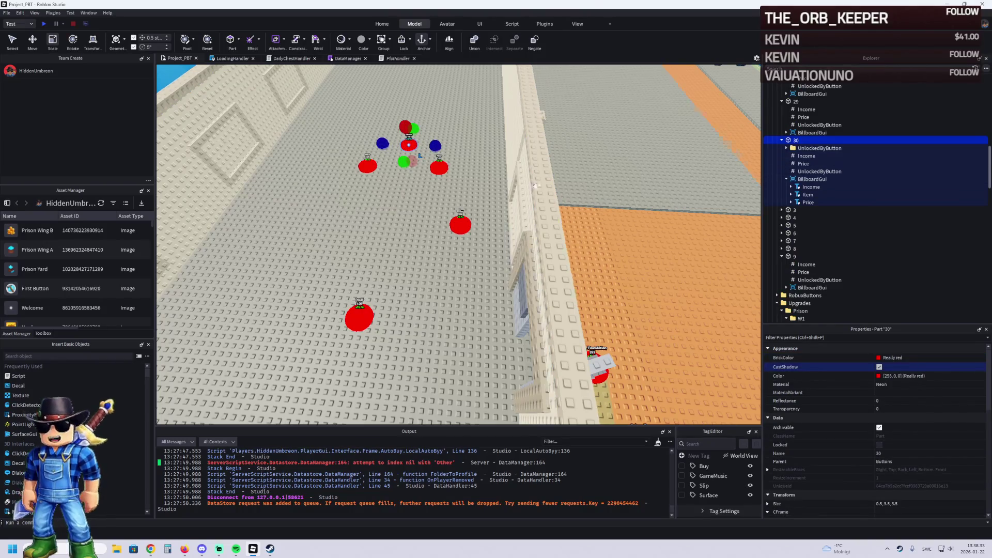
Duplicate buy button 30 and name the copy 31
{"action": "key", "text": "q"}
{"action": "key", "text": "a"}
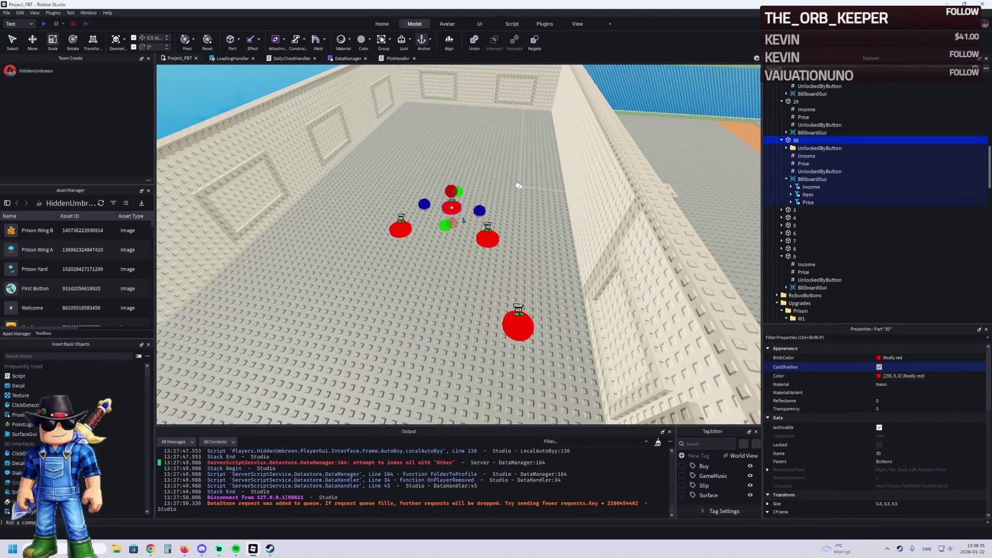
{"action": "key", "text": "ctrl+d"}
{"action": "key", "text": "F2"}
{"action": "type", "text": "31"}
{"action": "key", "text": "Return"}
Delete button 31's UnlockedByButton folder and note button 30's Price of 254
{"action": "left_click", "coordinate": [819, 225]}
{"action": "key", "text": "Delete"}
{"action": "left_click", "coordinate": [802, 164]}
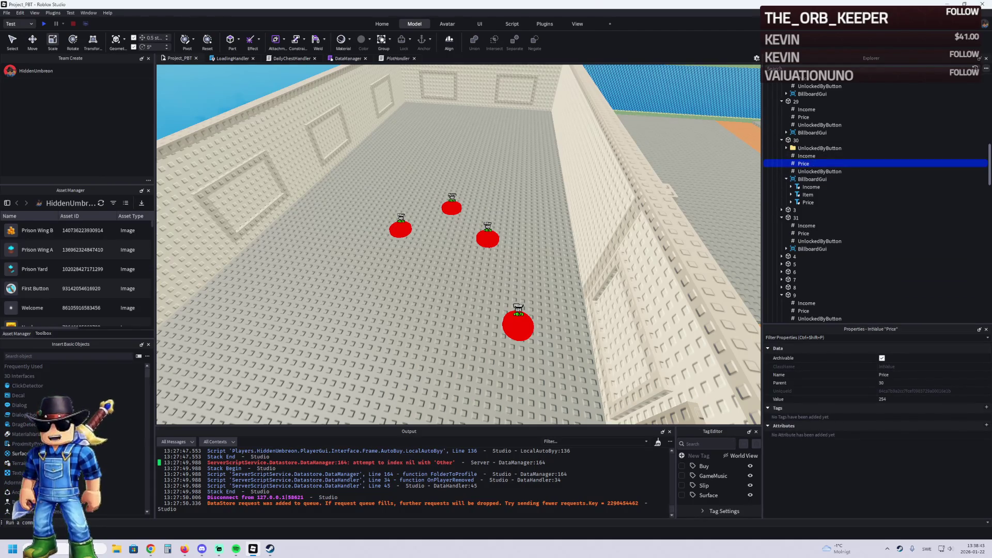
{"action": "key", "text": "alt+Tab"}
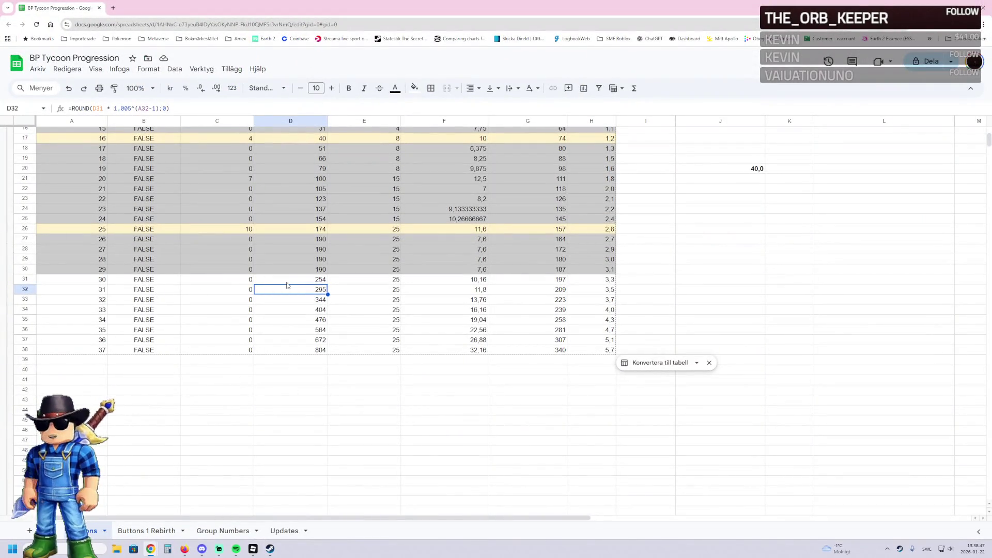
Zoom the sheet in and inspect the number, IsRev and Add values for buttons 1 and 20
{"action": "scroll", "coordinate": [352, 454], "scroll_direction": "up", "scroll_amount": 5}
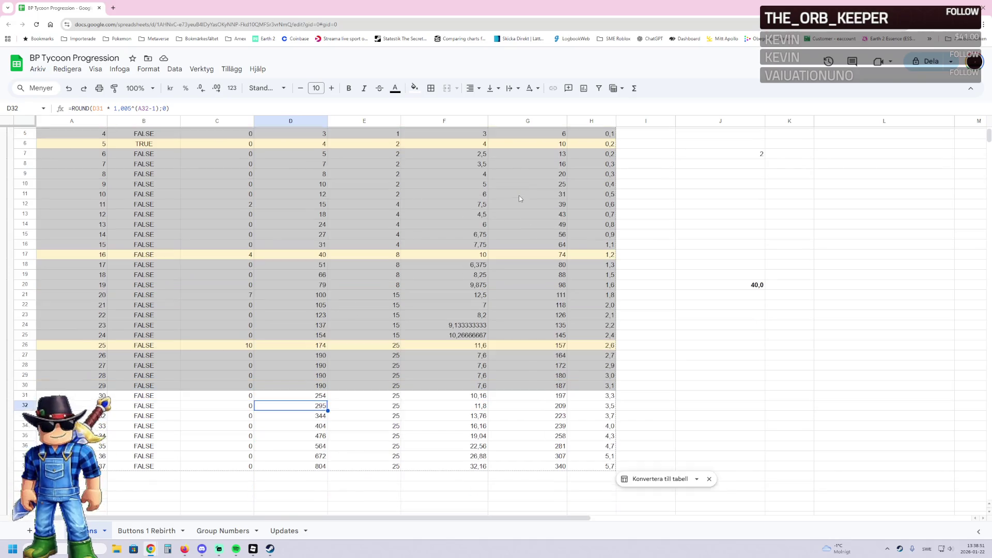
{"action": "key", "text": "ctrl+plus"}
{"action": "key", "text": "ctrl+plus"}
{"action": "key", "text": "ctrl+plus"}
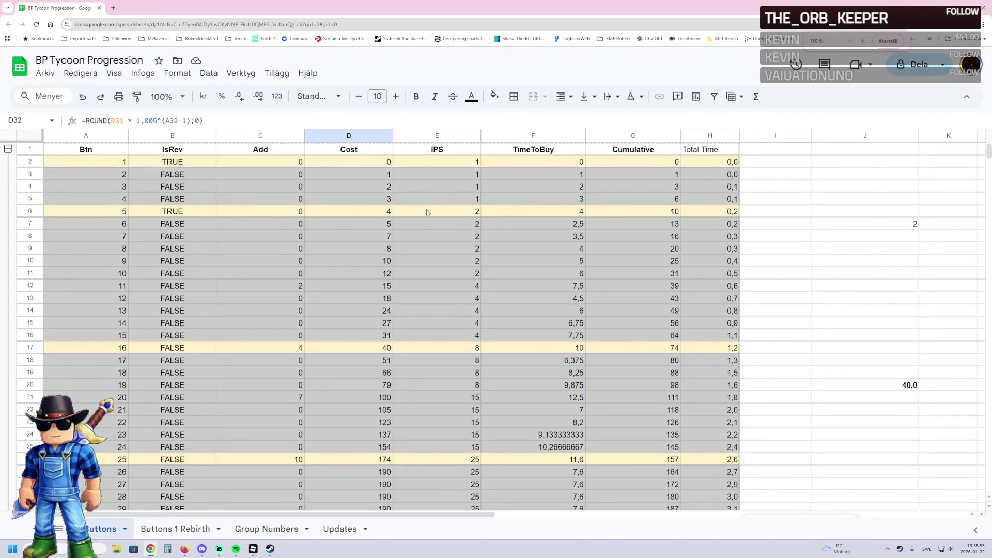
{"action": "left_click", "coordinate": [101, 164]}
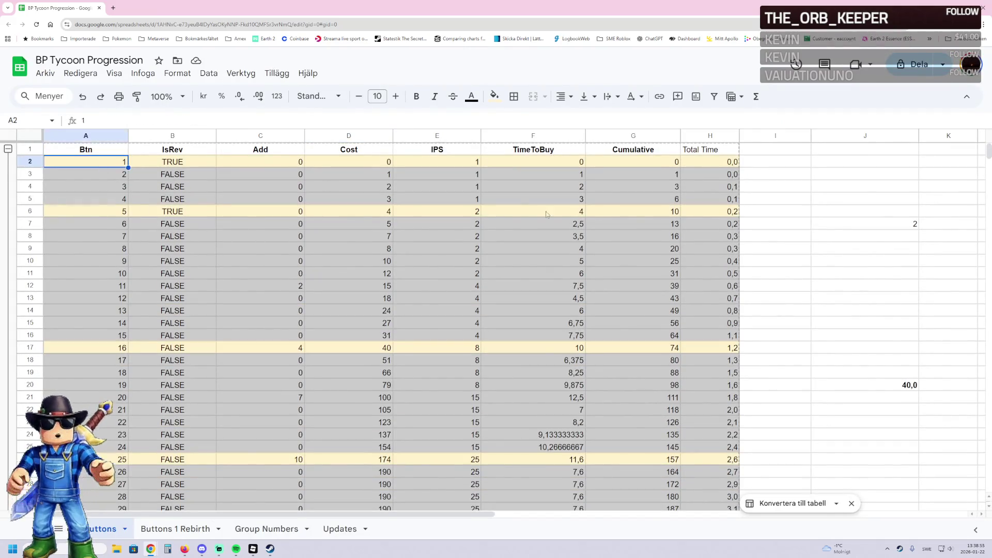
{"action": "left_click", "coordinate": [182, 166]}
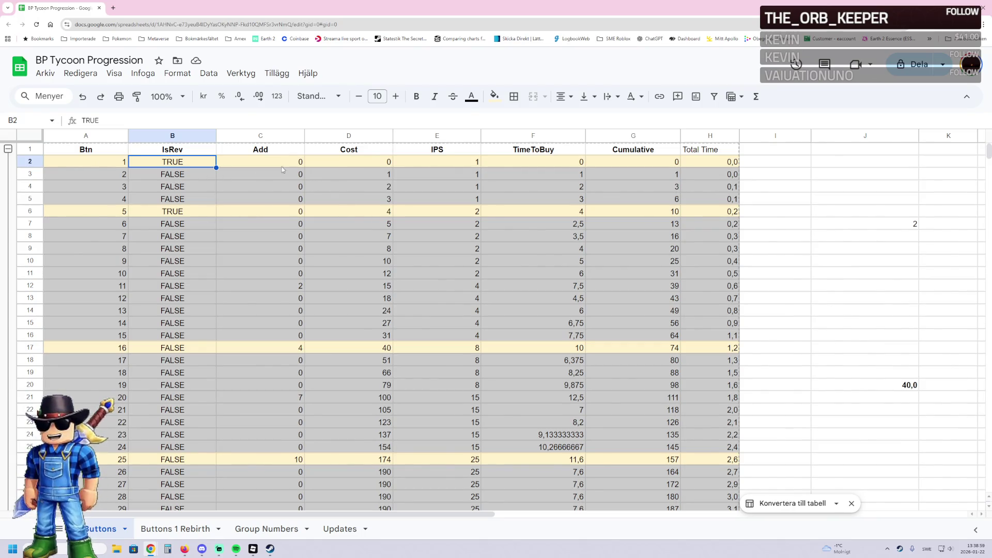
{"action": "left_click", "coordinate": [269, 161]}
{"action": "left_click", "coordinate": [190, 168]}
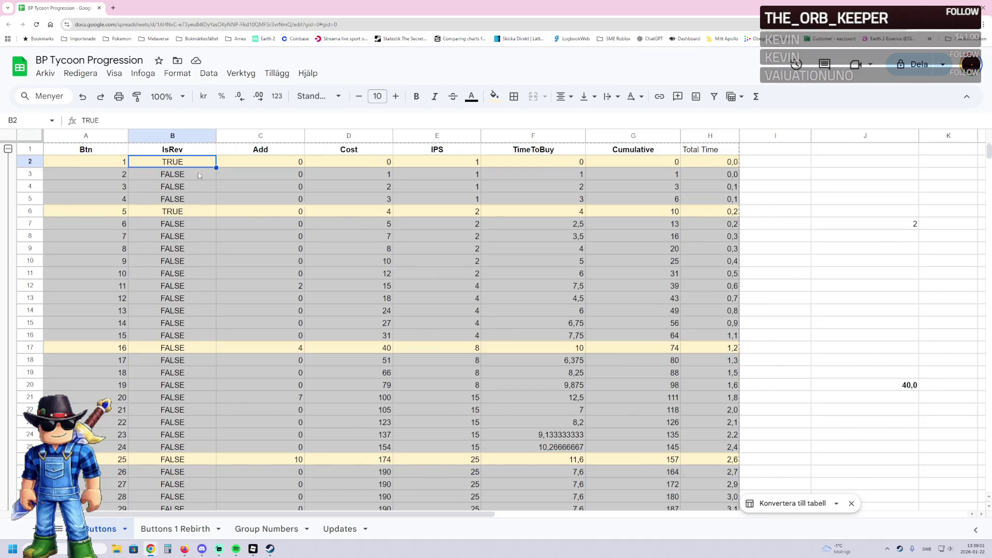
{"action": "left_click", "coordinate": [272, 168]}
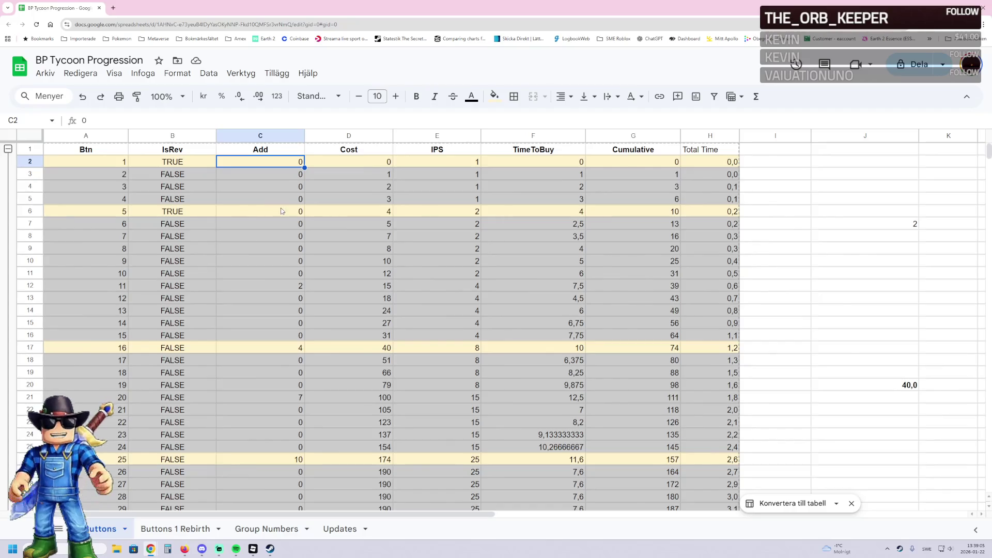
{"action": "left_click", "coordinate": [280, 350]}
{"action": "left_click", "coordinate": [280, 399]}
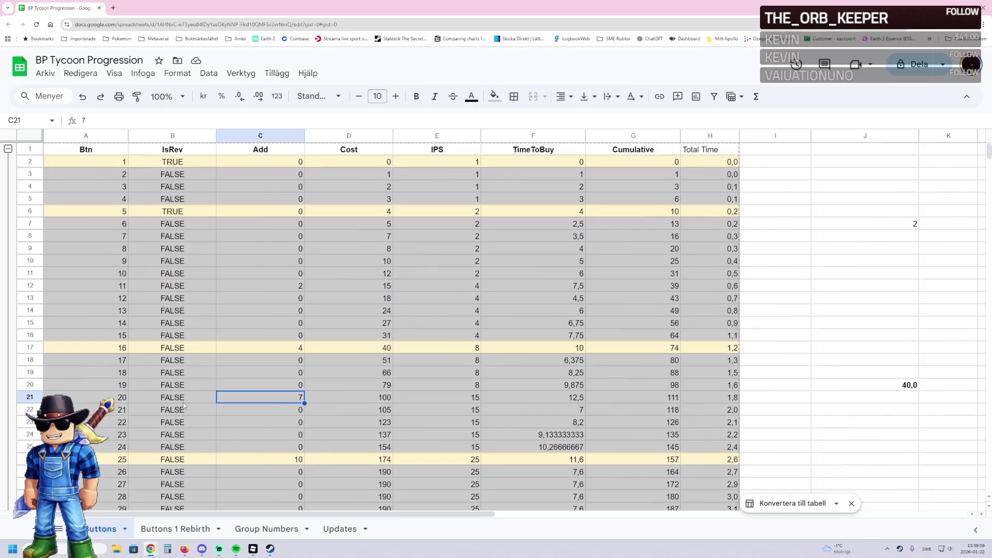
{"action": "left_click", "coordinate": [117, 397]}
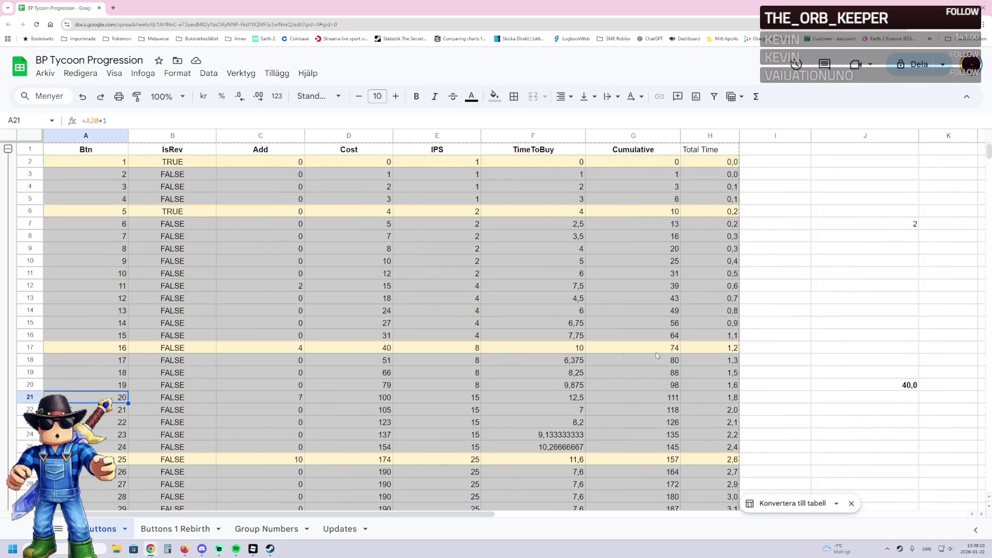
Fill button 20's row with light yellow
{"action": "left_click", "coordinate": [722, 400], "text": "shift"}
{"action": "left_click", "coordinate": [437, 348], "text": "ctrl"}
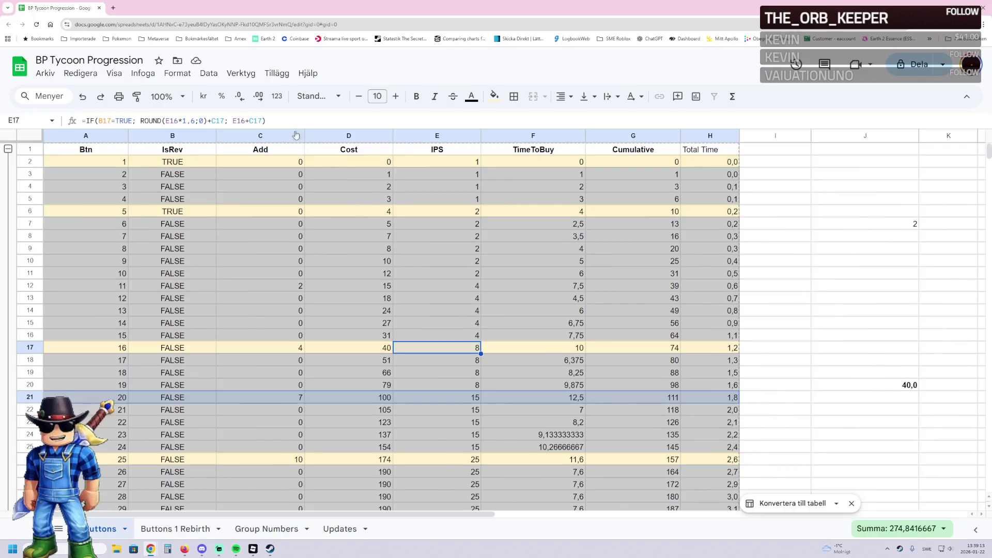
{"action": "left_click", "coordinate": [494, 96]}
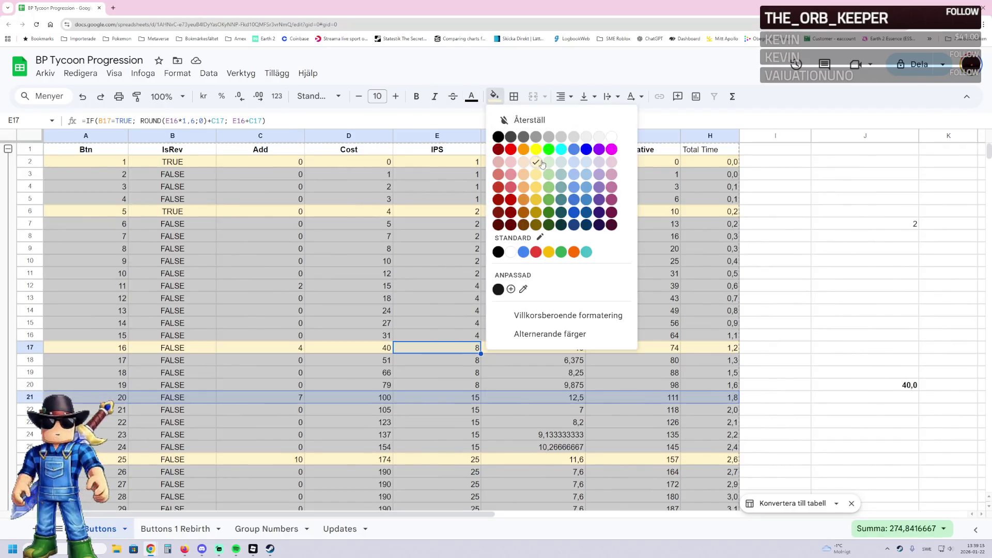
{"action": "left_click", "coordinate": [542, 165]}
Check the Cost and IPS formulas for buttons 1 through 15
{"action": "left_click", "coordinate": [431, 300]}
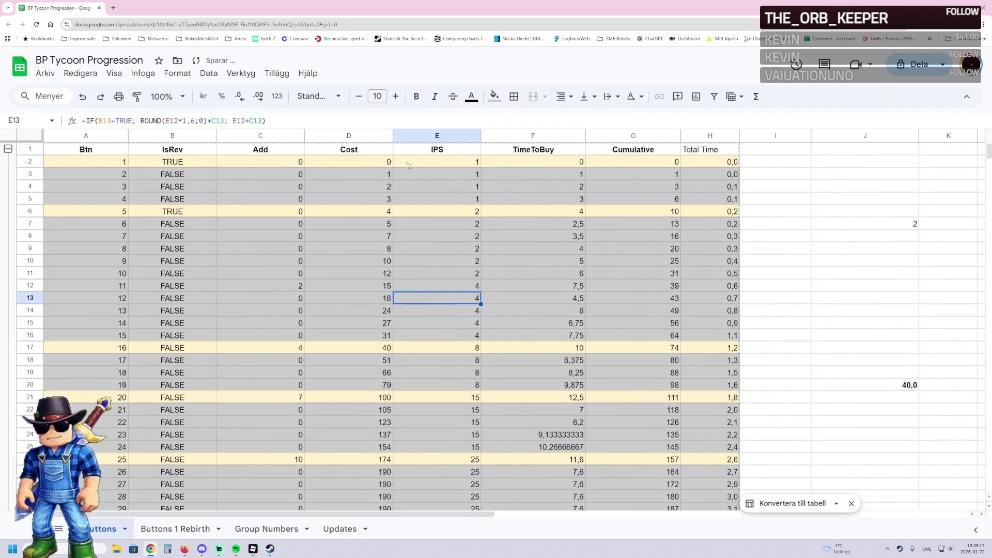
{"action": "left_click", "coordinate": [360, 167]}
{"action": "left_click", "coordinate": [355, 213]}
{"action": "left_click", "coordinate": [361, 263]}
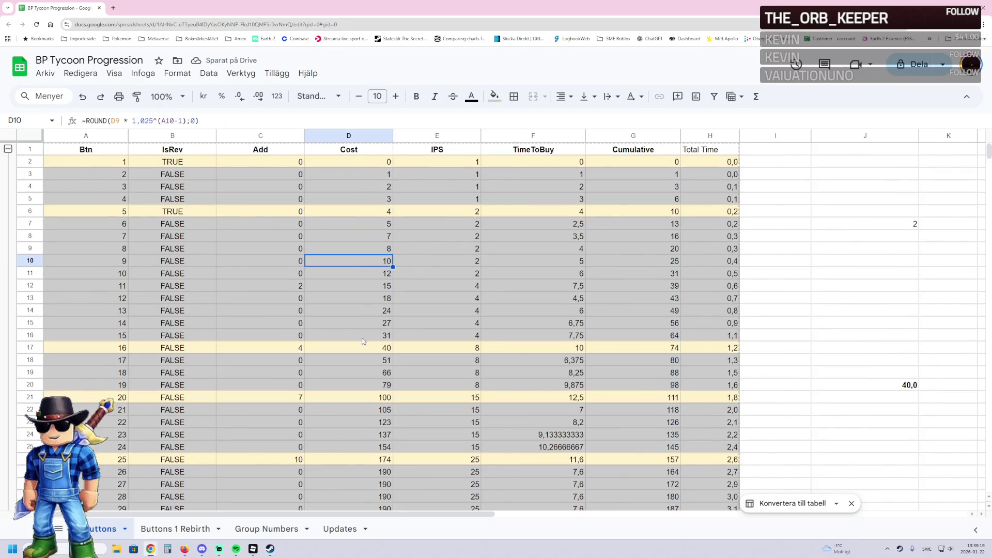
{"action": "left_click", "coordinate": [455, 163]}
{"action": "left_click", "coordinate": [455, 289]}
{"action": "left_click", "coordinate": [456, 334]}
Check the TimeToBuy, Cumulative and Total Time formulas down to button 24
{"action": "left_click", "coordinate": [552, 336]}
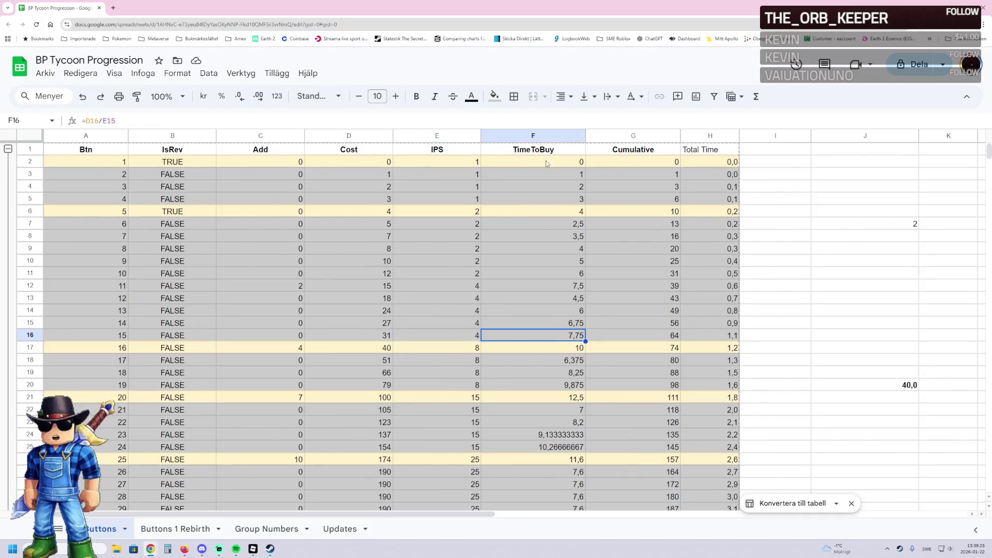
{"action": "left_click", "coordinate": [537, 153]}
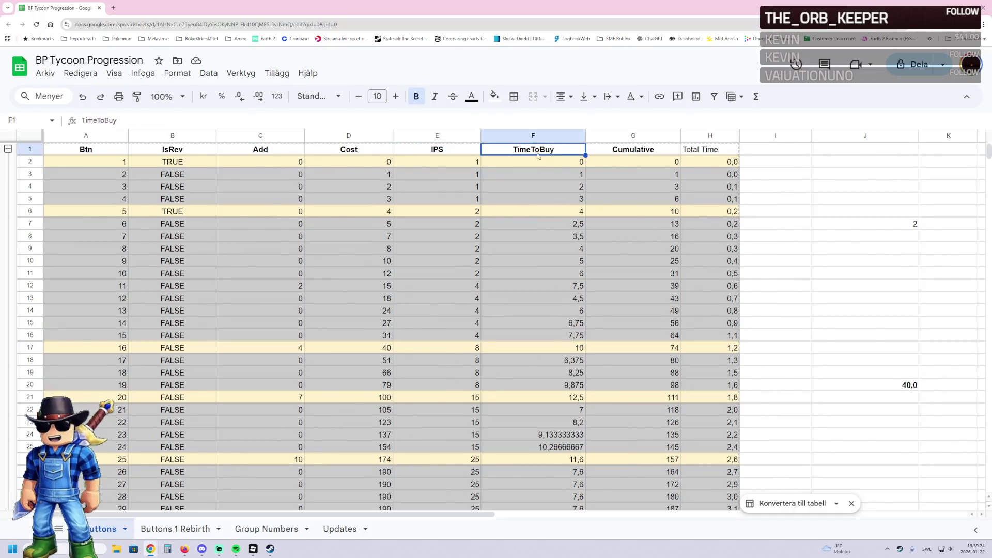
{"action": "left_click", "coordinate": [530, 347]}
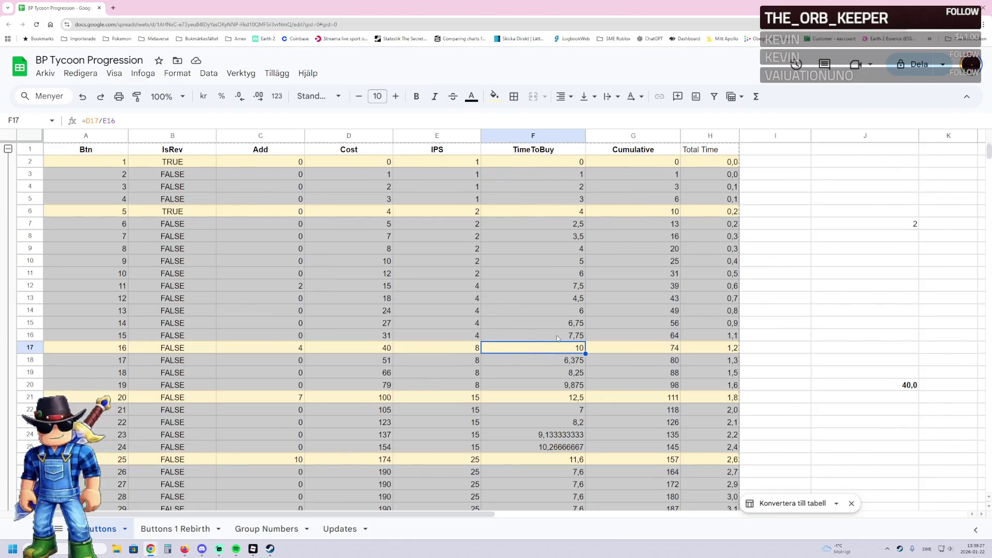
{"action": "left_click", "coordinate": [650, 164]}
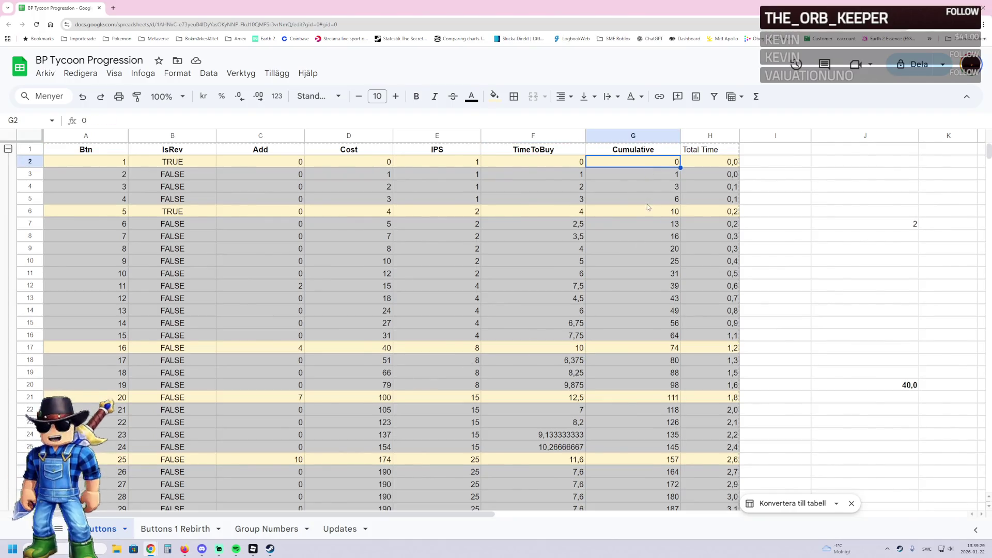
{"action": "left_click", "coordinate": [648, 249]}
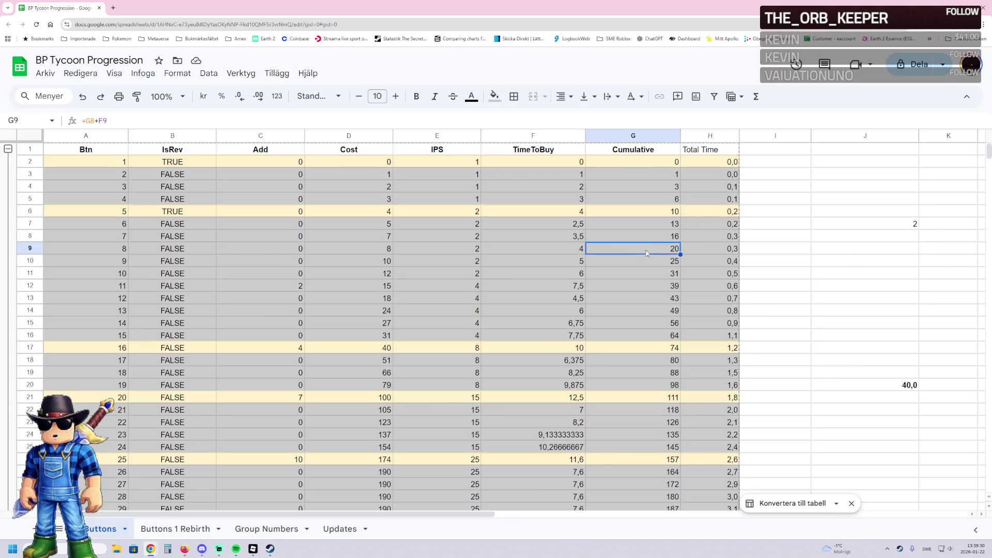
{"action": "left_click", "coordinate": [647, 313]}
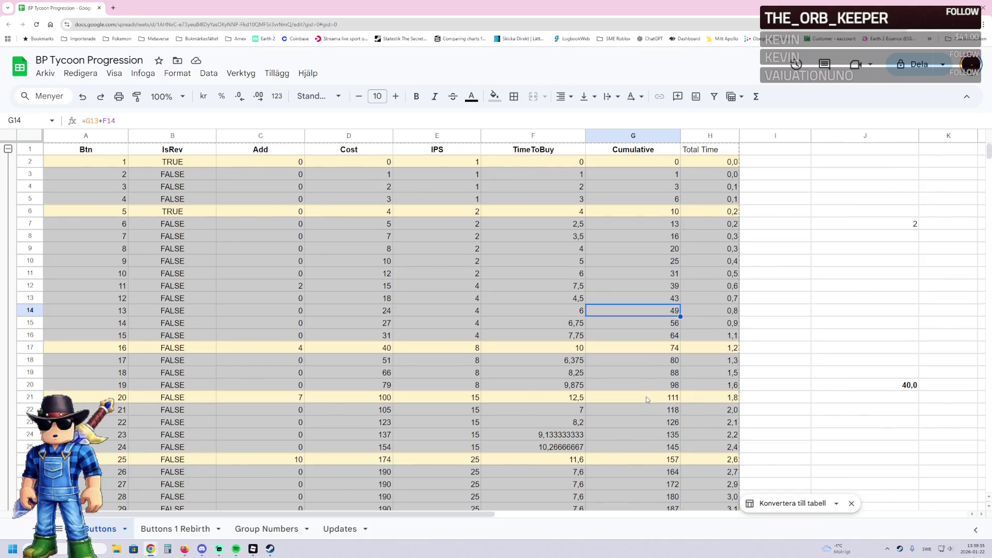
{"action": "left_click", "coordinate": [709, 163]}
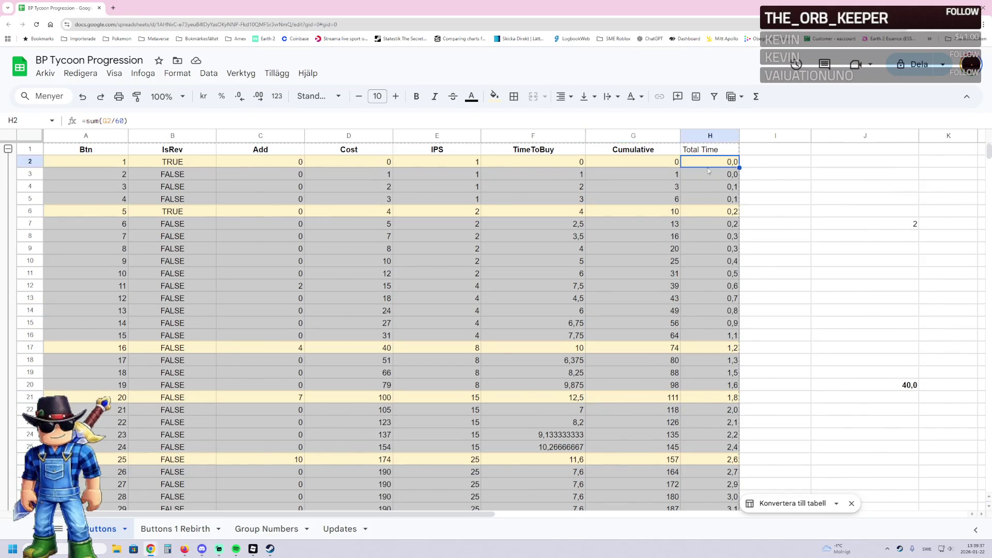
{"action": "left_click", "coordinate": [711, 413]}
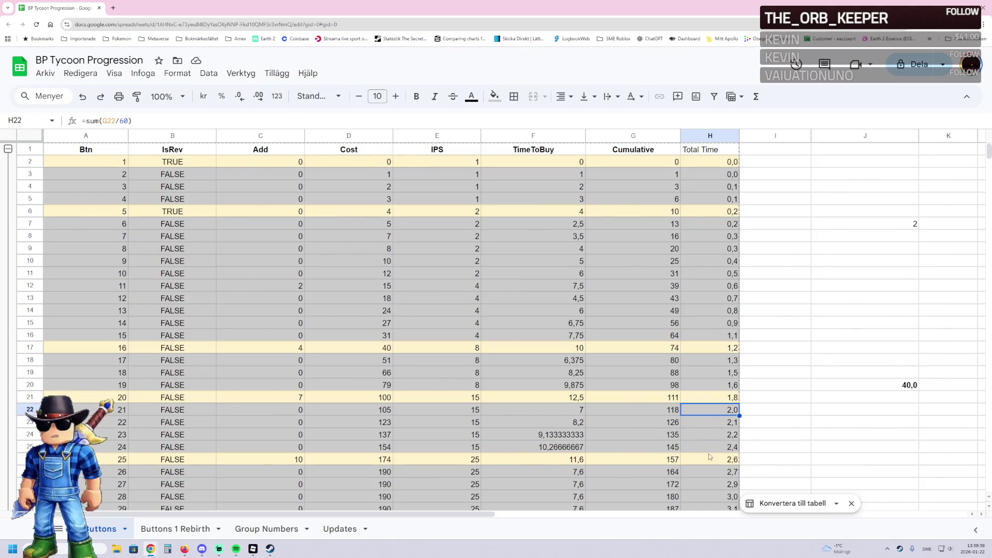
{"action": "left_click", "coordinate": [717, 449]}
Inspect the Total Time formulas for buttons 29 and 30, then switch back to Roblox Studio
{"action": "scroll", "coordinate": [719, 447], "scroll_direction": "down", "scroll_amount": 3}
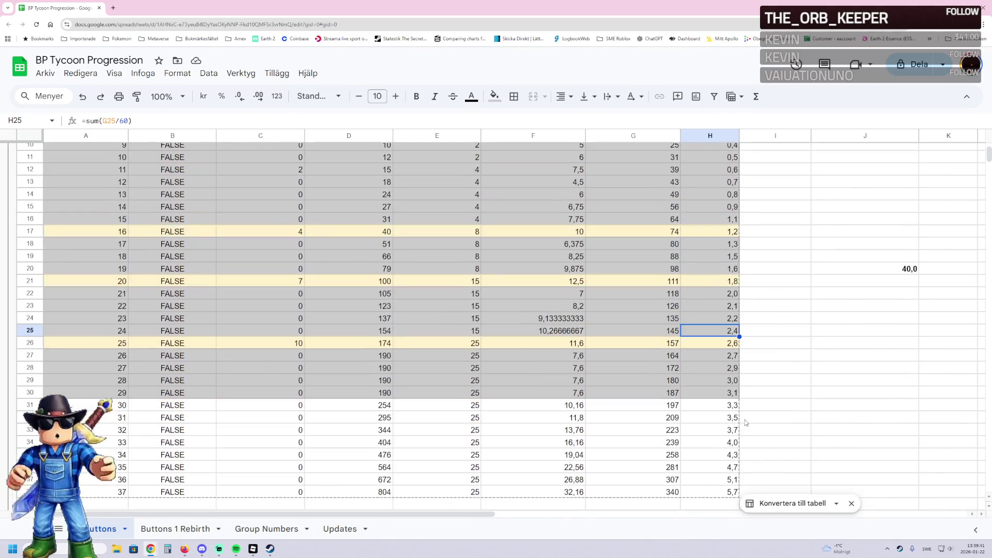
{"action": "left_click", "coordinate": [723, 396]}
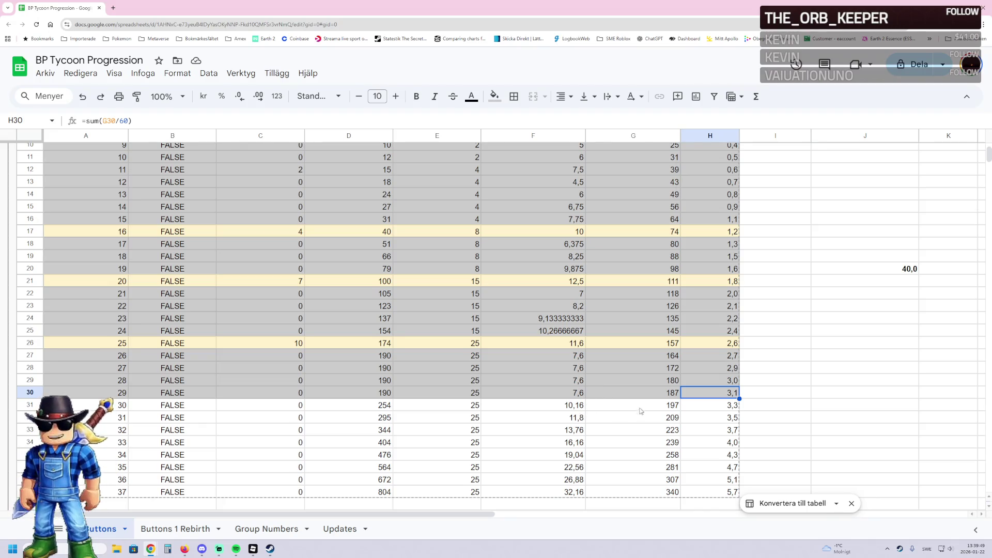
{"action": "left_click", "coordinate": [706, 409]}
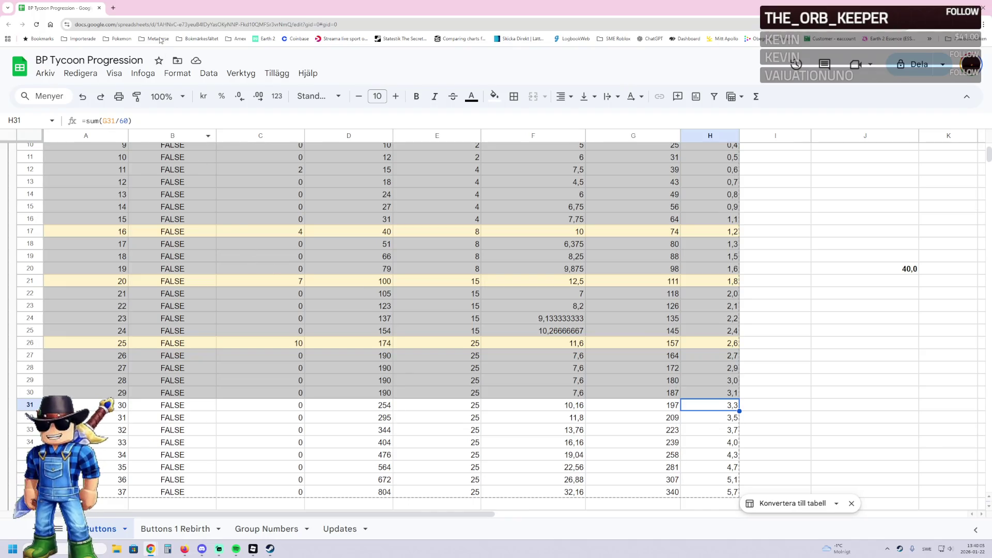
{"action": "key", "text": "alt+Tab"}
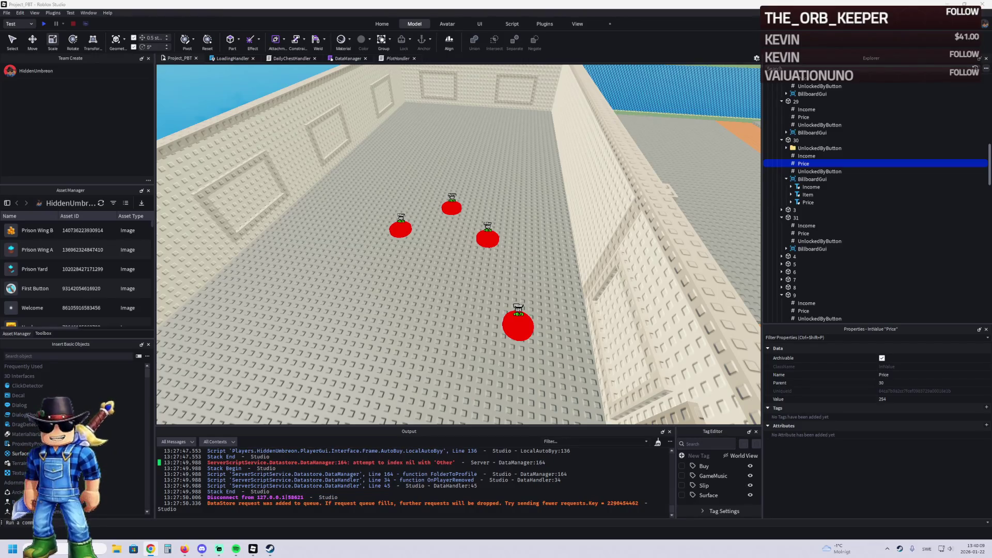
{"action": "scroll", "coordinate": [440, 188], "scroll_direction": "up", "scroll_amount": 3}
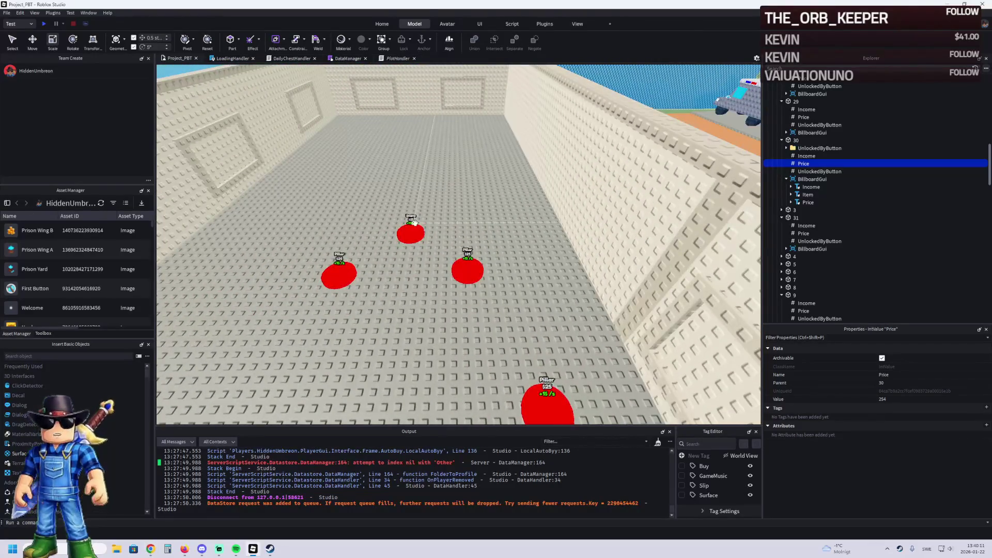
{"action": "left_click", "coordinate": [413, 223]}
{"action": "left_click", "coordinate": [795, 164]}
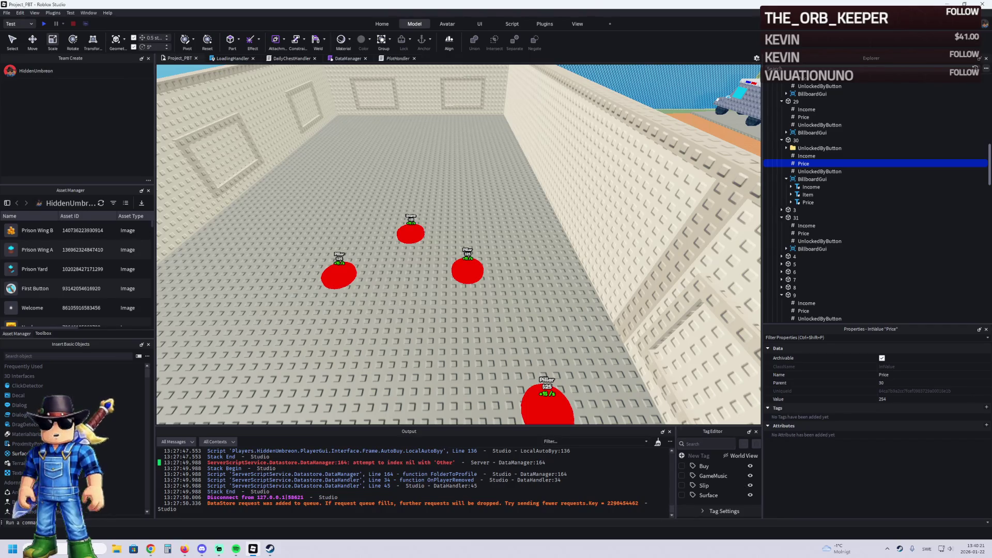
{"action": "key", "text": "alt+Tab"}
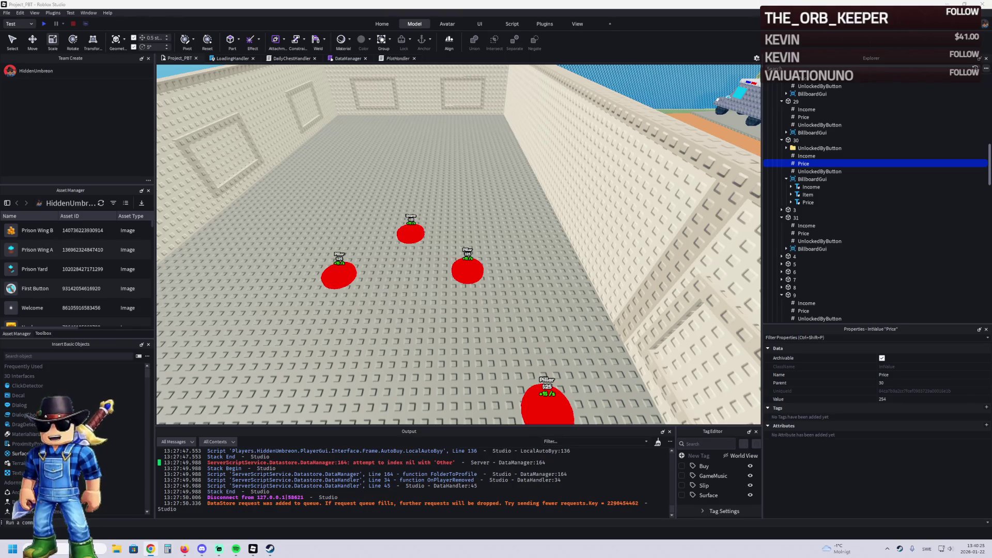
{"action": "left_click", "coordinate": [800, 233]}
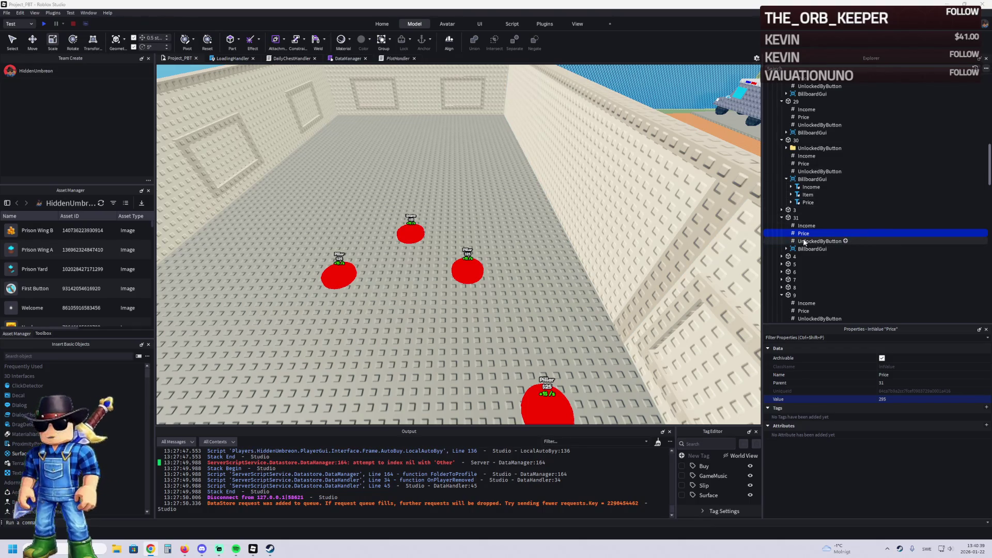
{"action": "left_click", "coordinate": [418, 235]}
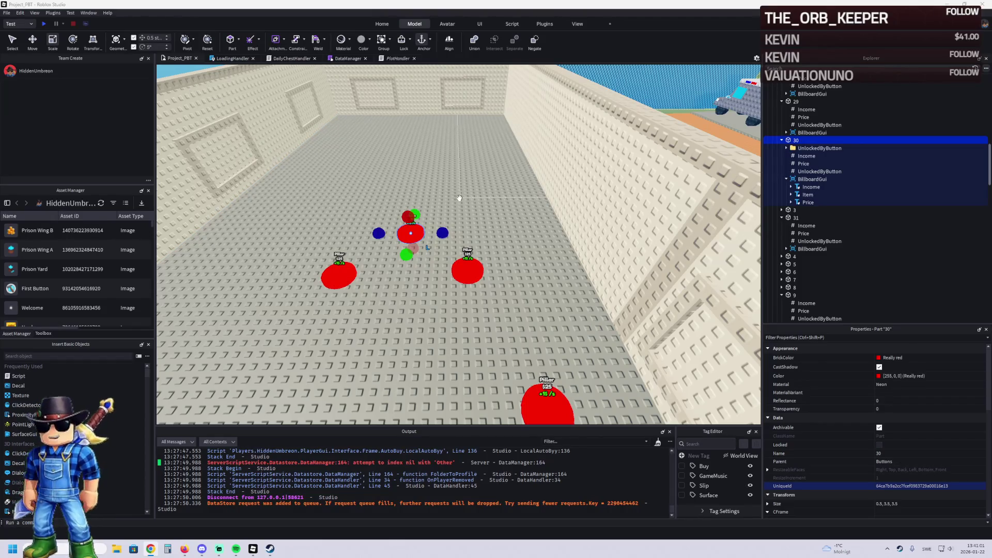
{"action": "key", "text": "q"}
{"action": "left_click_drag", "start_coordinate": [452, 202], "coordinate": [451, 202]}
{"action": "key", "text": "alt+Tab"}
{"action": "key", "text": "s"}
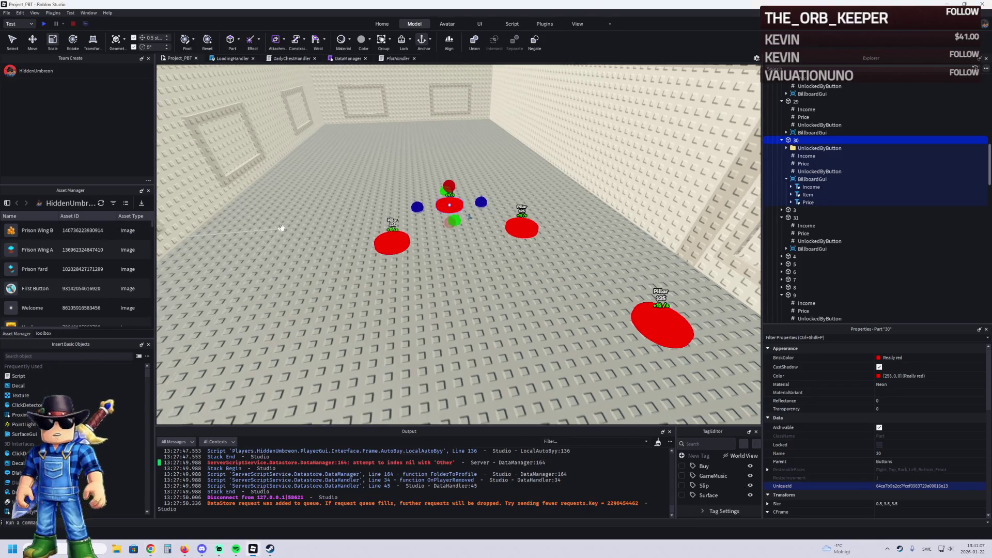
{"action": "key", "text": "e"}
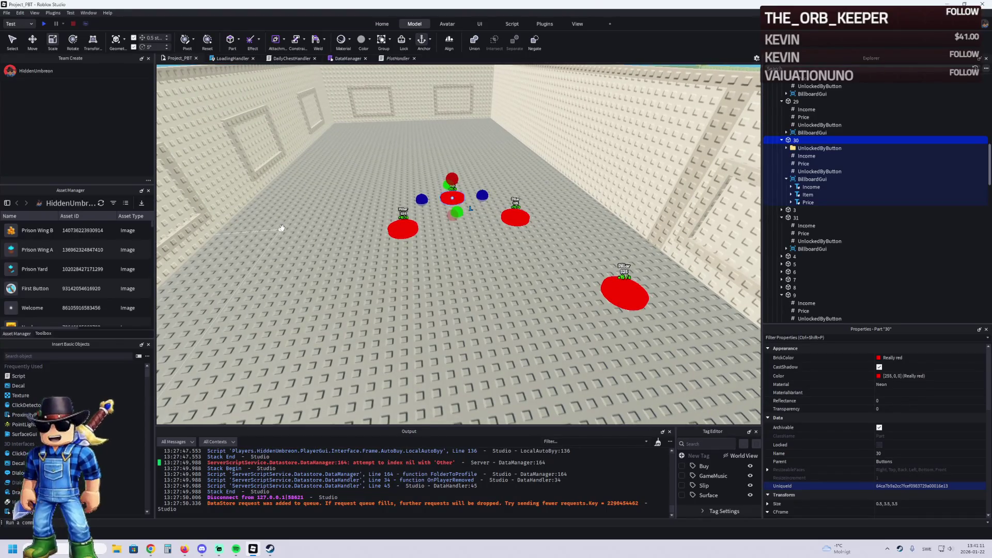
{"action": "key", "text": "d"}
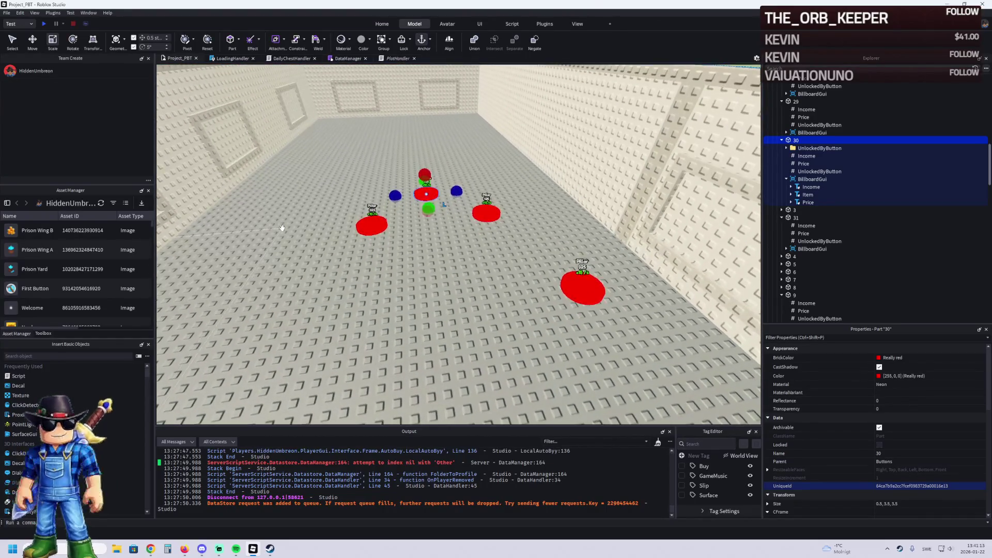
{"action": "key", "text": "q"}
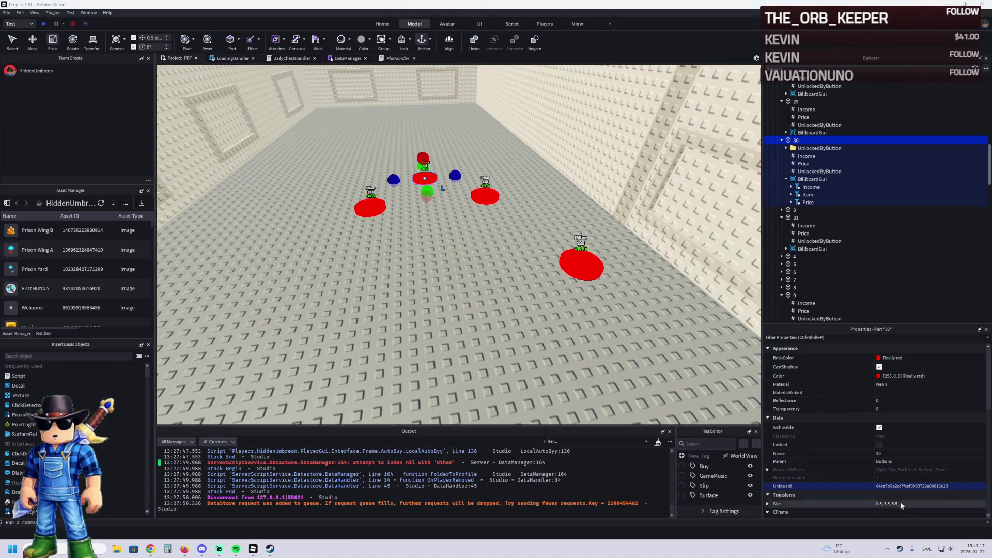
{"action": "key", "text": "super+n"}
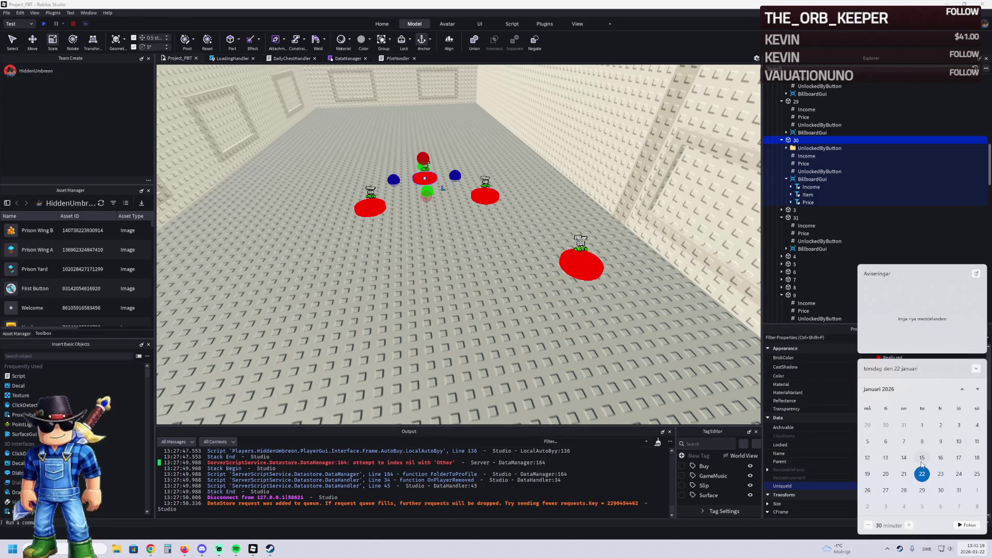
{"action": "left_click", "coordinate": [503, 362]}
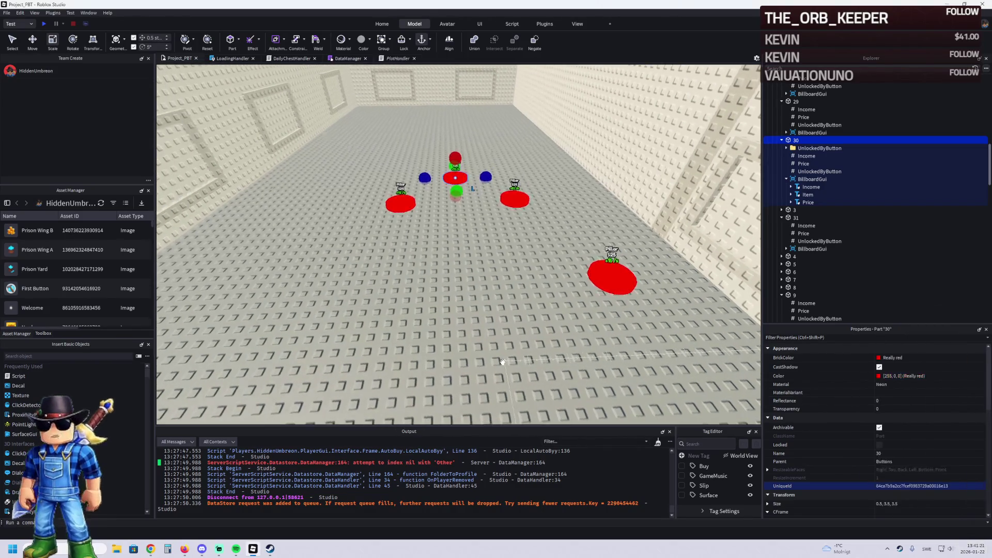
{"action": "left_click_drag", "start_coordinate": [502, 361], "coordinate": [445, 341]}
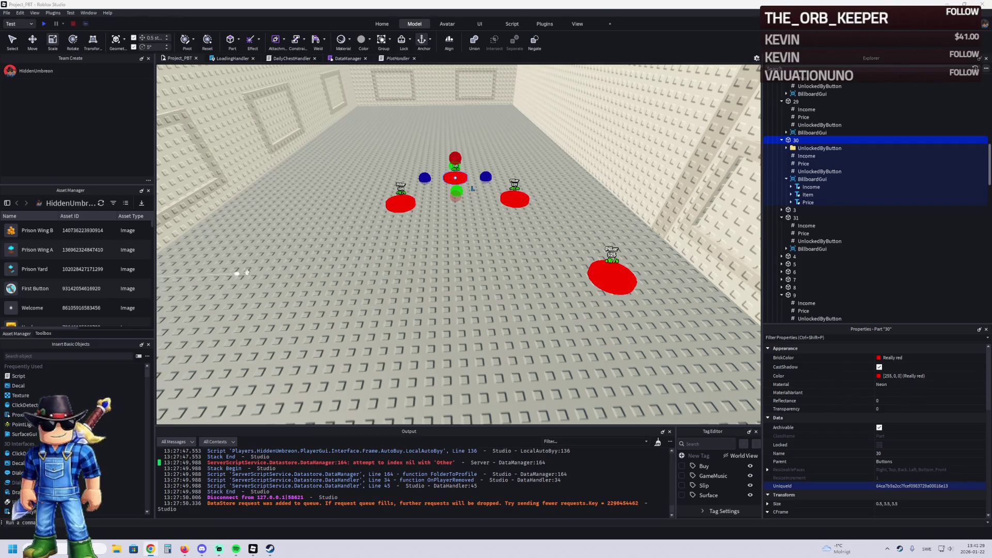
{"action": "key", "text": "d"}
{"action": "key", "text": "w"}
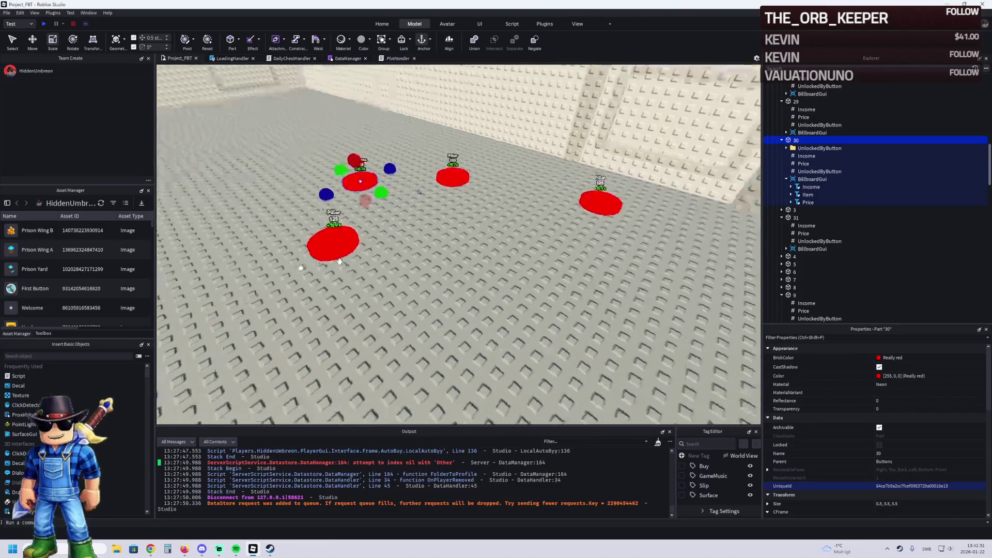
{"action": "key", "text": "s"}
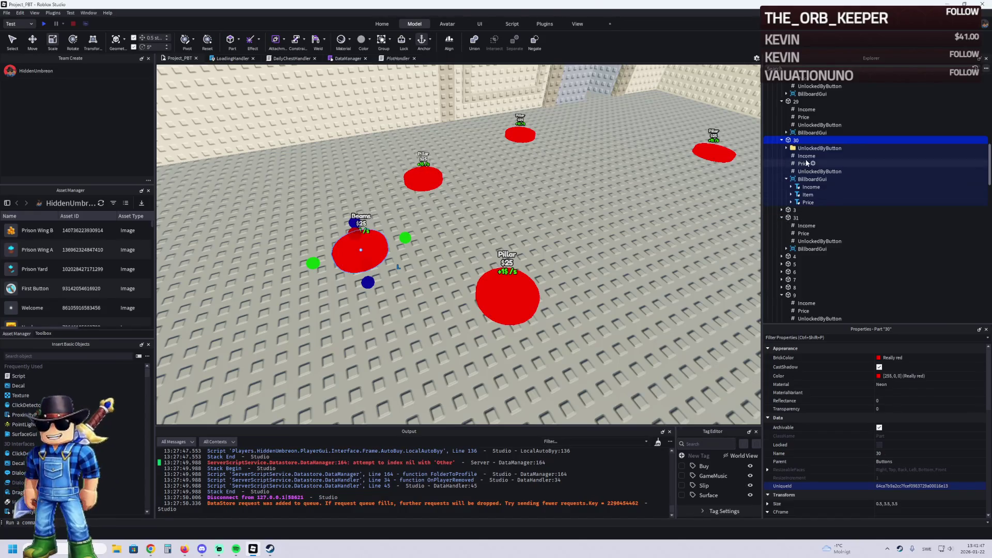
Change button 31's UnlockedByButton value from 25 to 30
{"action": "left_click", "coordinate": [804, 164]}
{"action": "left_click", "coordinate": [807, 242]}
{"action": "left_click", "coordinate": [894, 399]}
{"action": "type", "text": "0"}
{"action": "key", "text": "Return"}
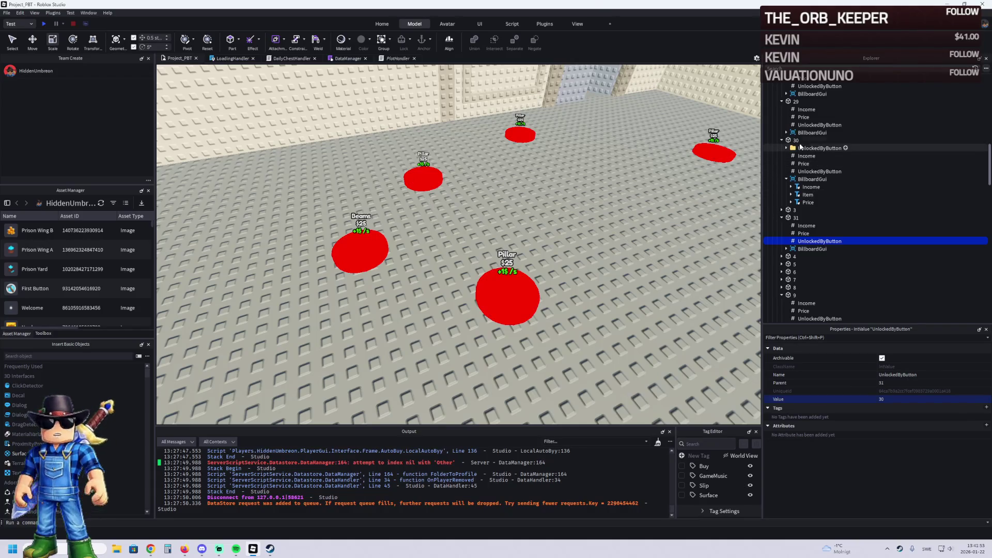
Collapse the expanded entries for buttons 23 through 30 in Explorer
{"action": "double_click", "coordinate": [796, 140]}
{"action": "double_click", "coordinate": [796, 102]}
{"action": "scroll", "coordinate": [795, 109], "scroll_direction": "up", "scroll_amount": 3}
{"action": "double_click", "coordinate": [791, 150]}
{"action": "scroll", "coordinate": [785, 119], "scroll_direction": "up", "scroll_amount": 10}
{"action": "left_click", "coordinate": [798, 140]}
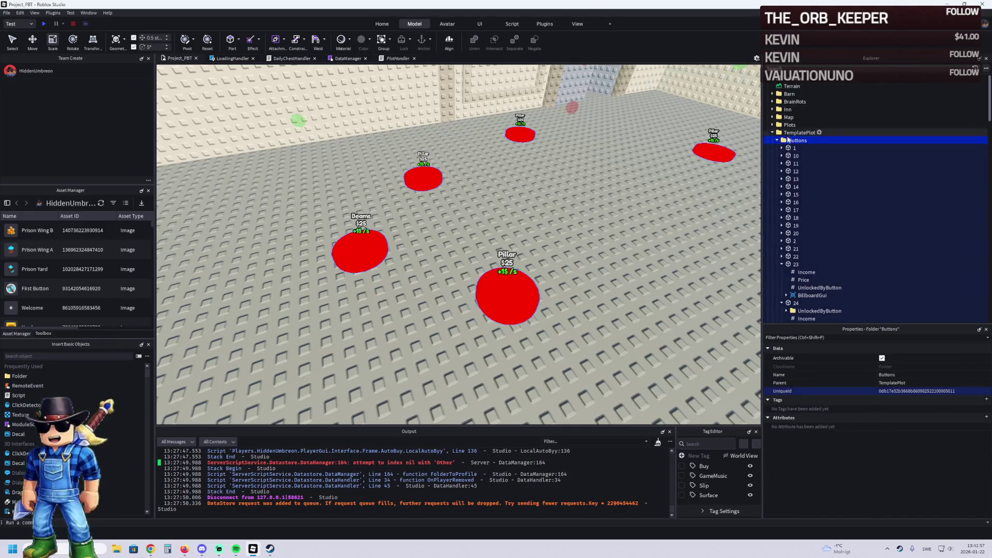
{"action": "left_click", "coordinate": [781, 264]}
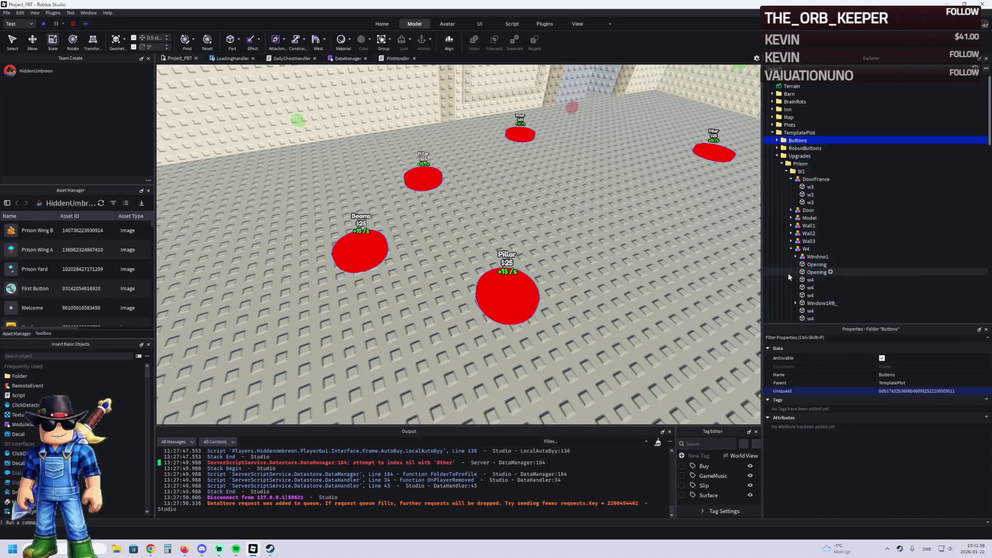
{"action": "left_click", "coordinate": [782, 272]}
{"action": "left_click", "coordinate": [795, 272]}
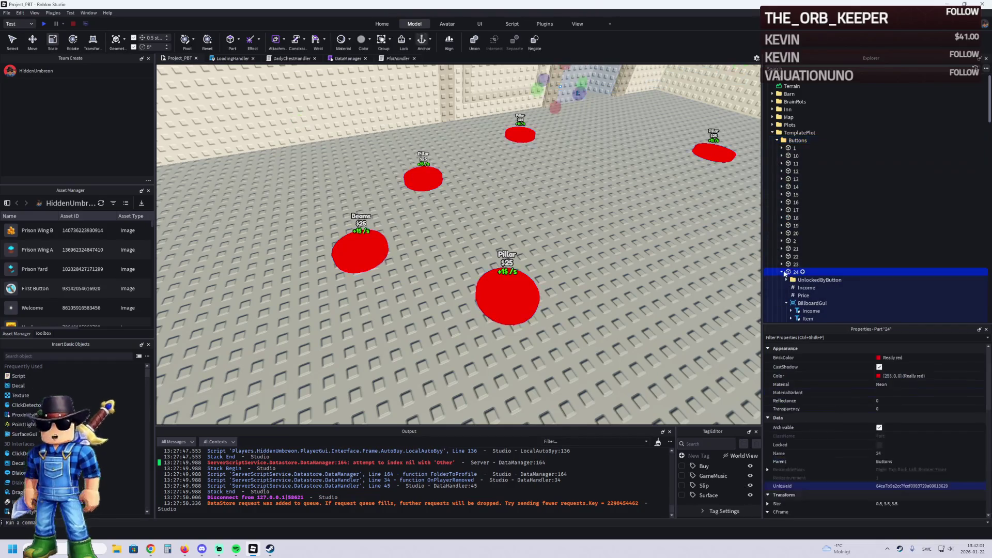
{"action": "scroll", "coordinate": [782, 280], "scroll_direction": "down", "scroll_amount": 3}
Expand button 31 and confirm its Price reads 295
{"action": "left_click", "coordinate": [783, 269]}
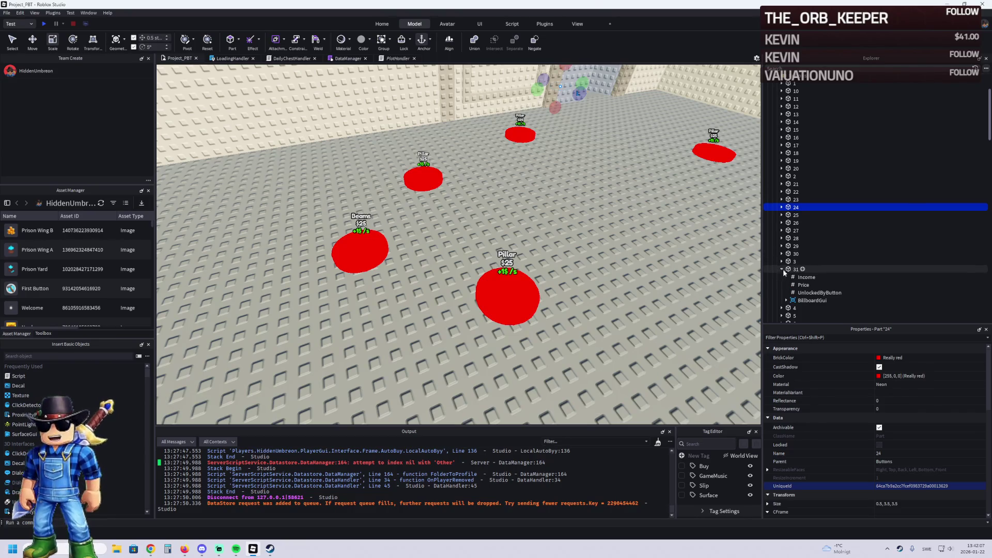
{"action": "scroll", "coordinate": [802, 263], "scroll_direction": "down", "scroll_amount": 2}
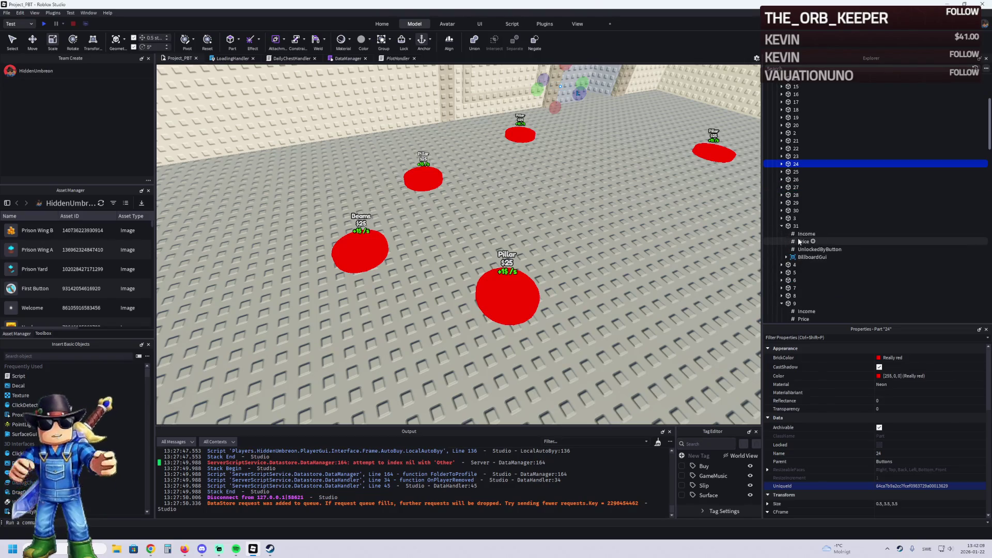
{"action": "left_click", "coordinate": [804, 242]}
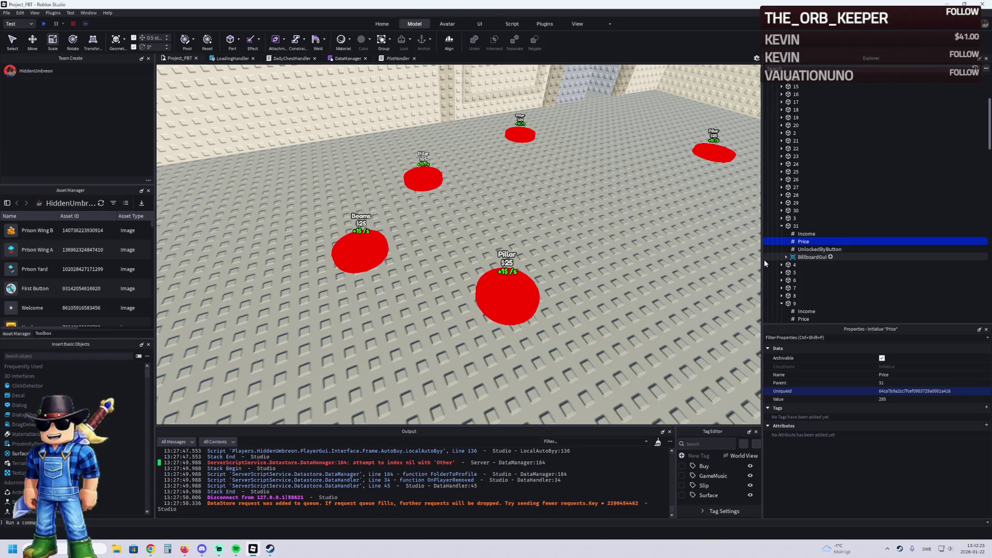
{"action": "left_click", "coordinate": [781, 304]}
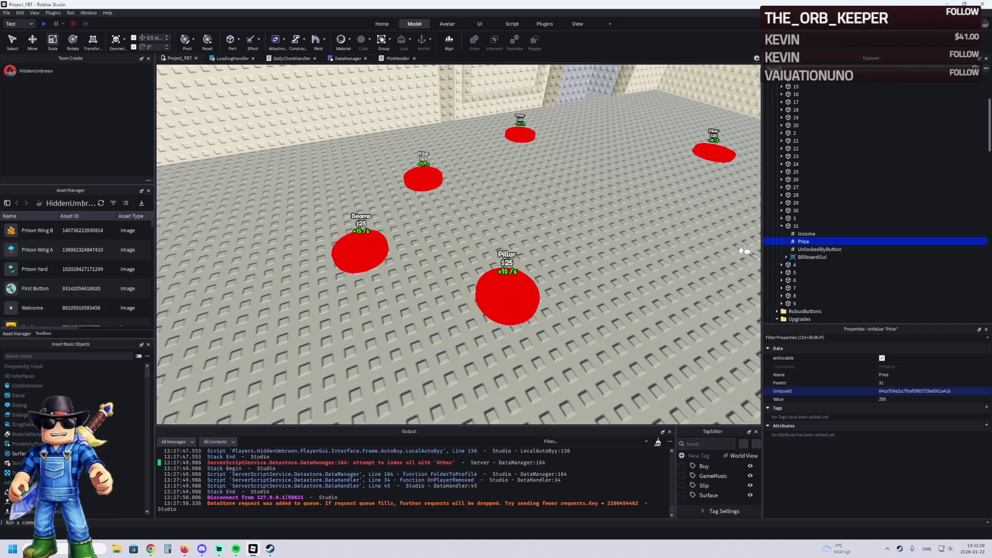
{"action": "mouse_move", "coordinate": [729, 245]}
{"action": "left_mouse_down"}
{"action": "mouse_move", "coordinate": [637, 249]}
{"action": "mouse_move", "coordinate": [638, 236]}
{"action": "left_mouse_up"}
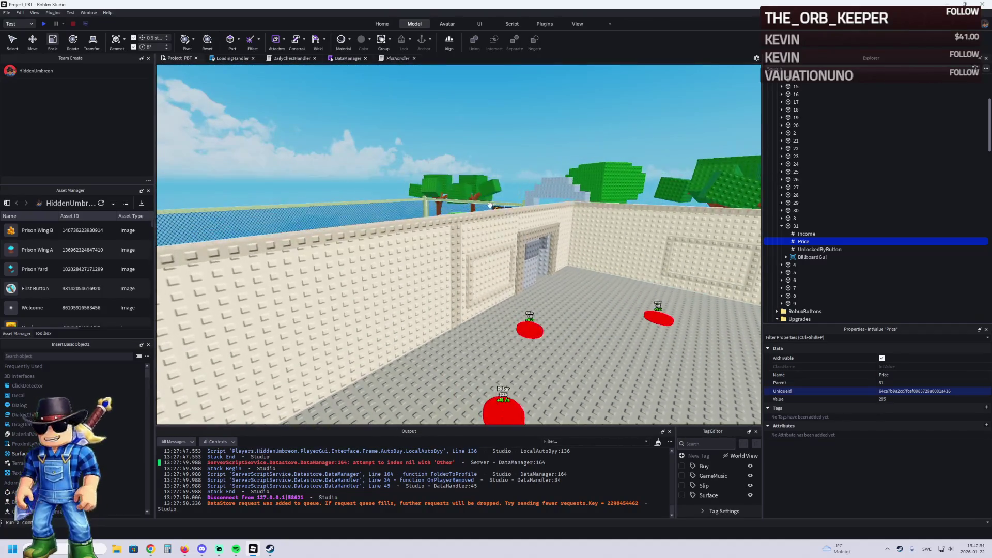
Select upgrade 30's four Pillar parts and rename them Beams
{"action": "left_click", "coordinate": [559, 237]}
{"action": "left_click_drag", "start_coordinate": [558, 237], "coordinate": [672, 232]}
{"action": "left_click", "coordinate": [804, 132]}
{"action": "left_click", "coordinate": [805, 155], "text": "shift"}
{"action": "scroll", "coordinate": [922, 429], "scroll_direction": "down", "scroll_amount": 3}
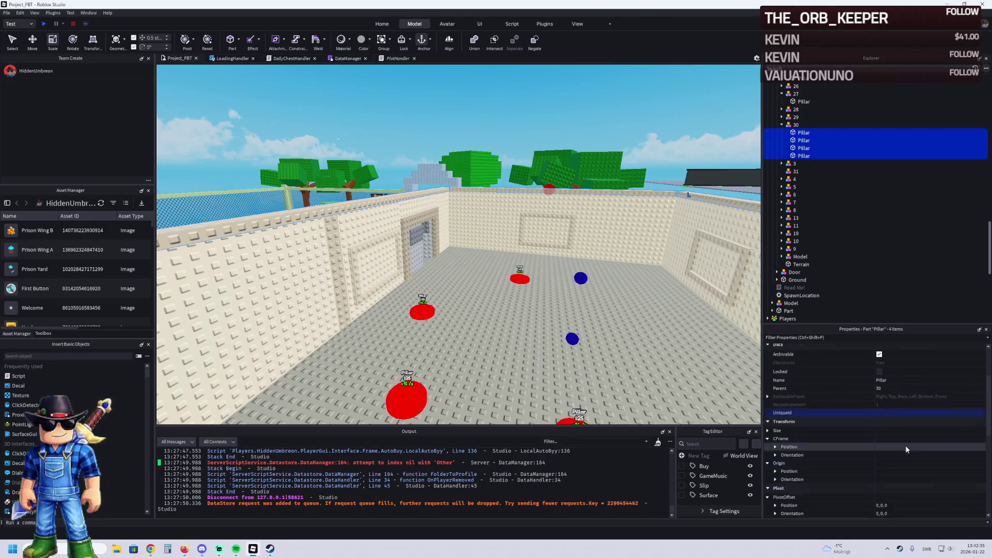
{"action": "left_click", "coordinate": [902, 380]}
{"action": "type", "text": "Beams"}
{"action": "key", "text": "Return"}
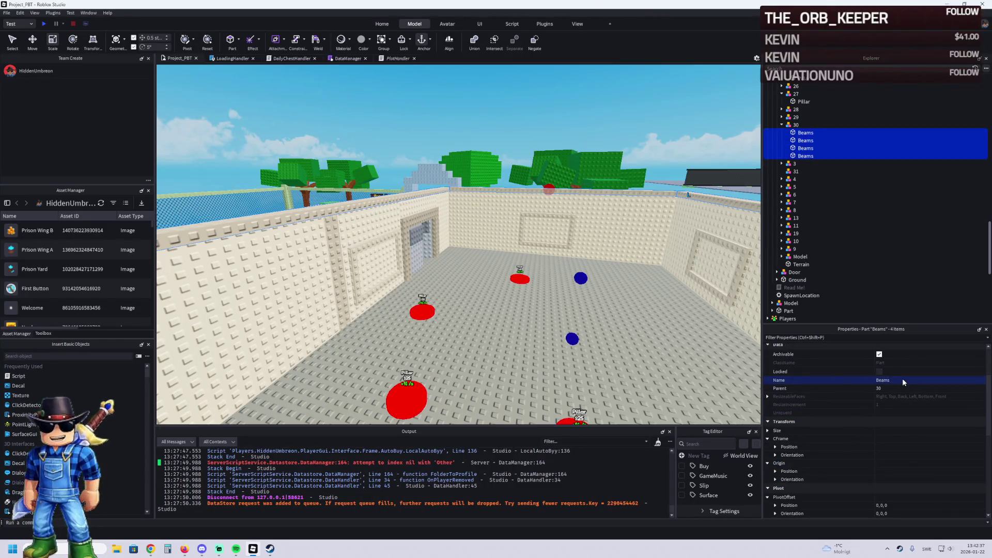
Fly the camera into the prison room above the buy pads
{"action": "key", "text": "s"}
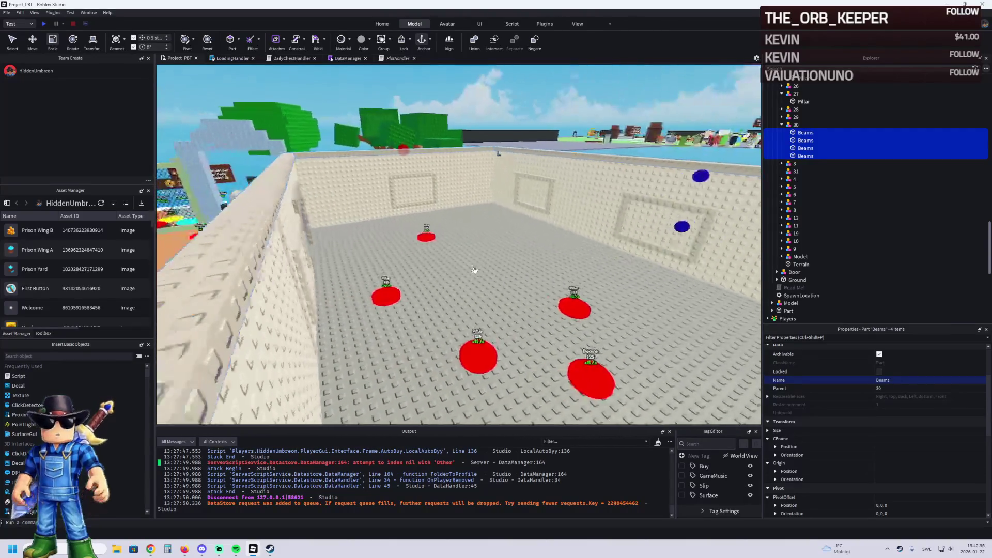
{"action": "key", "text": "w"}
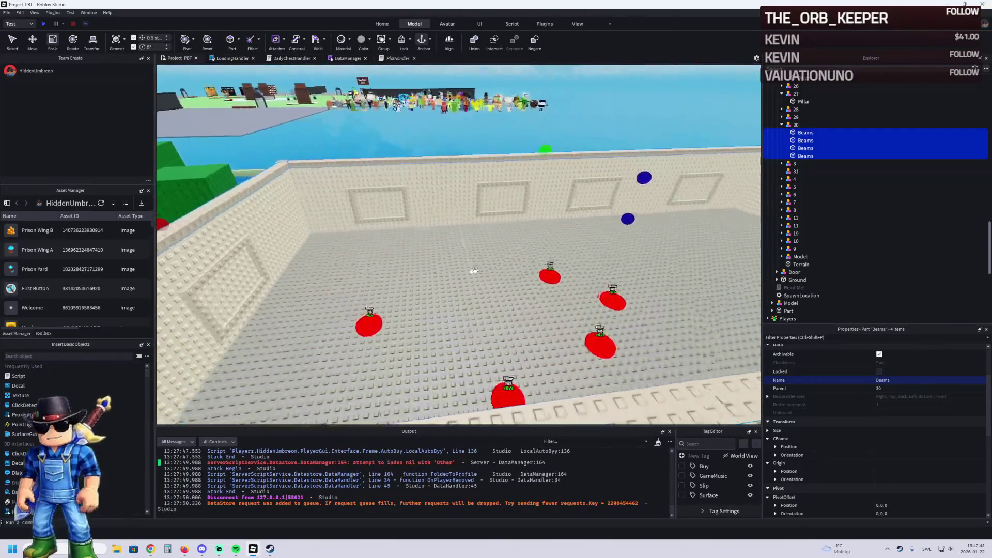
{"action": "key", "text": "w"}
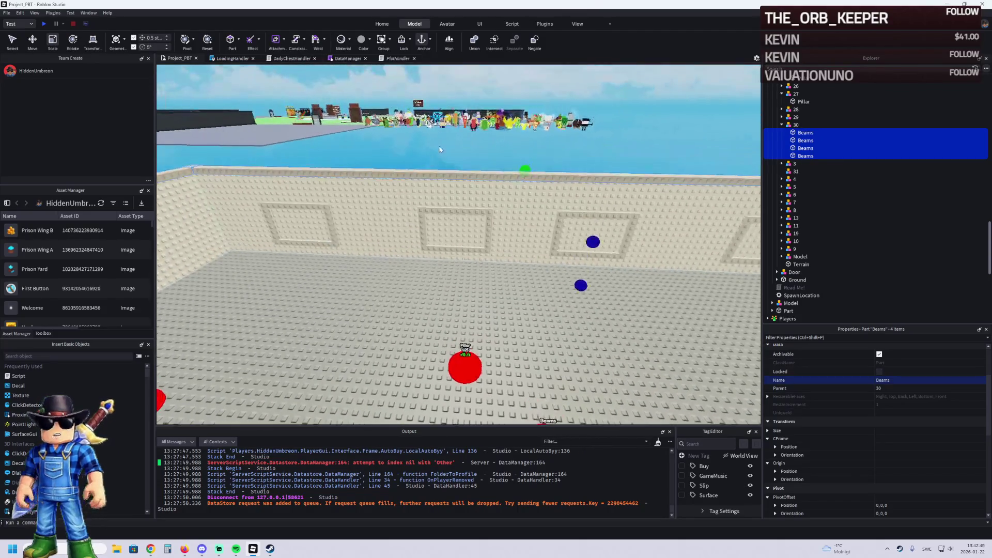
{"action": "left_click", "coordinate": [434, 155]}
{"action": "key", "text": "w"}
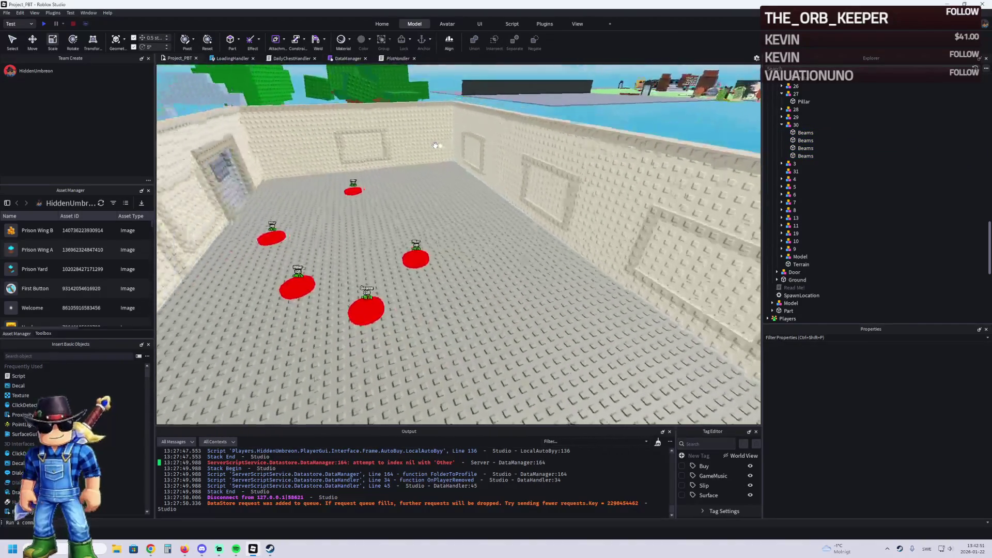
{"action": "key", "text": "a"}
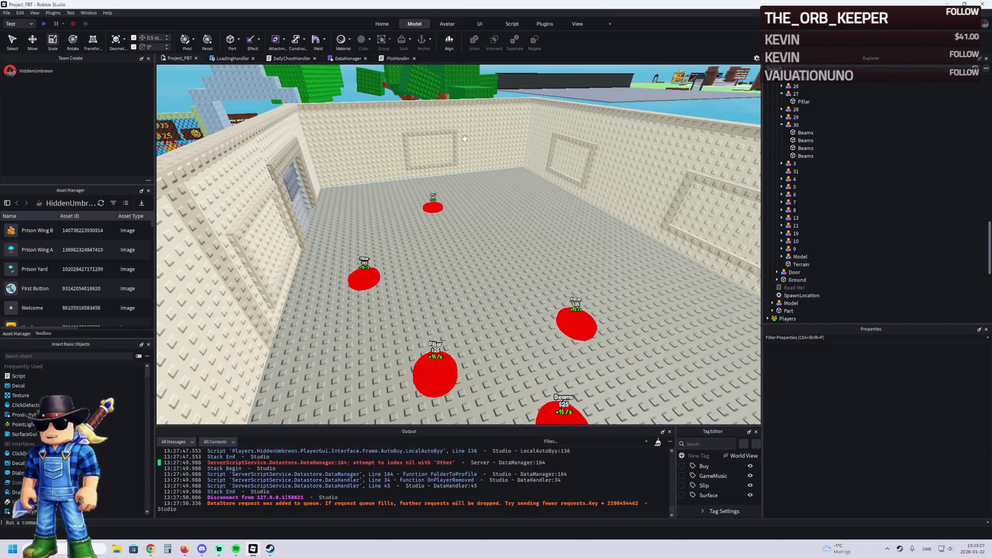
{"action": "key", "text": "e"}
{"action": "key", "text": "q"}
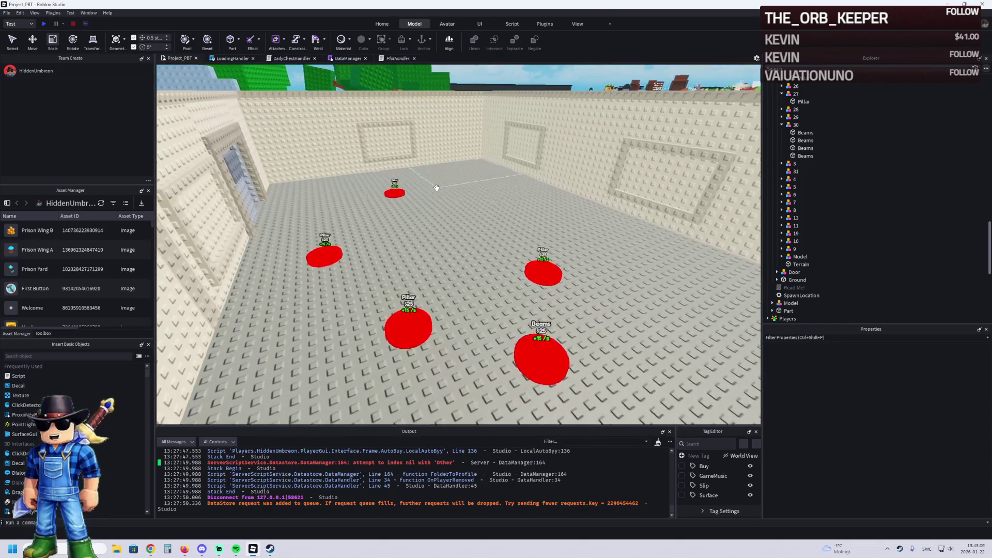
{"action": "key", "text": "w"}
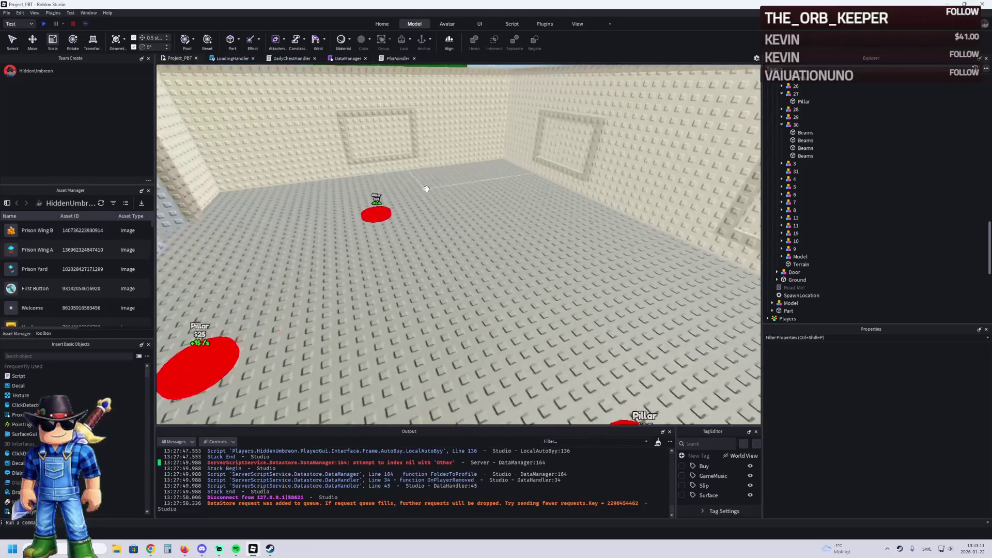
{"action": "key", "text": "e"}
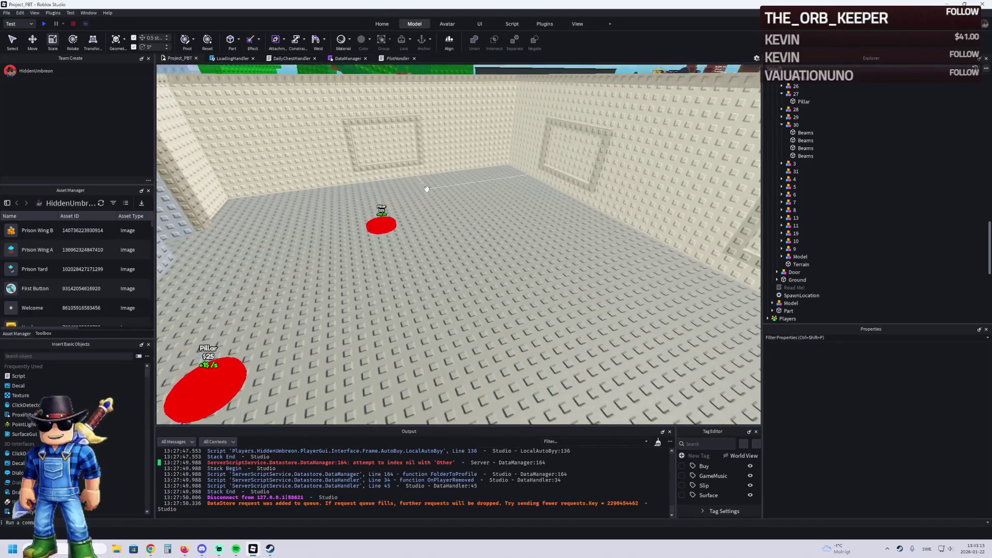
Inspect the Pillar pad (button 26) and the Beams pad (button 30), then view the whole room
{"action": "left_click", "coordinate": [376, 212]}
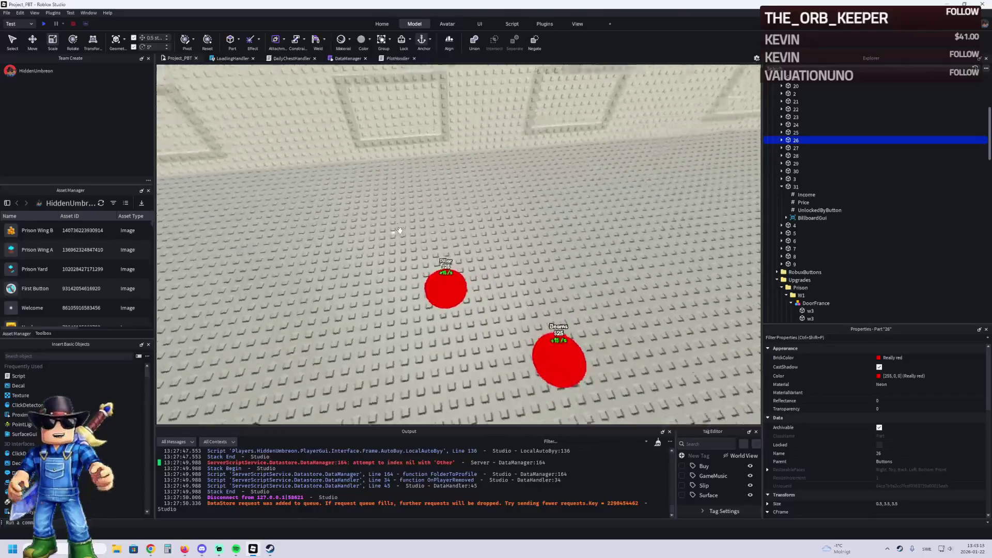
{"action": "key", "text": "d"}
{"action": "left_click", "coordinate": [428, 358]}
{"action": "key", "text": "a"}
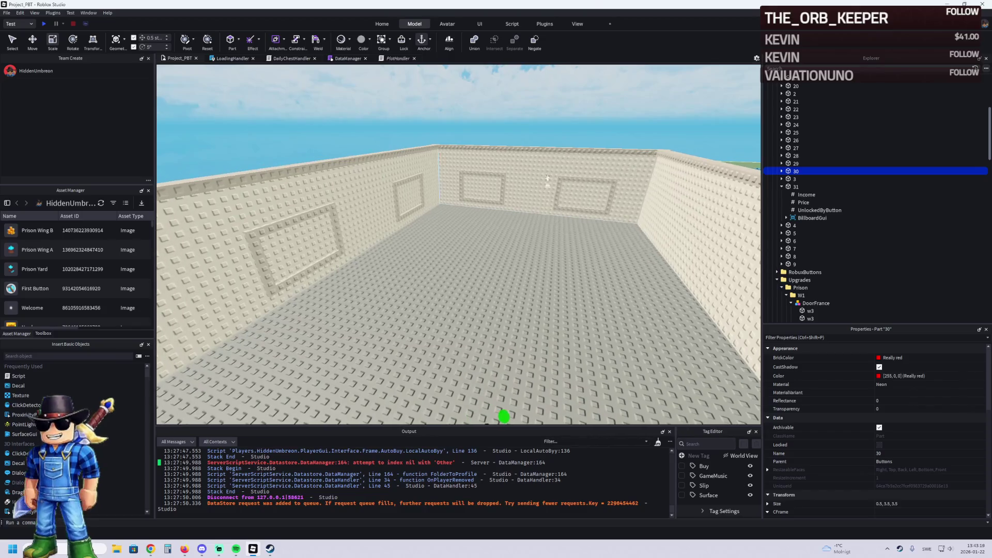
{"action": "key", "text": "s"}
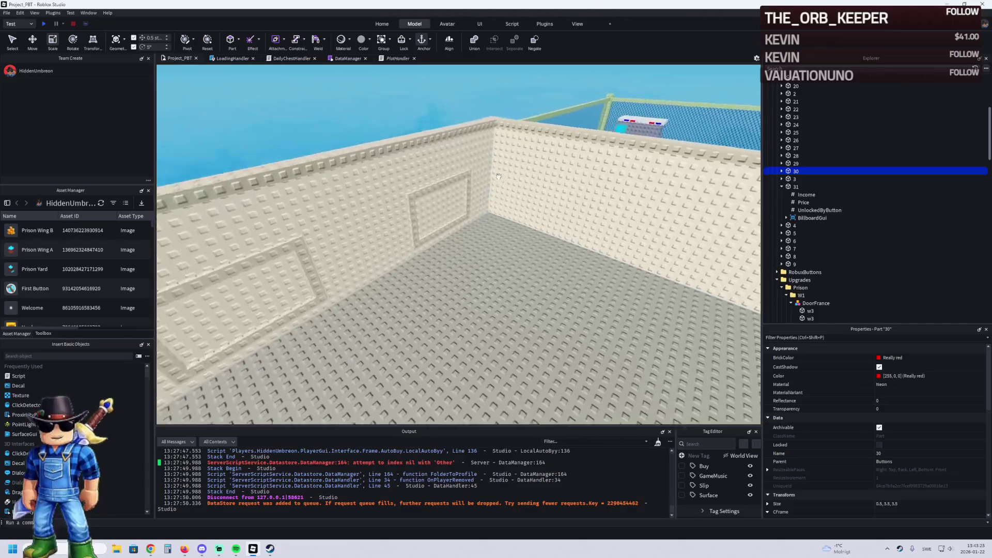
{"action": "key", "text": "s"}
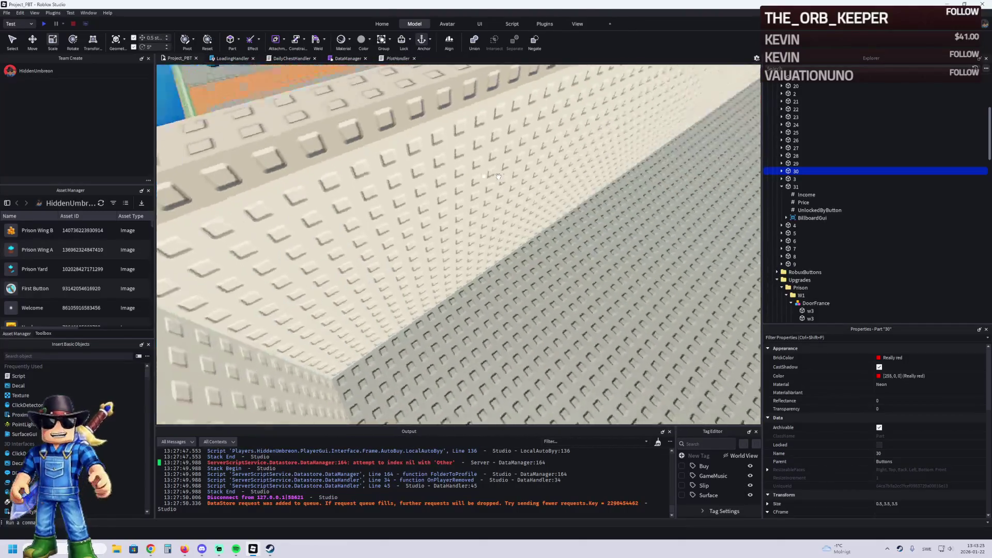
Move buy pad 31 about 30 studs across the walled prison floor
{"action": "key", "text": "w"}
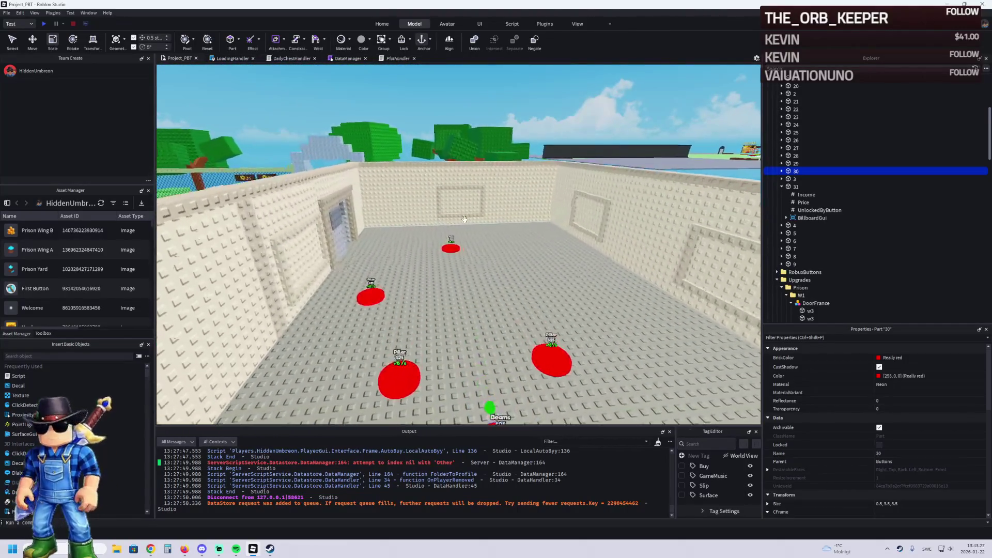
{"action": "left_click", "coordinate": [786, 189]}
{"action": "key", "text": "f"}
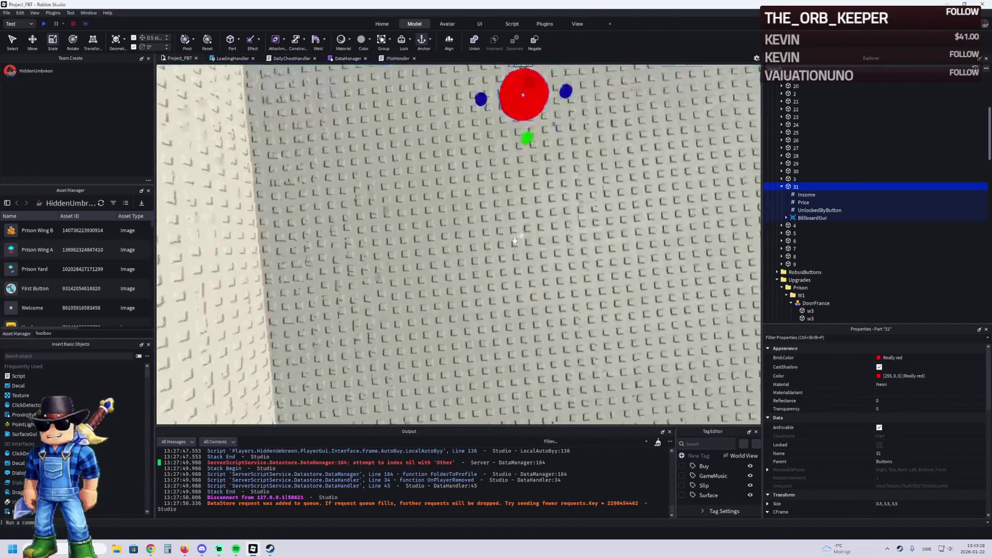
{"action": "key", "text": "ctrl+2"}
{"action": "left_click_drag", "start_coordinate": [507, 246], "coordinate": [519, 279]}
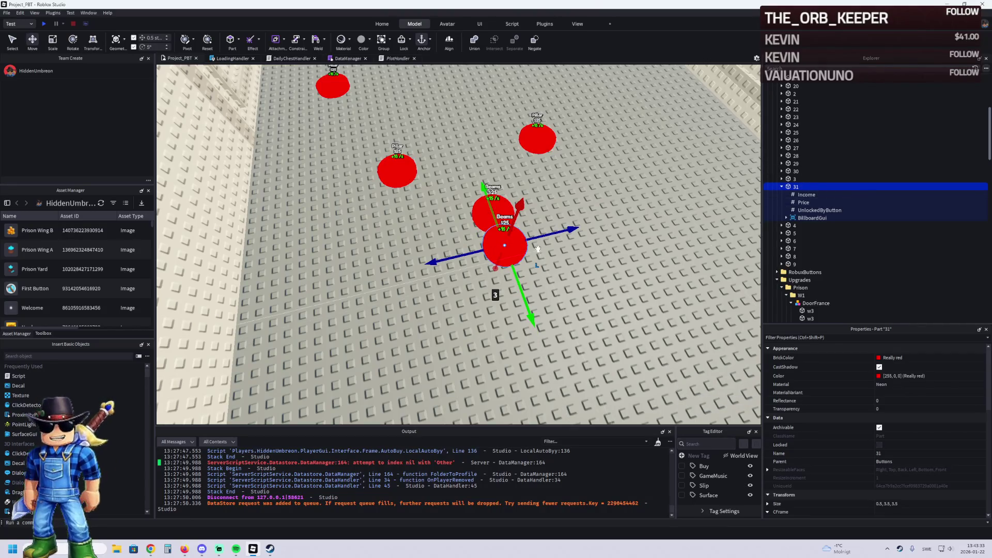
{"action": "left_click_drag", "start_coordinate": [527, 305], "coordinate": [454, 230]}
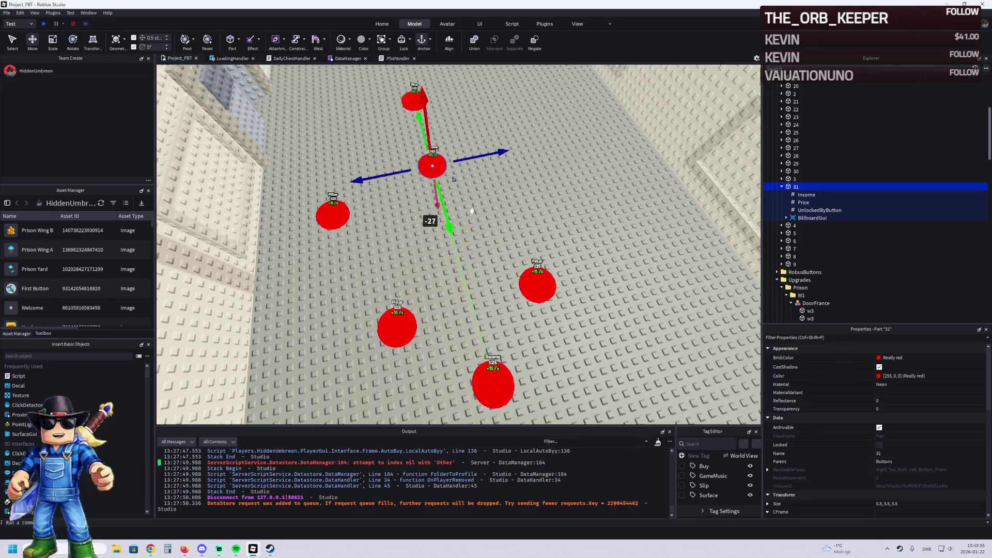
Set the Item label text in button 31's BillboardGui to Wall
{"action": "left_click", "coordinate": [782, 171]}
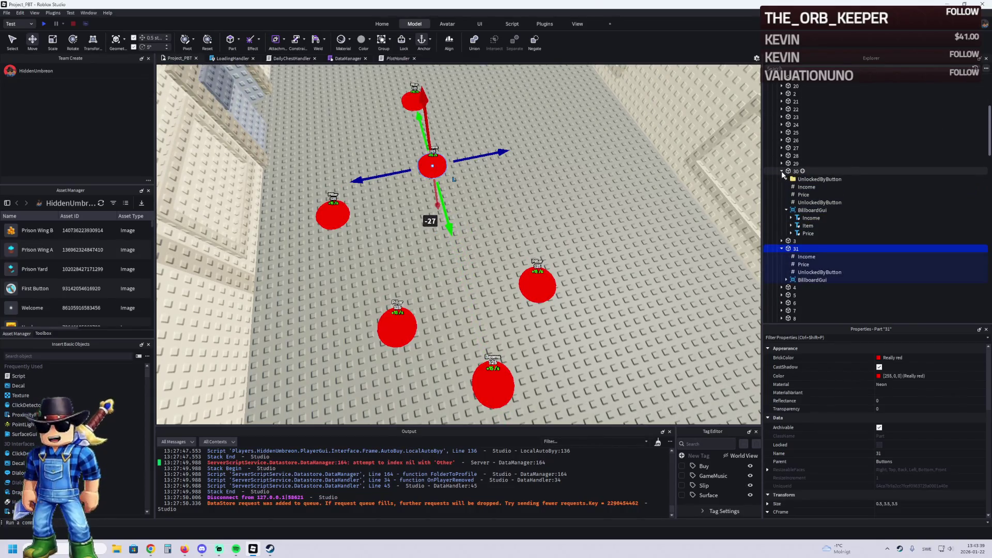
{"action": "left_click", "coordinate": [782, 171]}
{"action": "scroll", "coordinate": [826, 434], "scroll_direction": "down", "scroll_amount": 3}
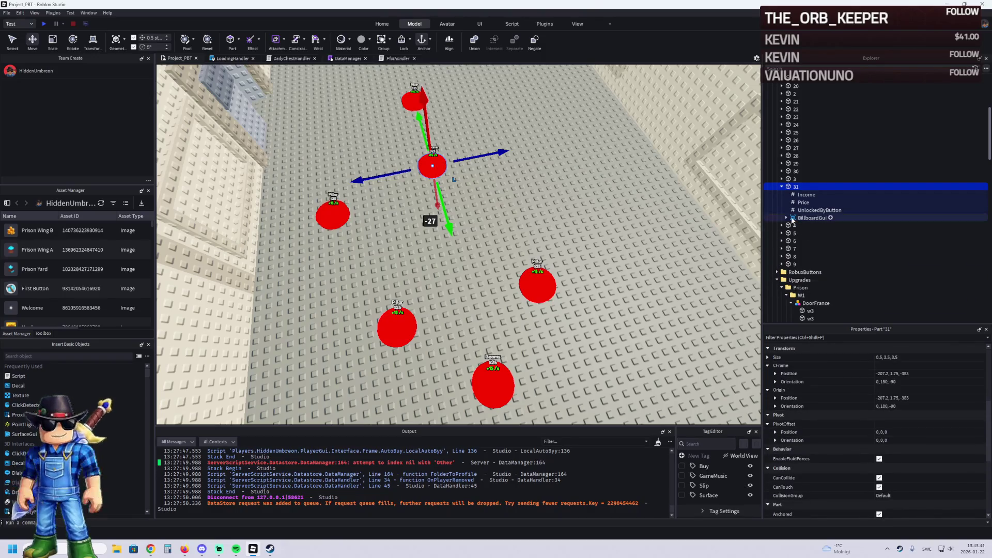
{"action": "left_click", "coordinate": [787, 218]}
{"action": "left_click", "coordinate": [808, 233]}
{"action": "scroll", "coordinate": [937, 435], "scroll_direction": "down", "scroll_amount": 10}
{"action": "scroll", "coordinate": [932, 436], "scroll_direction": "down", "scroll_amount": 3}
{"action": "left_click", "coordinate": [910, 412]}
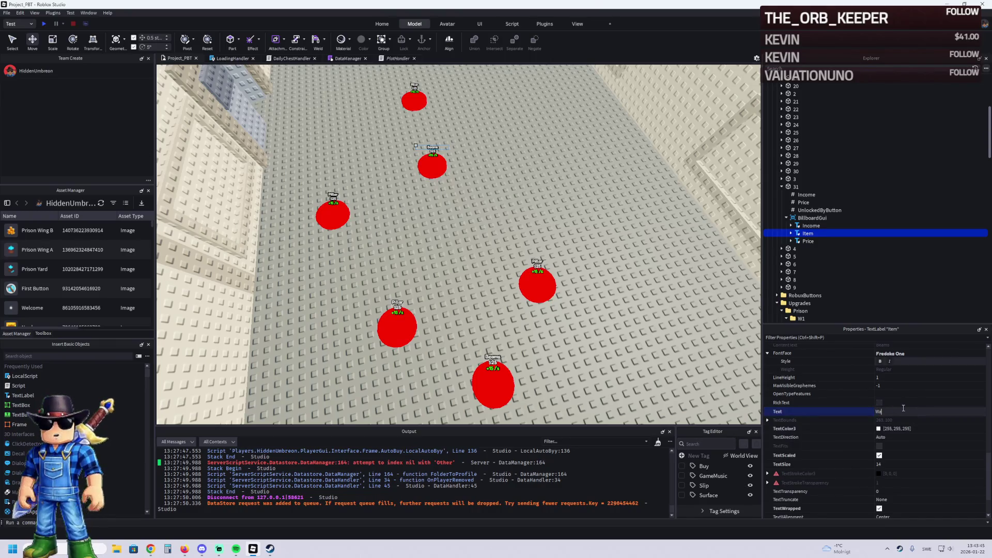
{"action": "key", "text": "f"}
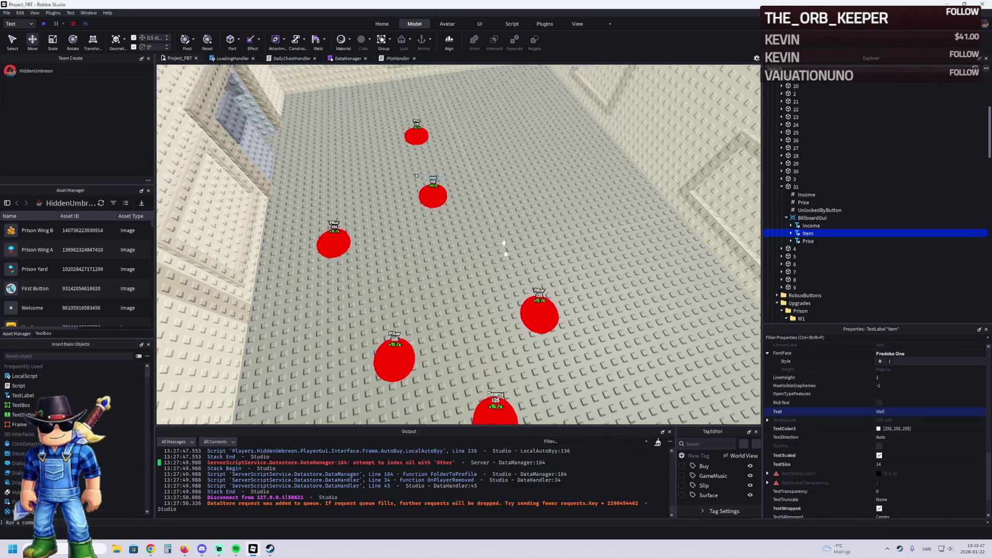
Nudge the Wall button further along the floor, then review its unlock, label, price and income values
{"action": "left_click", "coordinate": [453, 257]}
{"action": "left_click_drag", "start_coordinate": [454, 257], "coordinate": [454, 228]}
{"action": "left_click", "coordinate": [819, 210]}
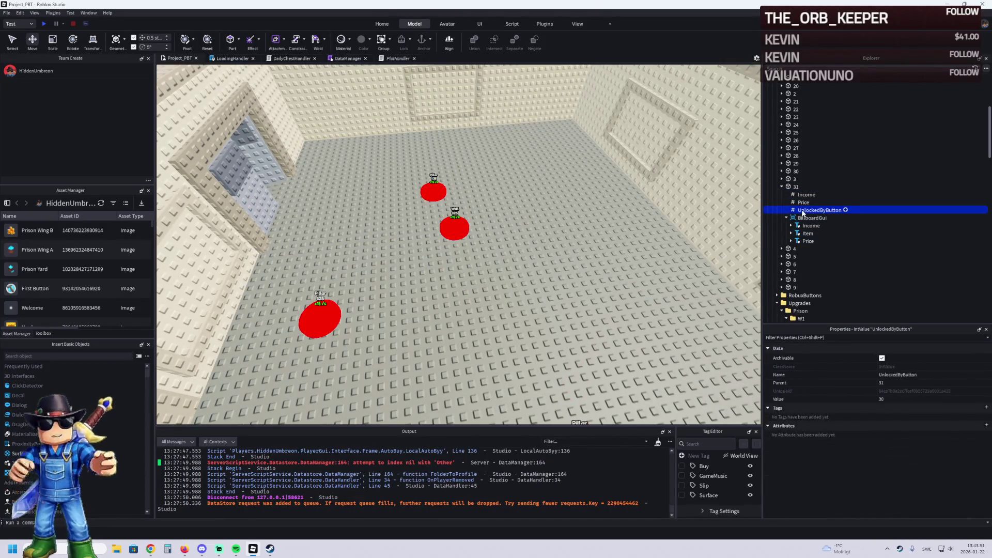
{"action": "left_click", "coordinate": [796, 187]}
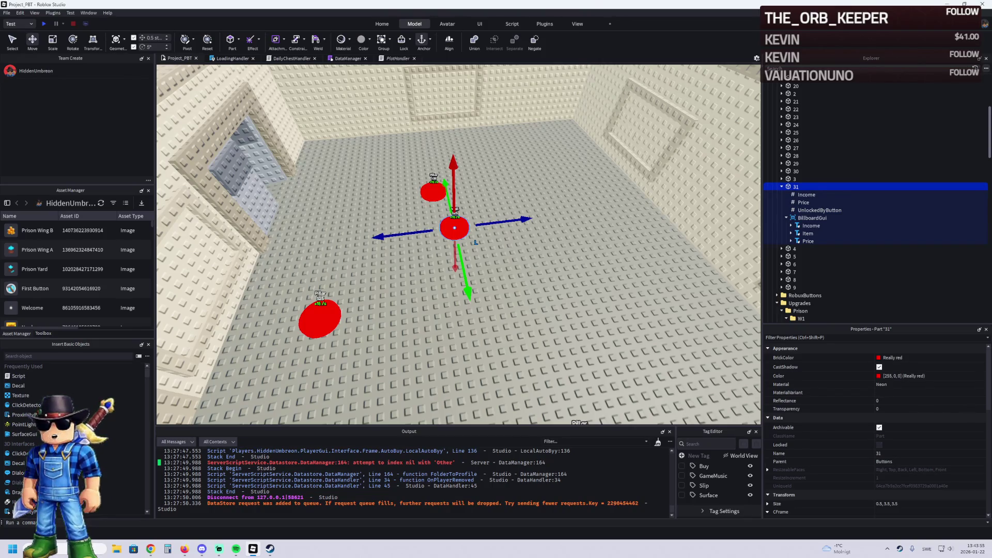
{"action": "key", "text": "alt+Tab"}
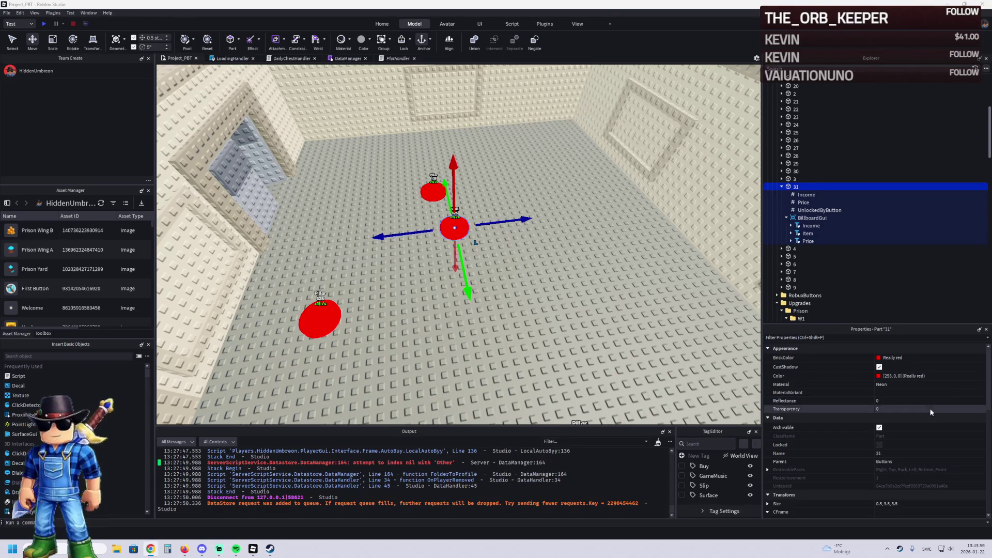
{"action": "left_click", "coordinate": [806, 233]}
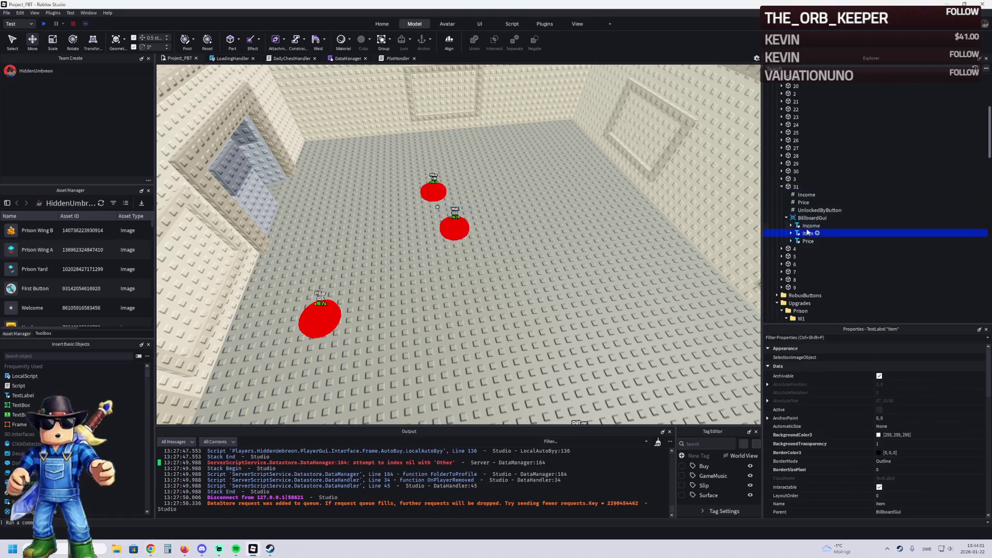
{"action": "left_click", "coordinate": [803, 202]}
{"action": "left_click", "coordinate": [803, 196]}
{"action": "left_click", "coordinate": [796, 187]}
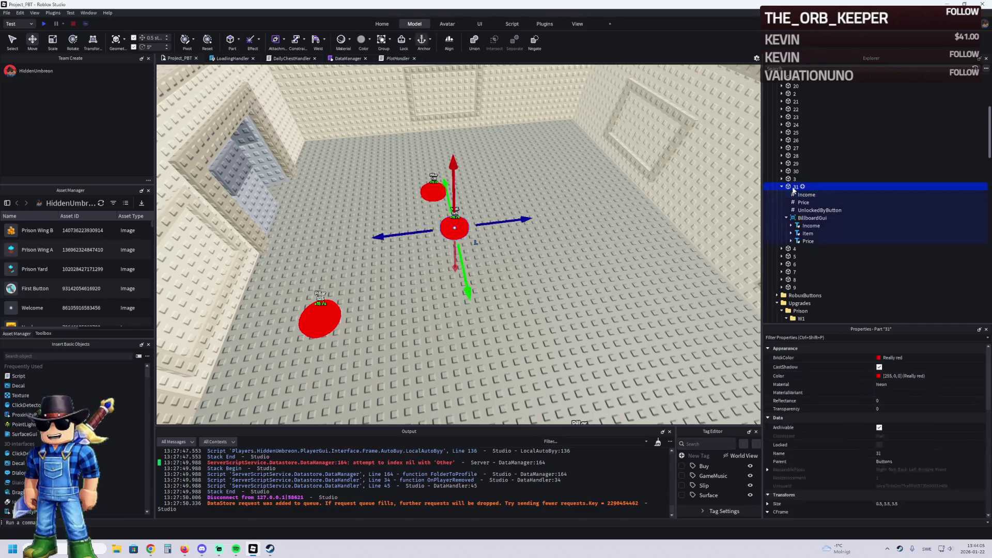
Move button 31 across the floor and duplicate it twice into buttons 32 and 33
{"action": "key", "text": "f"}
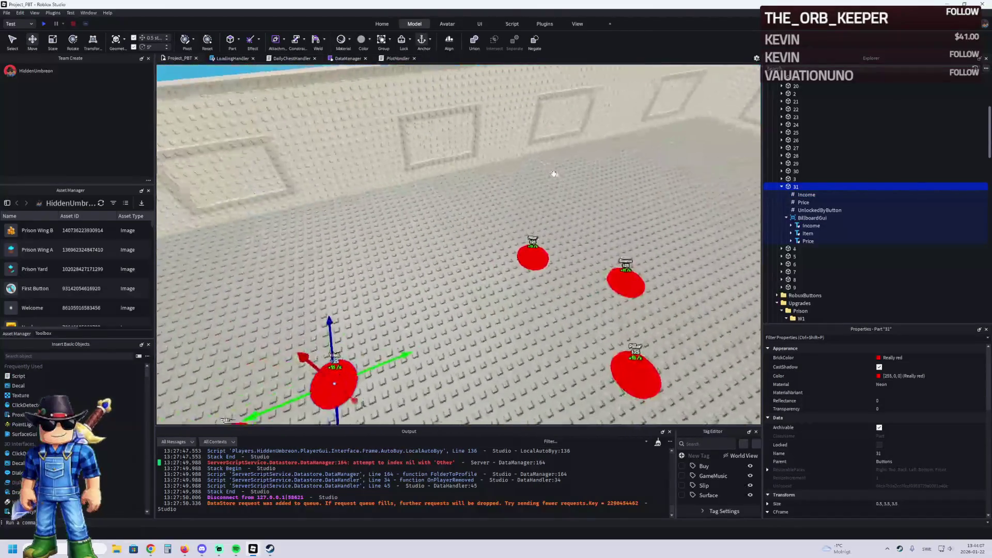
{"action": "mouse_move", "coordinate": [380, 303]}
{"action": "left_mouse_down"}
{"action": "mouse_move", "coordinate": [525, 239]}
{"action": "mouse_move", "coordinate": [505, 243]}
{"action": "mouse_move", "coordinate": [532, 255]}
{"action": "mouse_move", "coordinate": [513, 255]}
{"action": "mouse_move", "coordinate": [513, 281]}
{"action": "mouse_move", "coordinate": [446, 166]}
{"action": "mouse_move", "coordinate": [372, 171]}
{"action": "left_mouse_up"}
{"action": "scroll", "coordinate": [513, 269], "scroll_direction": "up", "scroll_amount": 5}
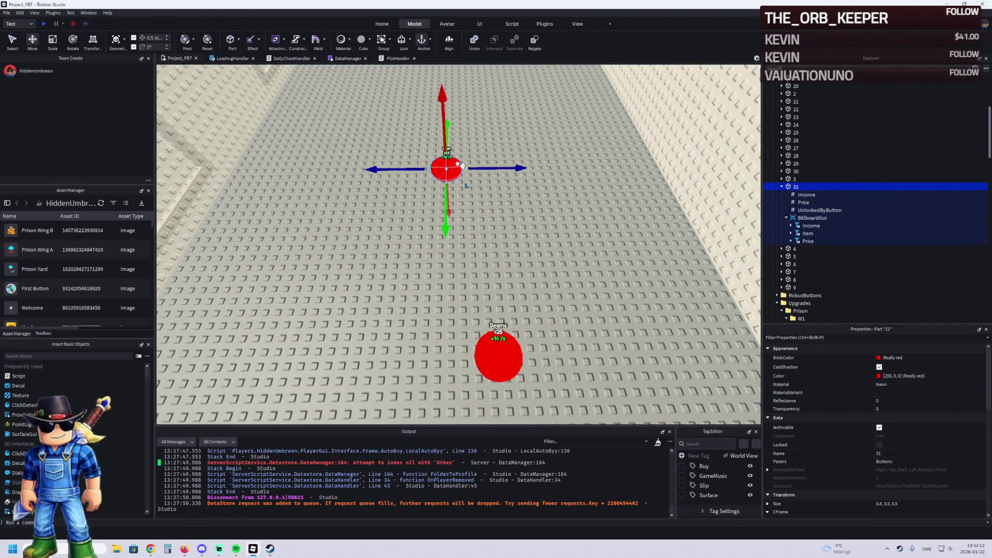
{"action": "key", "text": "ctrl+d"}
{"action": "scroll", "coordinate": [387, 163], "scroll_direction": "down", "scroll_amount": 5}
{"action": "scroll", "coordinate": [387, 164], "scroll_direction": "up", "scroll_amount": 5}
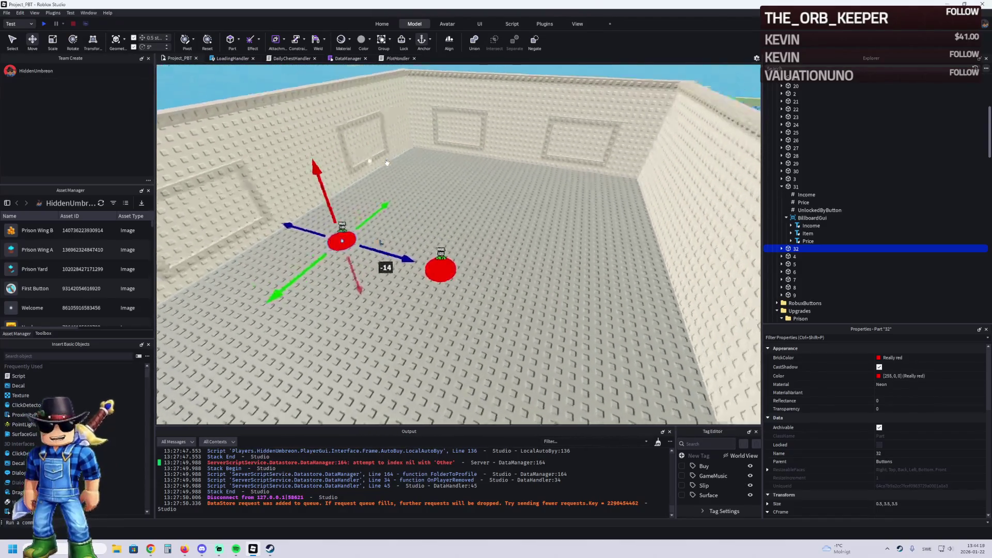
{"action": "key", "text": "ctrl+d"}
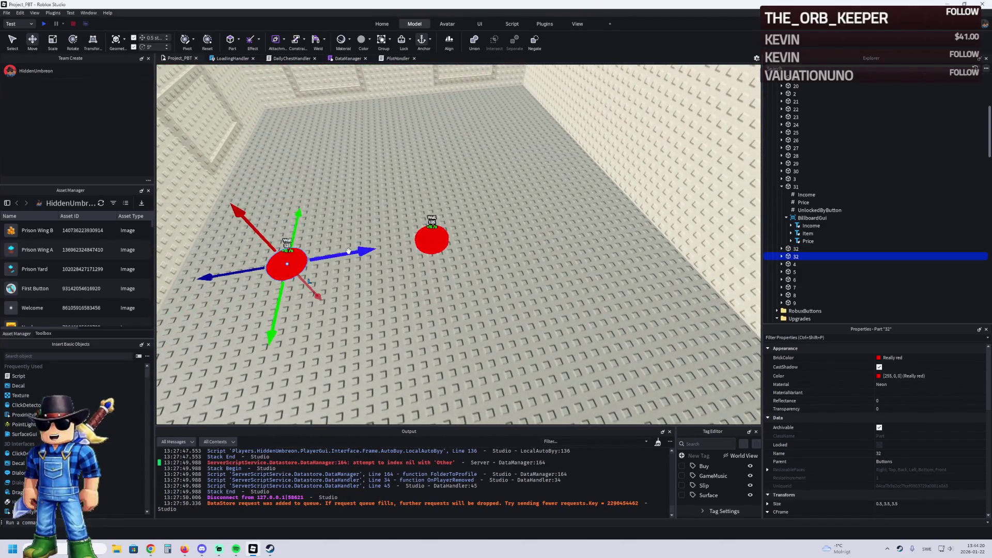
Spread buttons 31, 32 and 33 into a line across the prison floor
{"action": "left_click_drag", "start_coordinate": [348, 251], "coordinate": [510, 235]}
{"action": "left_click_drag", "start_coordinate": [448, 221], "coordinate": [534, 219]}
{"action": "left_click_drag", "start_coordinate": [333, 171], "coordinate": [332, 243]}
{"action": "left_click_drag", "start_coordinate": [505, 181], "coordinate": [491, 161]}
{"action": "key", "text": "s"}
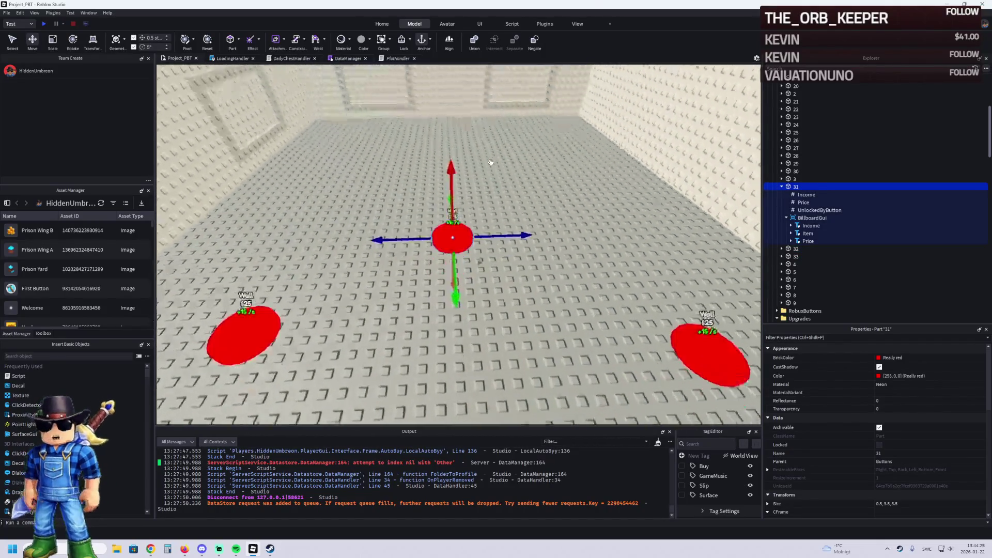
{"action": "key", "text": "f"}
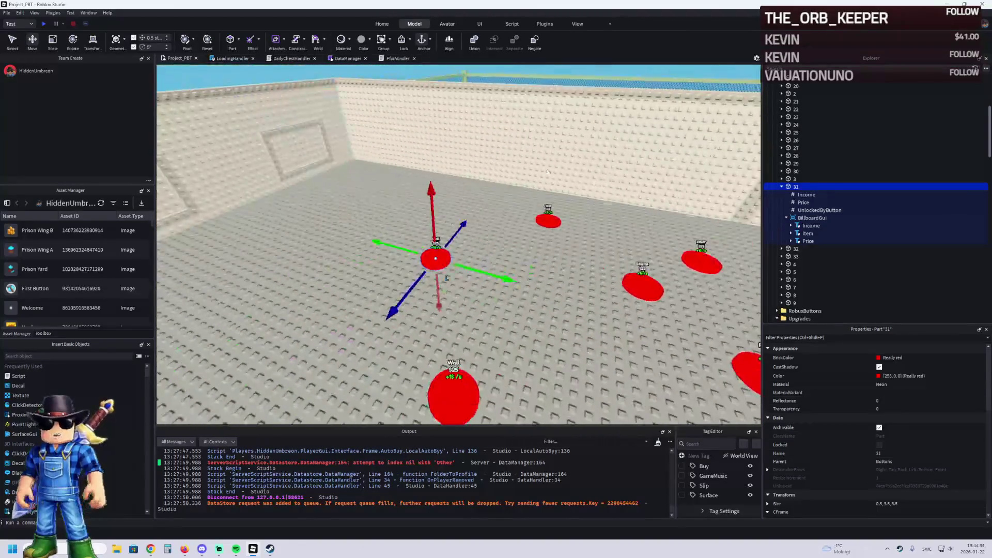
{"action": "left_click", "coordinate": [807, 234]}
Relabel button 31's Item text as Side Wall and button 32's as Back Wall
{"action": "scroll", "coordinate": [970, 447], "scroll_direction": "down", "scroll_amount": 10}
{"action": "left_click", "coordinate": [920, 483]}
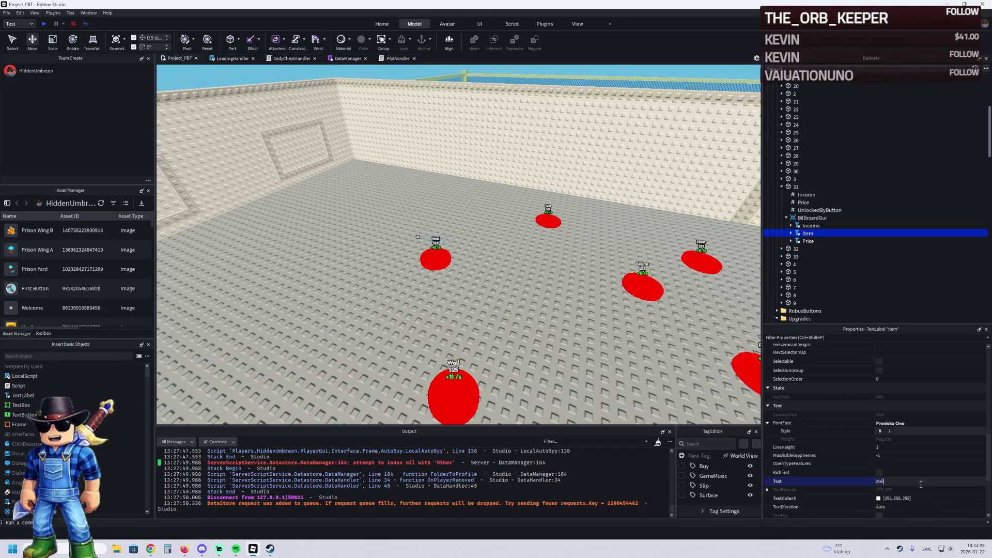
{"action": "type", "text": "ll"}
{"action": "key", "text": "Return"}
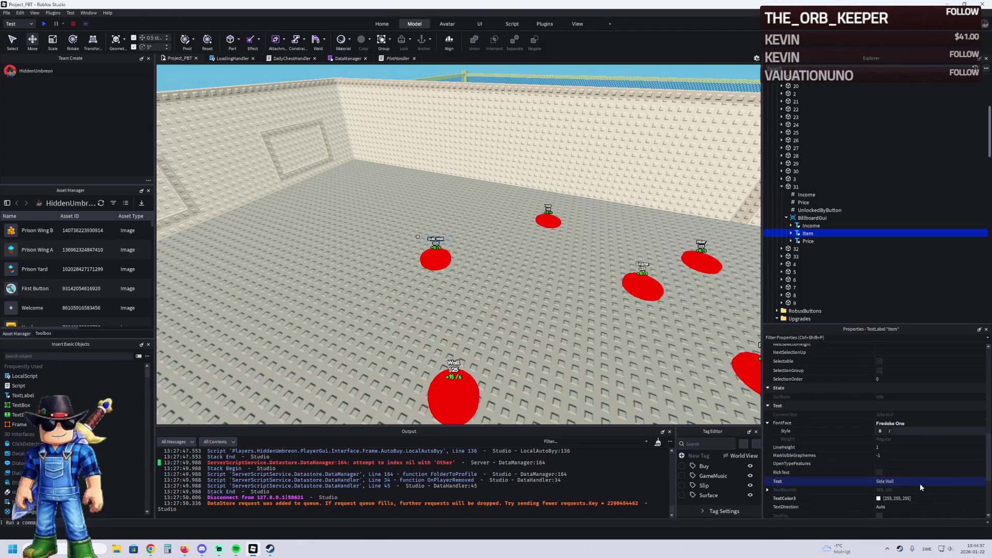
{"action": "left_click", "coordinate": [781, 248]}
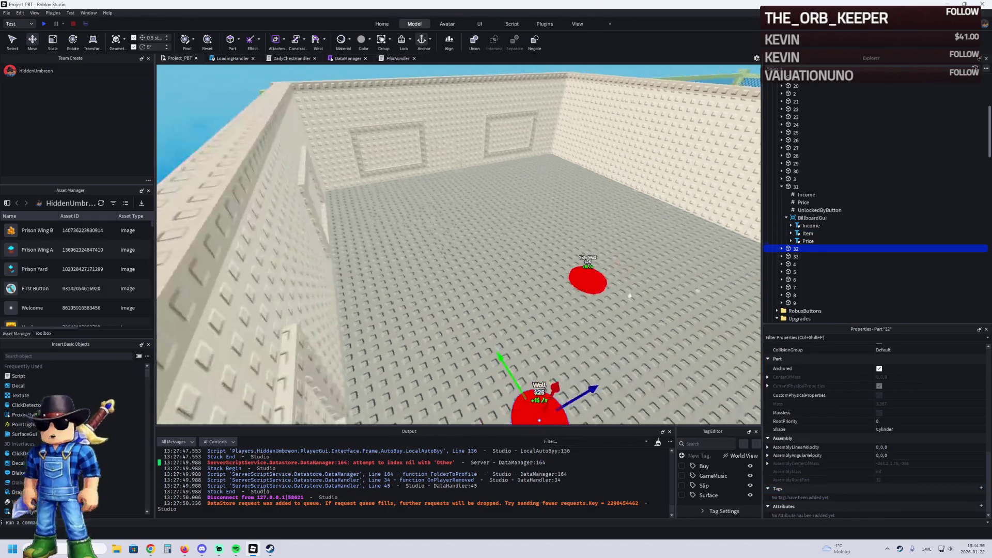
{"action": "left_click", "coordinate": [782, 248]}
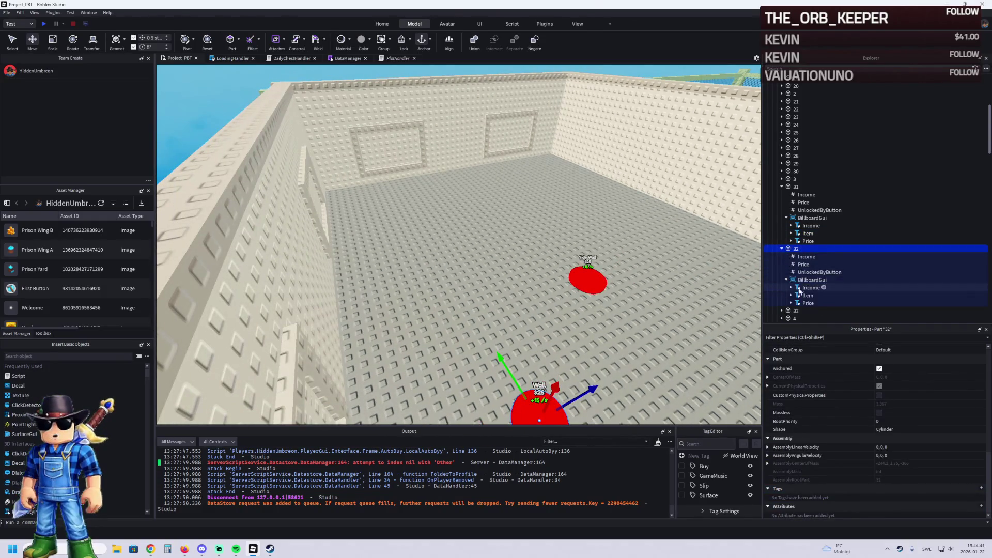
{"action": "left_click", "coordinate": [808, 288]}
{"action": "left_click", "coordinate": [806, 295]}
{"action": "scroll", "coordinate": [888, 394], "scroll_direction": "down", "scroll_amount": 5}
{"action": "left_click", "coordinate": [901, 367]}
{"action": "type", "text": "Ba"}
{"action": "key", "text": "Return"}
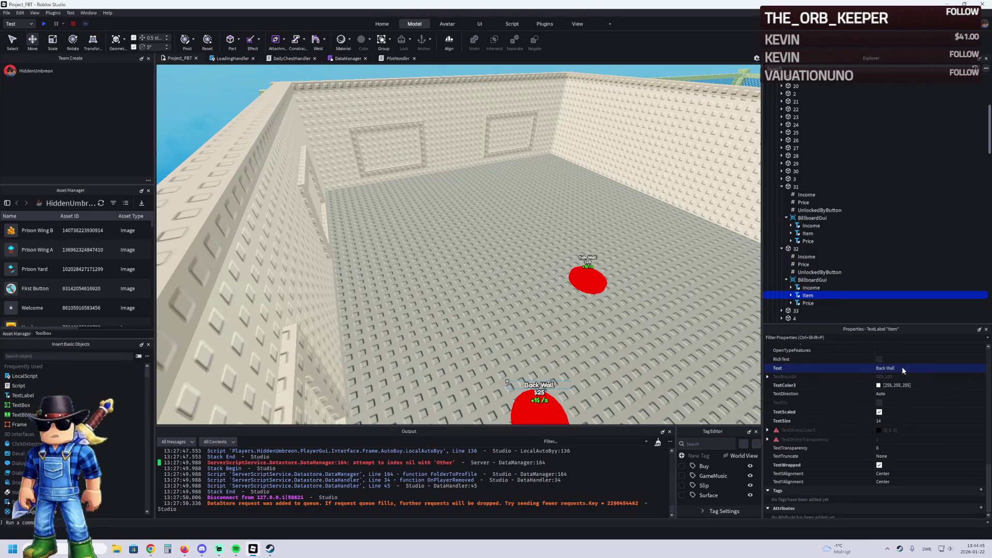
Change button 33's Item label text to Front Wall
{"action": "left_click", "coordinate": [795, 311]}
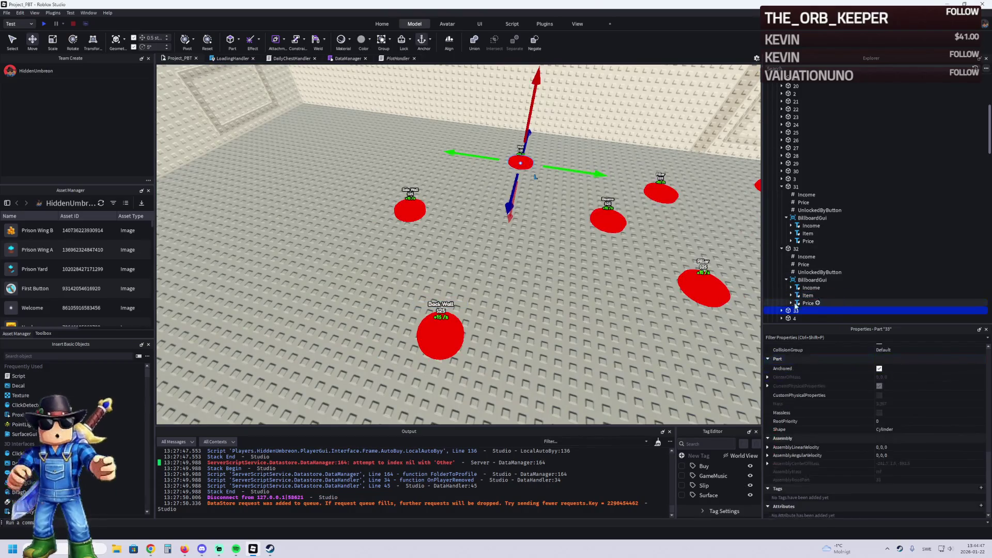
{"action": "left_click", "coordinate": [781, 310]}
{"action": "scroll", "coordinate": [796, 289], "scroll_direction": "down", "scroll_amount": 2}
{"action": "left_click", "coordinate": [785, 277]}
{"action": "left_click", "coordinate": [808, 292]}
{"action": "scroll", "coordinate": [893, 407], "scroll_direction": "down", "scroll_amount": 10}
{"action": "scroll", "coordinate": [907, 424], "scroll_direction": "up", "scroll_amount": 4}
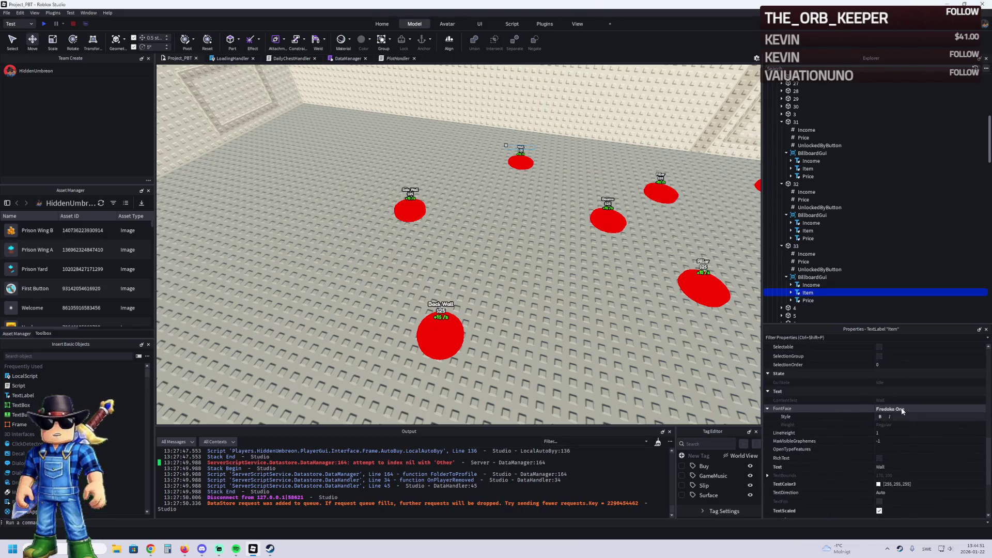
{"action": "left_click", "coordinate": [905, 466]}
{"action": "type", "text": "Fi"}
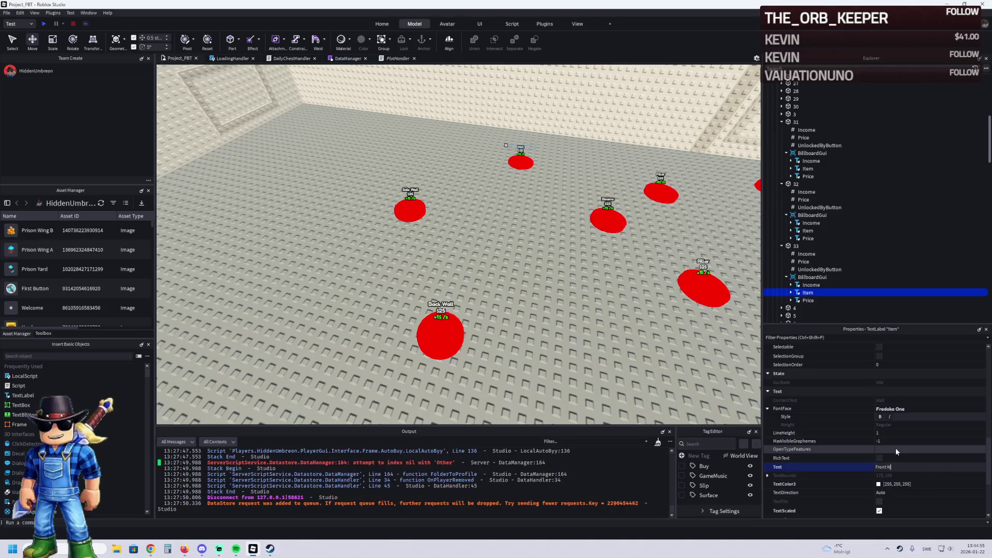
{"action": "left_click", "coordinate": [796, 251]}
{"action": "scroll", "coordinate": [436, 346], "scroll_direction": "down", "scroll_amount": 5}
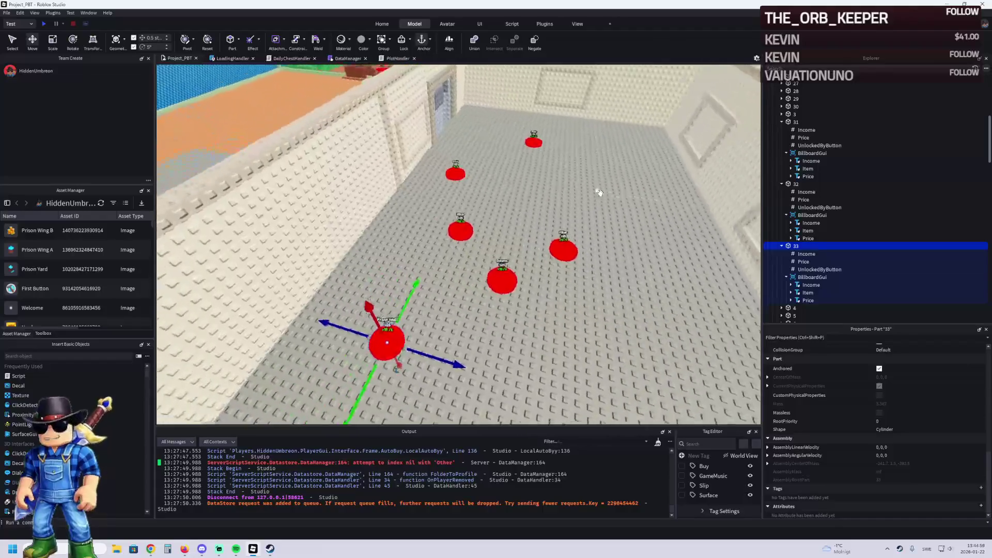
Duplicate button 33 beside the others, label the copy Side Wall and rename it 34
{"action": "key", "text": "ctrl+d"}
{"action": "mouse_move", "coordinate": [435, 347]}
{"action": "left_mouse_down"}
{"action": "mouse_move", "coordinate": [455, 303]}
{"action": "mouse_move", "coordinate": [532, 289]}
{"action": "mouse_move", "coordinate": [499, 274]}
{"action": "mouse_move", "coordinate": [500, 218]}
{"action": "mouse_move", "coordinate": [491, 234]}
{"action": "left_mouse_up"}
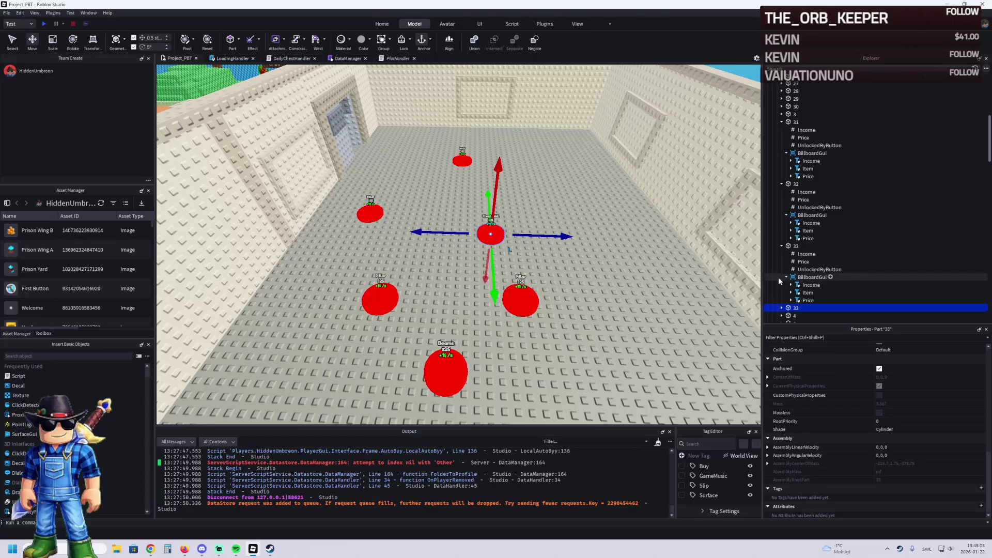
{"action": "left_click", "coordinate": [783, 308]}
{"action": "scroll", "coordinate": [806, 289], "scroll_direction": "down", "scroll_amount": 3}
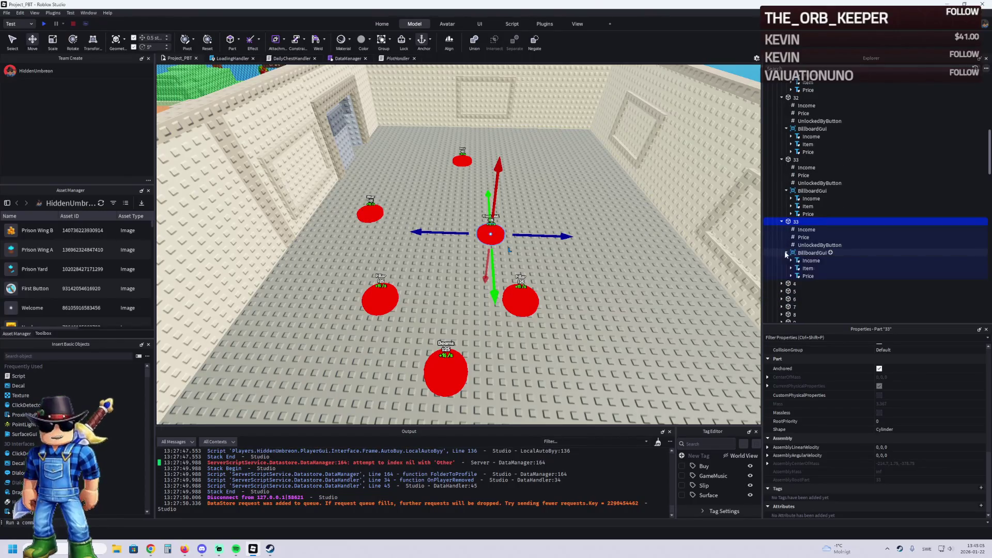
{"action": "left_click", "coordinate": [808, 268]}
{"action": "scroll", "coordinate": [879, 413], "scroll_direction": "down", "scroll_amount": 10}
{"action": "left_click", "coordinate": [898, 395]}
{"action": "key", "text": "Return"}
{"action": "left_click", "coordinate": [795, 221]}
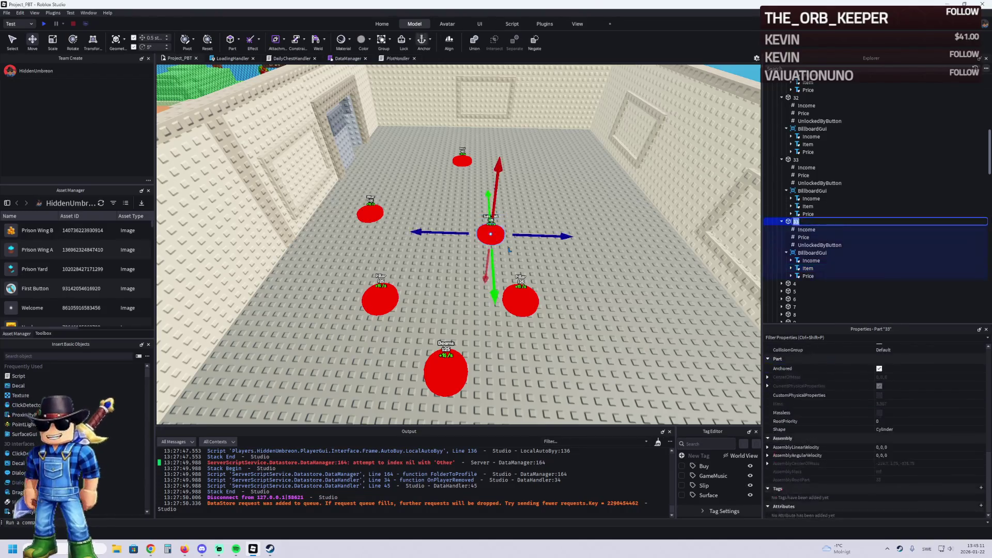
{"action": "type", "text": "34"}
{"action": "key", "text": "Return"}
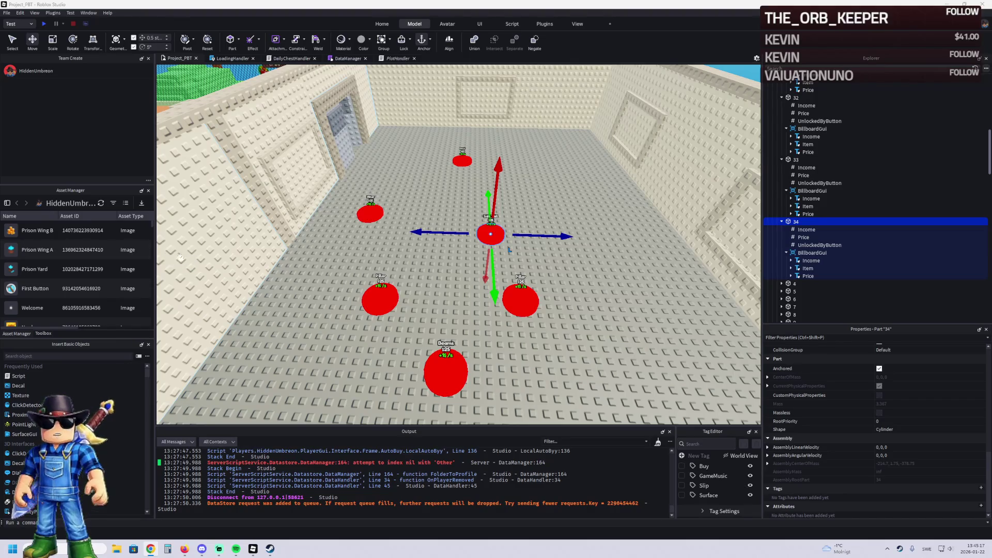
{"action": "left_click_drag", "start_coordinate": [341, 302], "coordinate": [291, 302]}
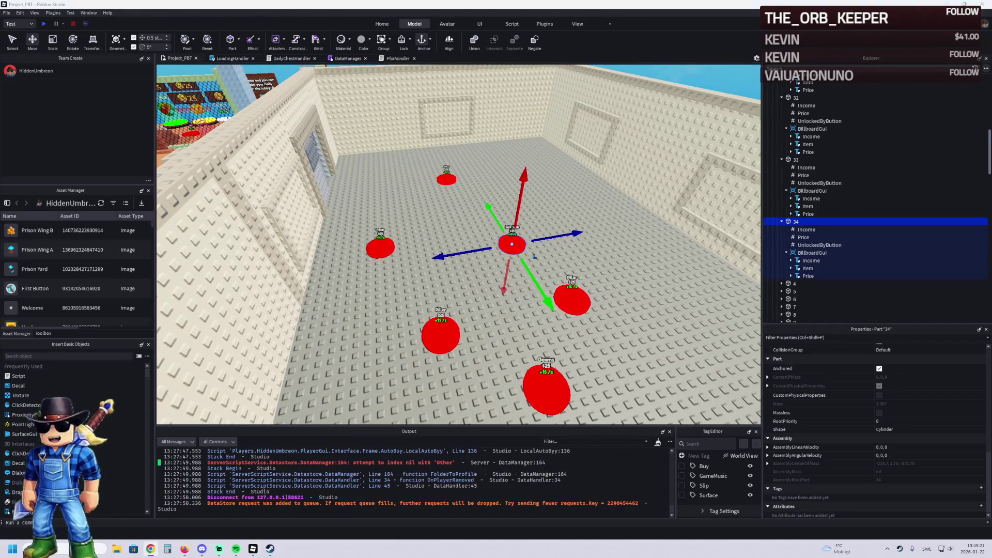
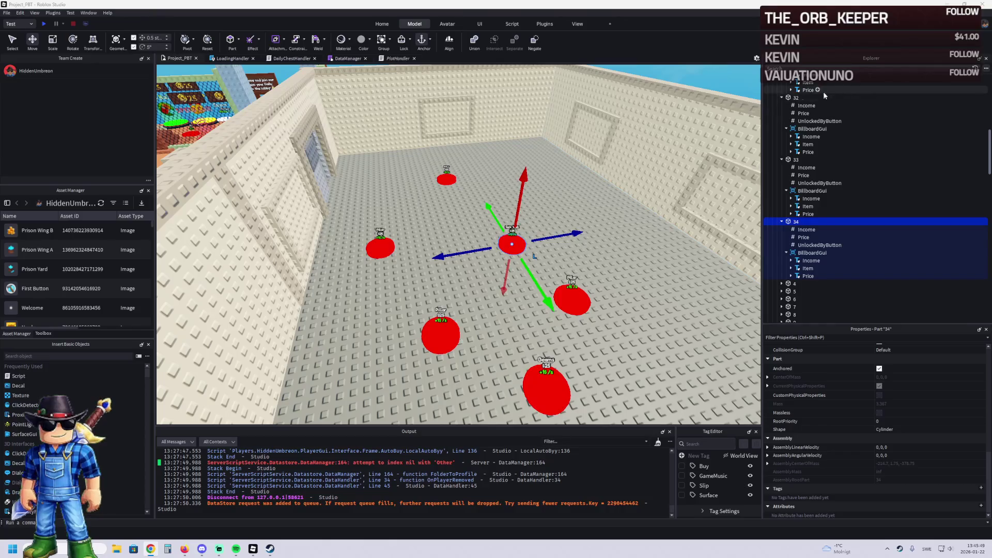
Set the Price value of button 32 to 319 and button 33 to 346
{"action": "scroll", "coordinate": [811, 155], "scroll_direction": "up", "scroll_amount": 2}
{"action": "left_click", "coordinate": [811, 138]}
{"action": "scroll", "coordinate": [813, 136], "scroll_direction": "up", "scroll_amount": 3}
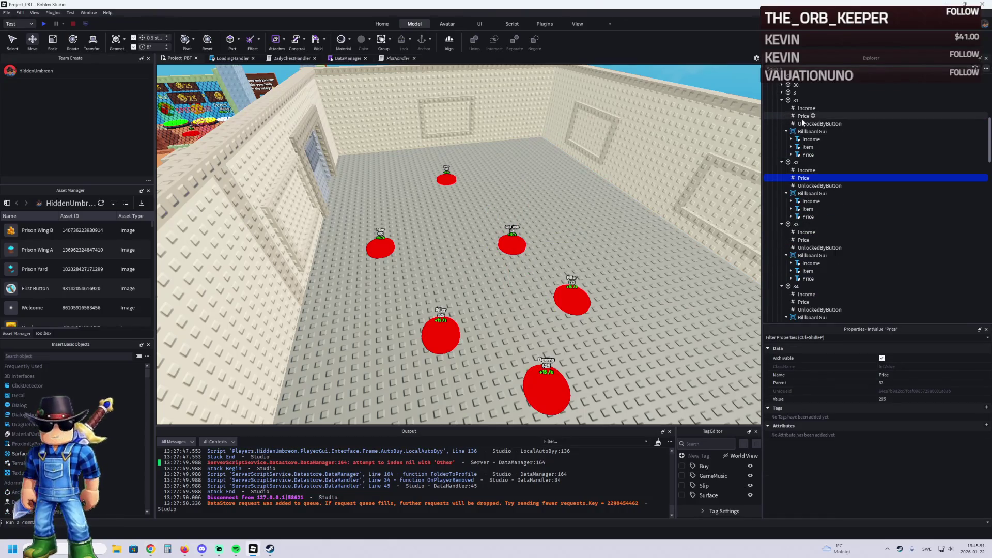
{"action": "left_click", "coordinate": [924, 399]}
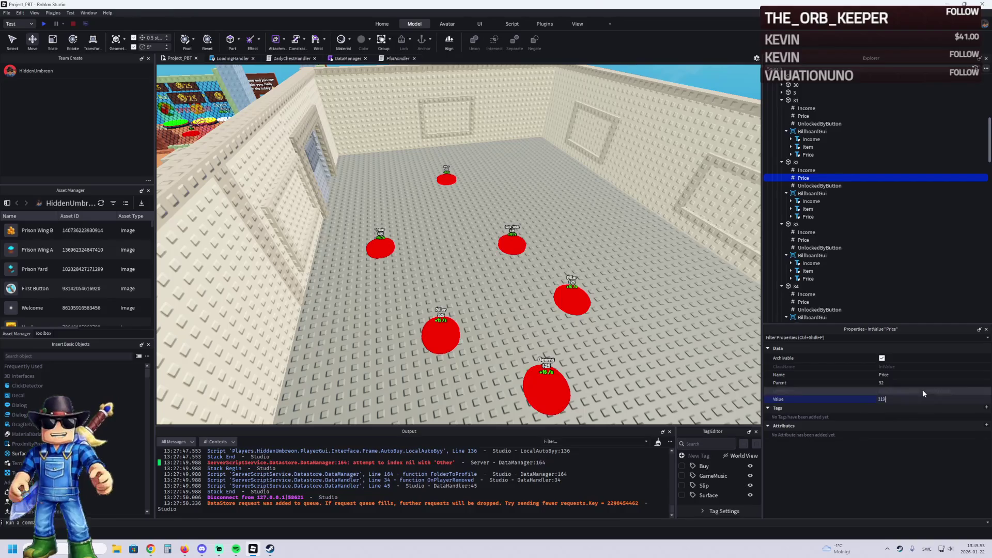
{"action": "type", "text": "319"}
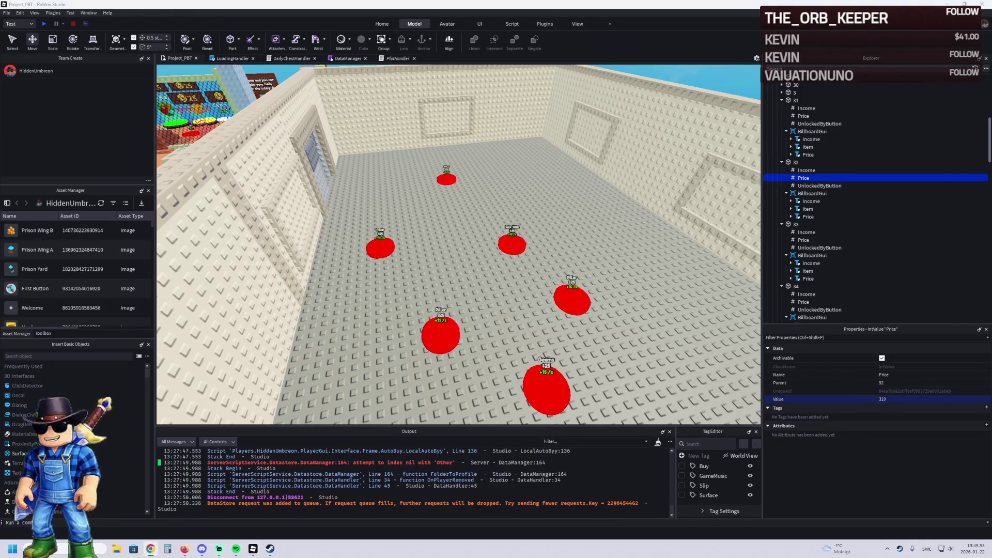
{"action": "left_click", "coordinate": [798, 239]}
{"action": "left_click", "coordinate": [912, 399]}
{"action": "type", "text": "346"}
Set button 34's Price value to 376, then select button 34 itself
{"action": "left_click", "coordinate": [804, 302]}
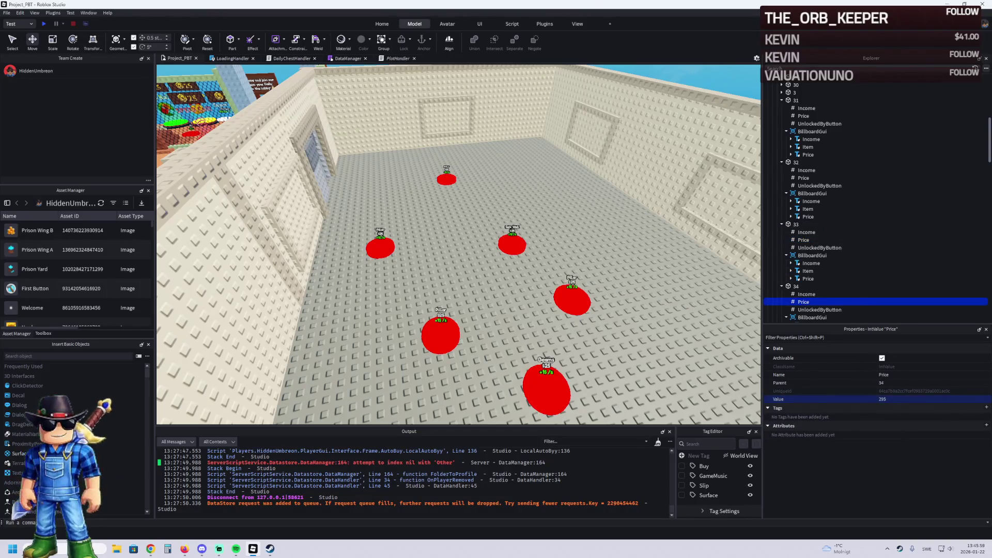
{"action": "key", "text": "alt+Tab"}
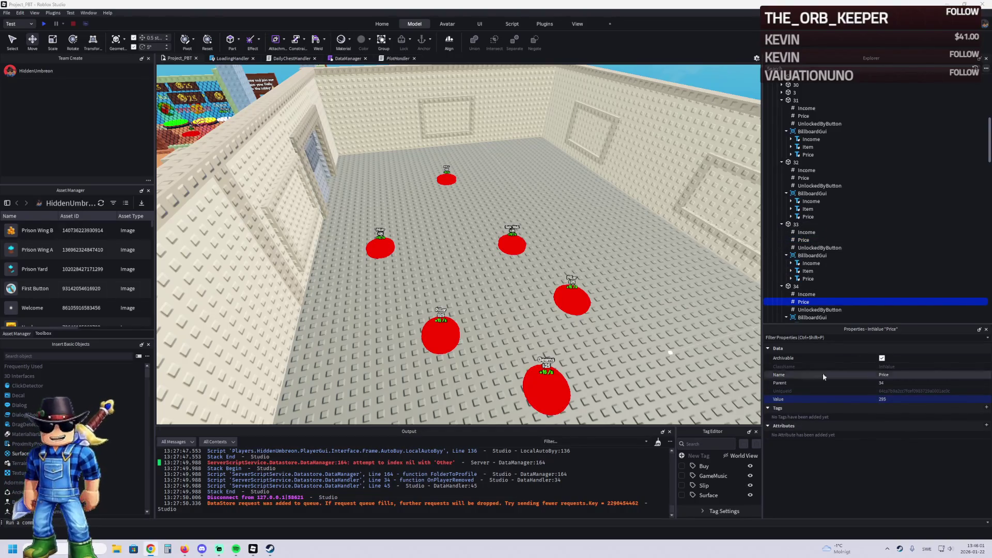
{"action": "left_click", "coordinate": [912, 399]}
{"action": "type", "text": "376"}
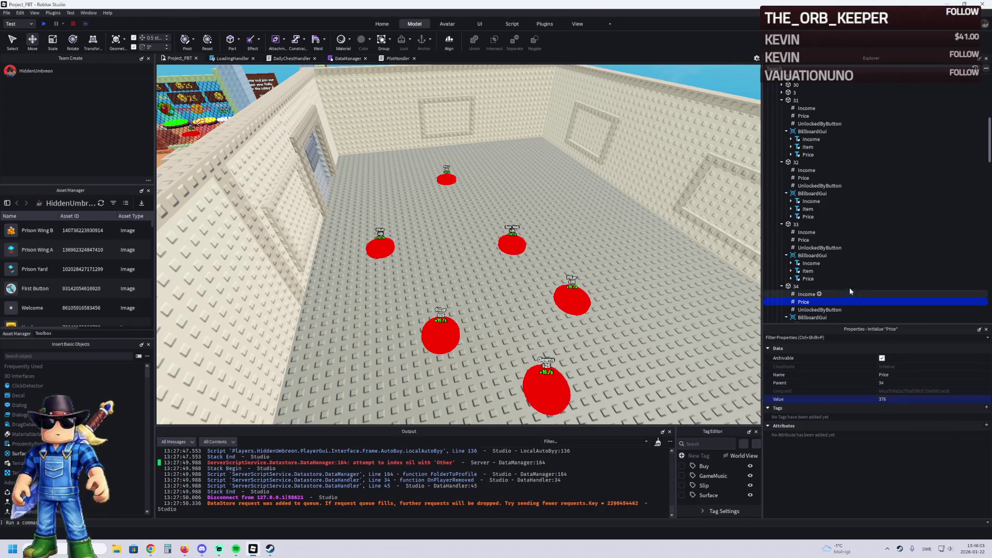
{"action": "scroll", "coordinate": [806, 248], "scroll_direction": "down", "scroll_amount": 3}
{"action": "left_click", "coordinate": [796, 222]}
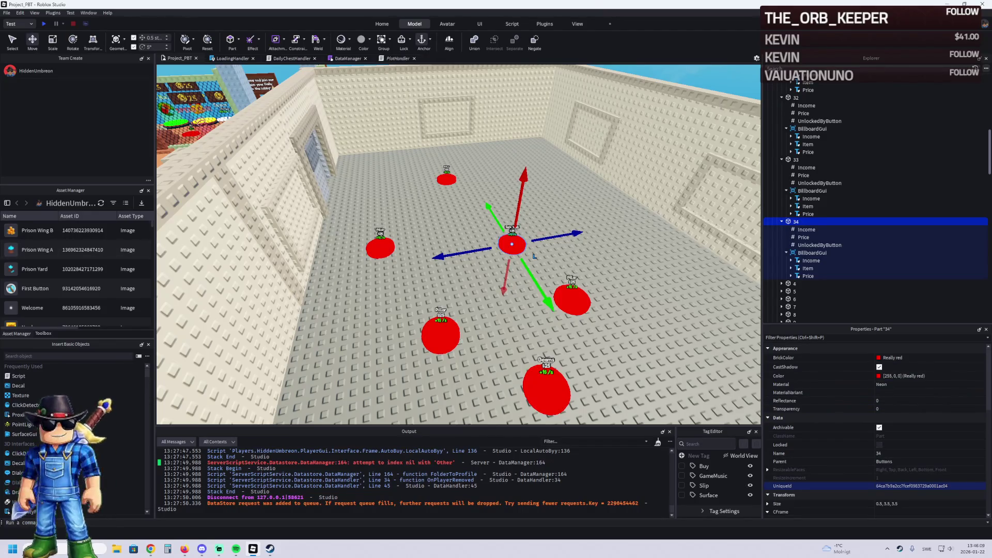
{"action": "key", "text": "alt+Tab"}
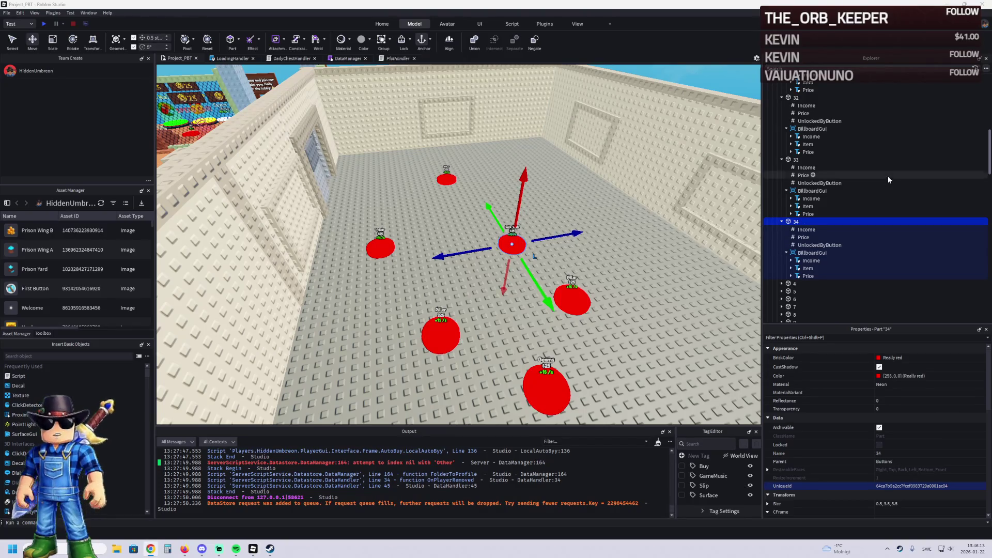
{"action": "scroll", "coordinate": [535, 256], "scroll_direction": "up", "scroll_amount": 5}
{"action": "left_click_drag", "start_coordinate": [621, 227], "coordinate": [416, 237]}
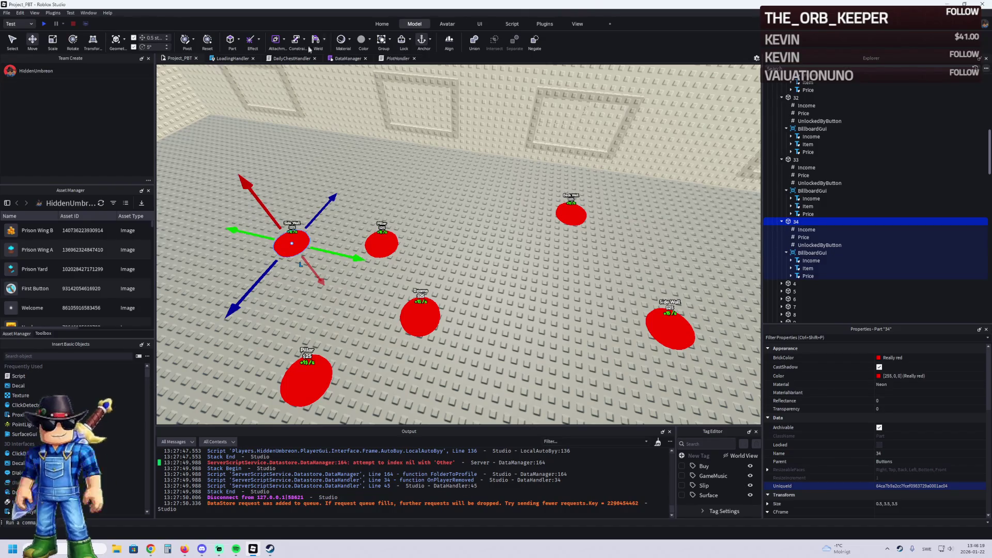
{"action": "left_click_drag", "start_coordinate": [355, 211], "coordinate": [360, 208]}
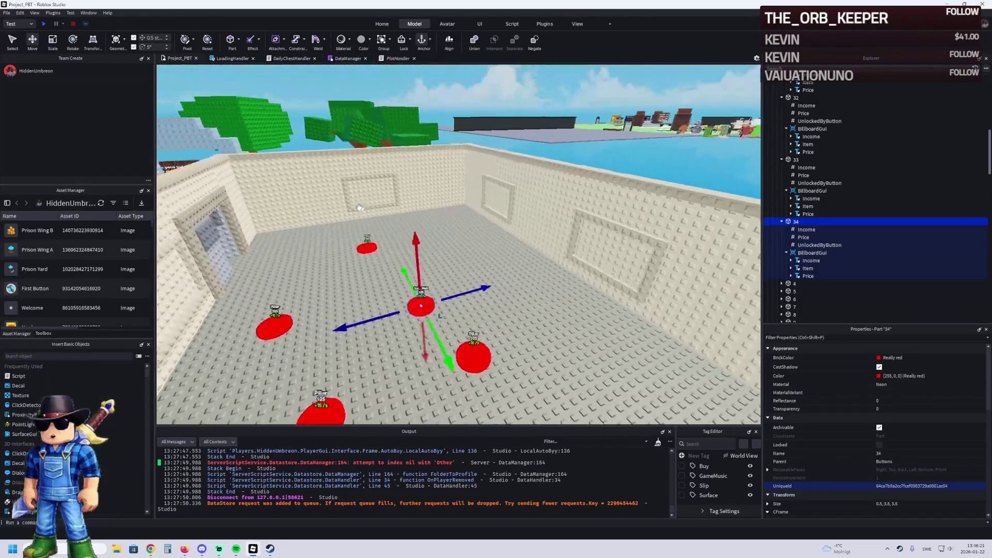
{"action": "key", "text": "a"}
{"action": "key", "text": "alt+Tab"}
{"action": "key", "text": "w"}
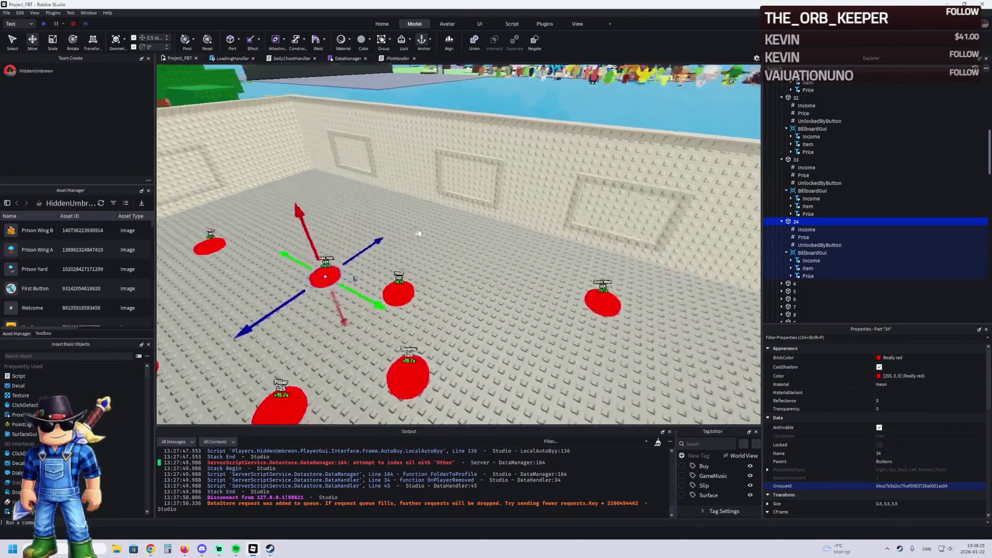
{"action": "key", "text": "a"}
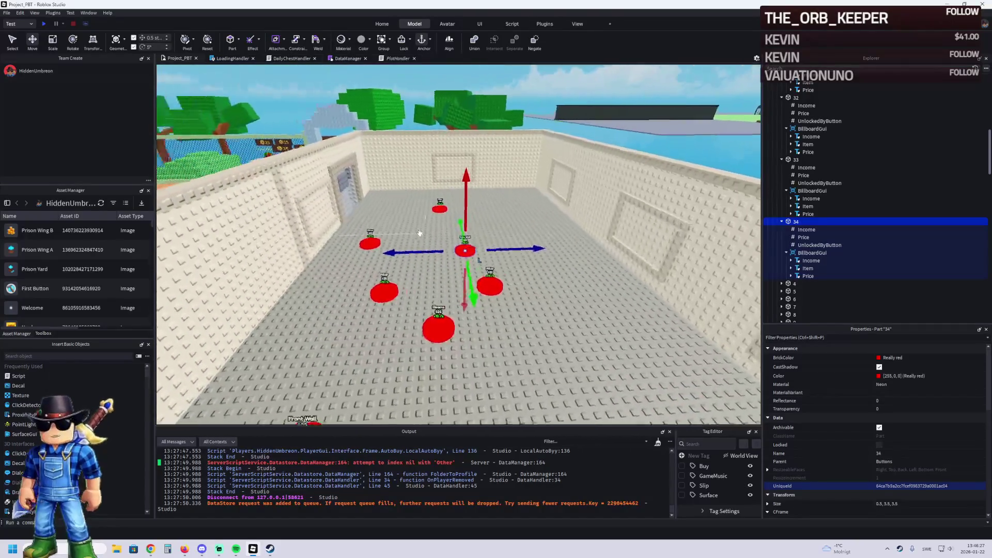
{"action": "key", "text": "d"}
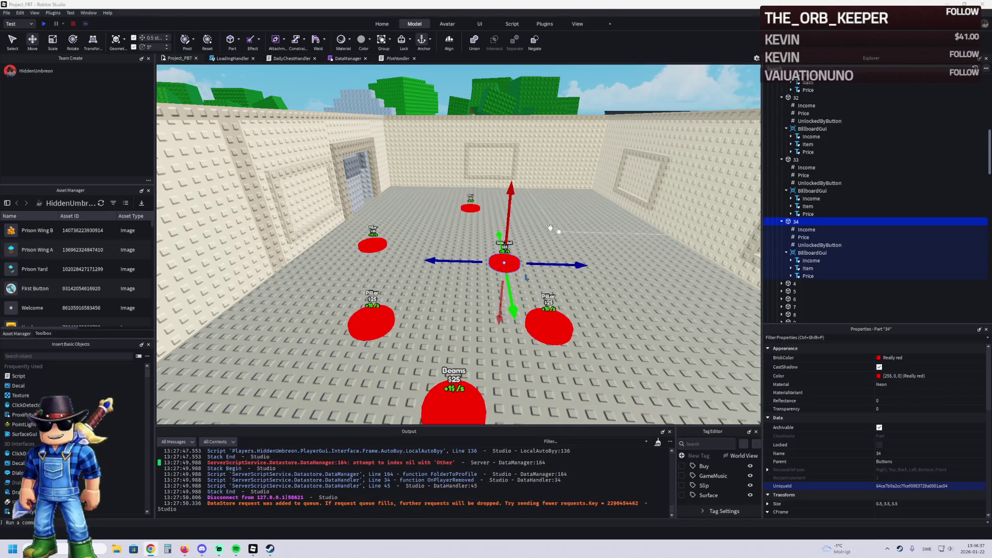
{"action": "left_click", "coordinate": [807, 246]}
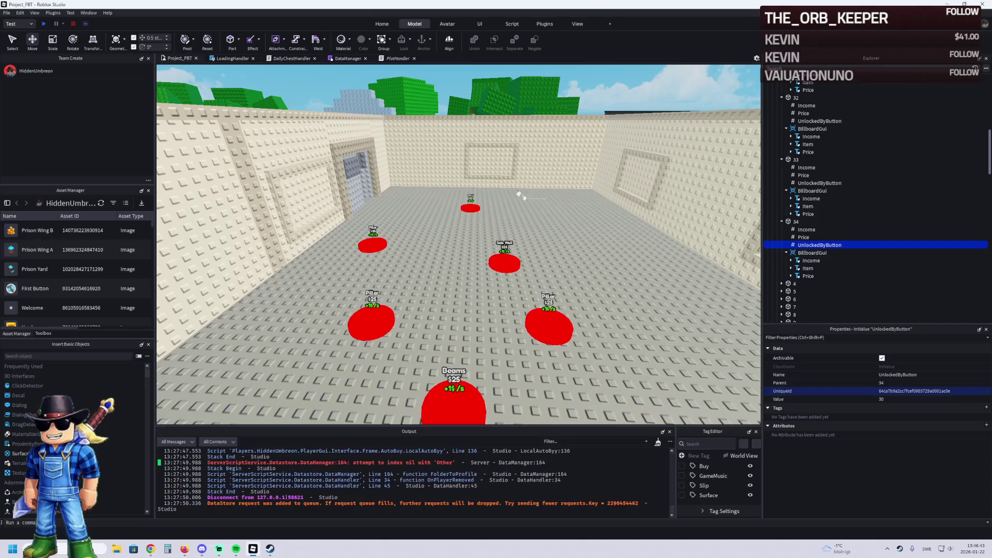
{"action": "key", "text": "s"}
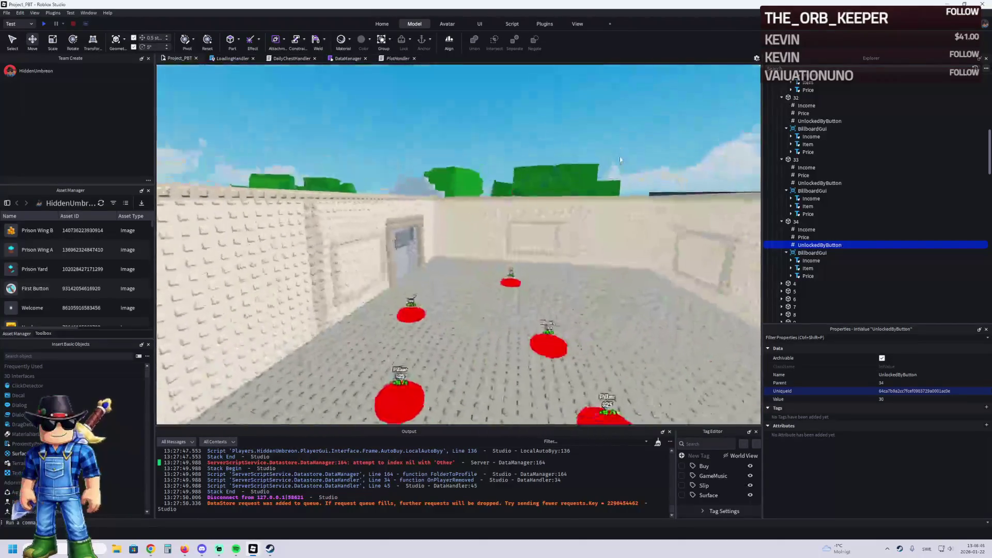
{"action": "key", "text": "s"}
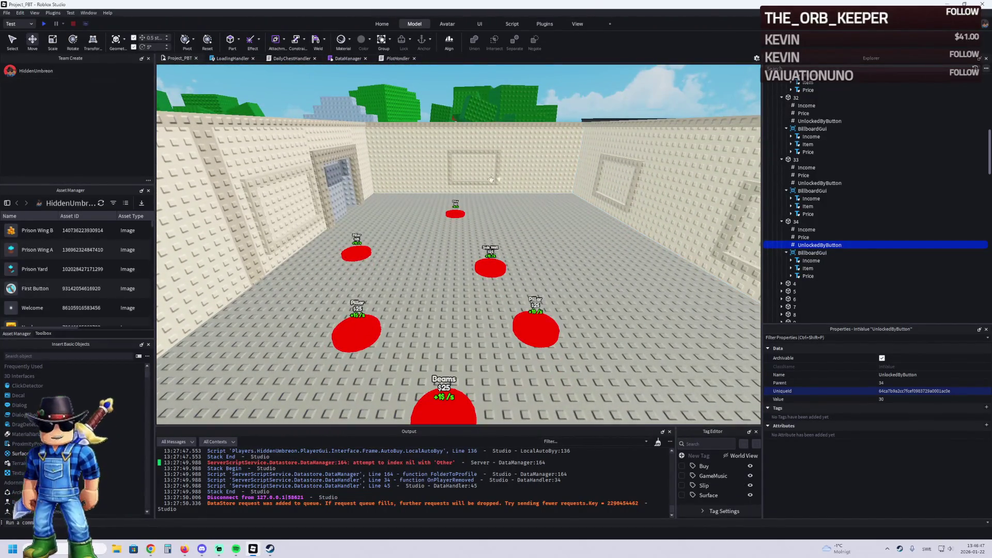
{"action": "key", "text": "w"}
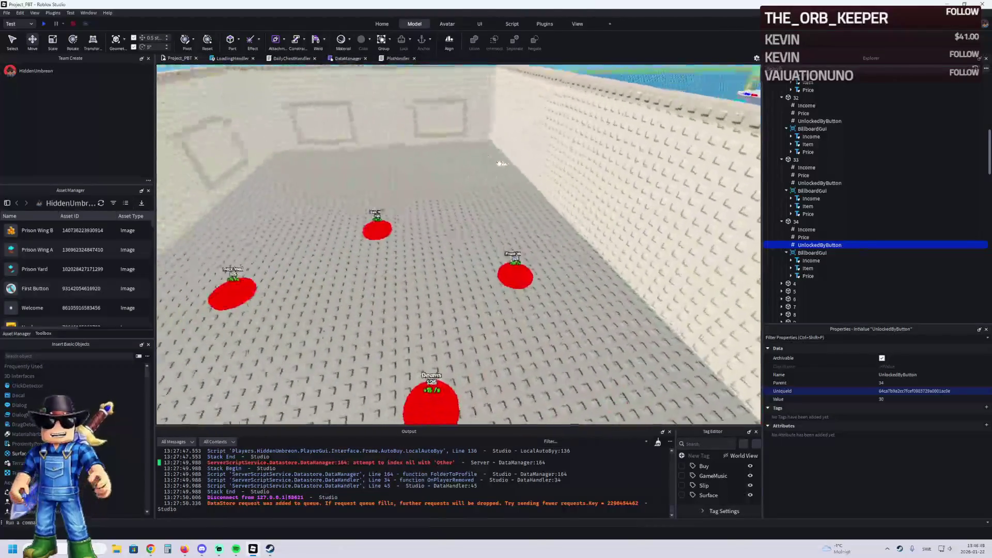
{"action": "left_click", "coordinate": [402, 232]}
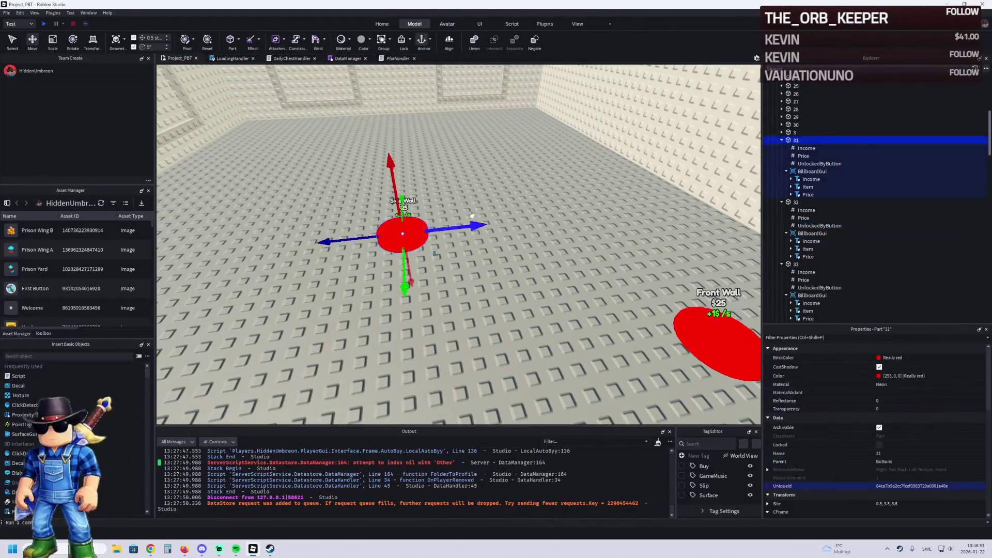
Collapse Wall3 and upgrade models 25, 27 and 30 in Explorer, then select model 30
{"action": "left_click", "coordinate": [485, 186]}
{"action": "left_click", "coordinate": [803, 140]}
{"action": "left_click", "coordinate": [791, 139]}
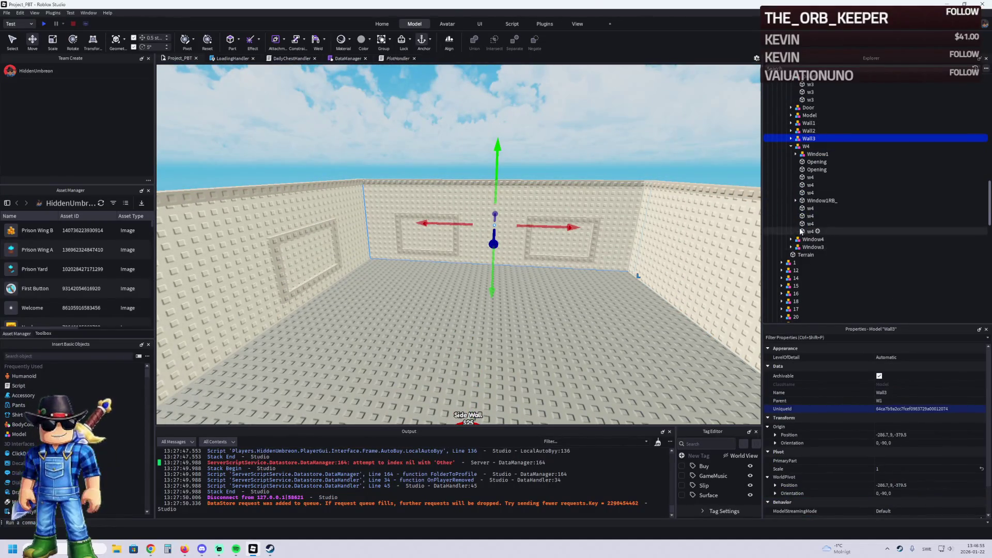
{"action": "scroll", "coordinate": [810, 227], "scroll_direction": "down", "scroll_amount": 5}
{"action": "left_click", "coordinate": [791, 255]}
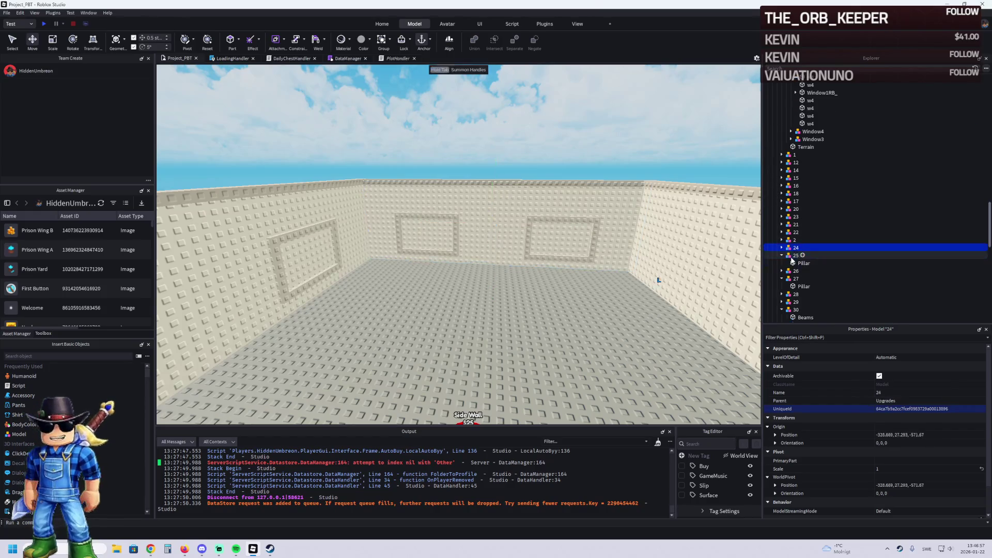
{"action": "left_click", "coordinate": [782, 255]}
{"action": "left_click", "coordinate": [782, 271]}
{"action": "left_click", "coordinate": [795, 294]}
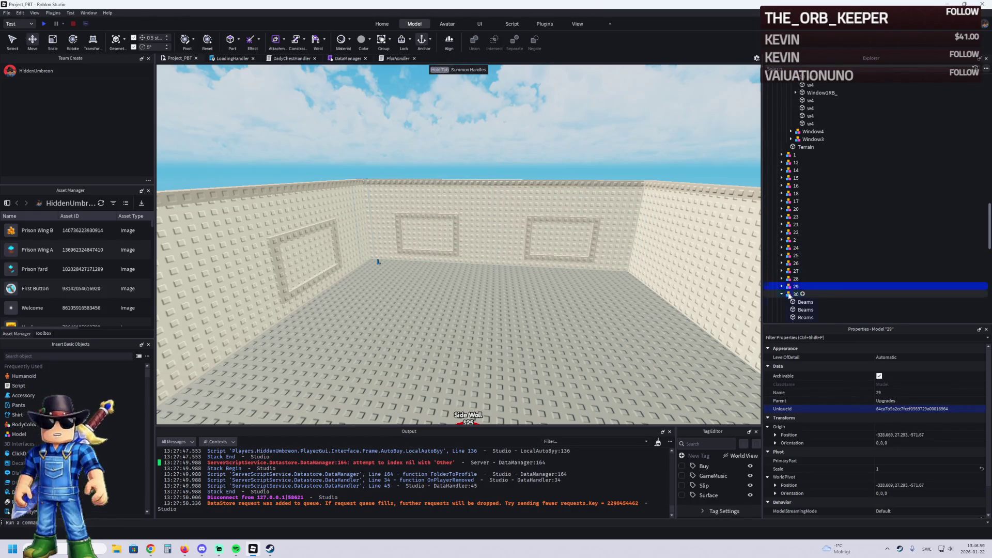
{"action": "left_click", "coordinate": [782, 294]}
{"action": "scroll", "coordinate": [801, 282], "scroll_direction": "down", "scroll_amount": 2}
Duplicate model 30 and name the copies 31 and 32
{"action": "key", "text": "ctrl+d"}
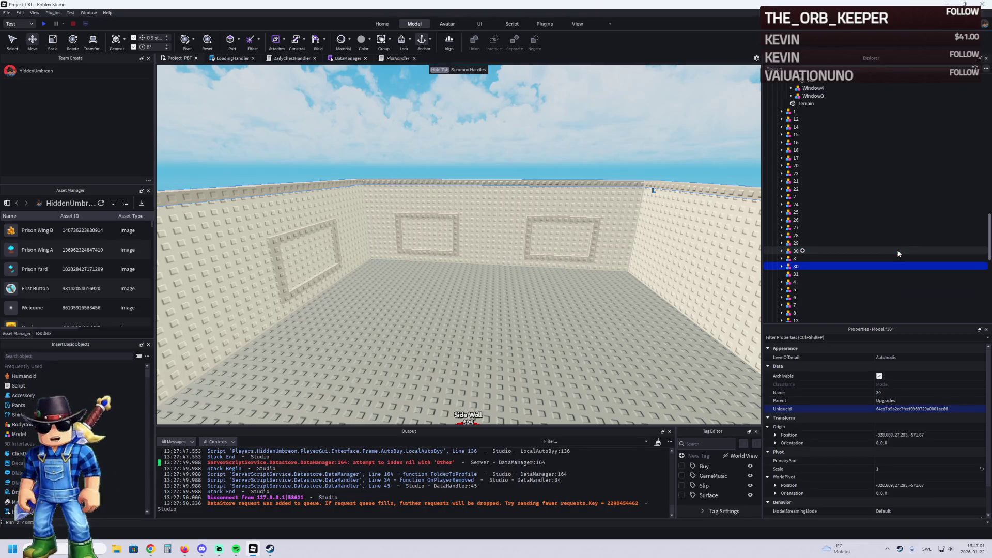
{"action": "key", "text": "F2"}
{"action": "type", "text": "31"}
{"action": "key", "text": "Return"}
{"action": "left_click", "coordinate": [819, 273]}
{"action": "key", "text": "F2"}
{"action": "type", "text": "32"}
{"action": "key", "text": "Return"}
Make two more copies named 33 and 34, then select the back wall Wall3
{"action": "key", "text": "ctrl+d"}
{"action": "key", "text": "F2"}
{"action": "type", "text": "3"}
{"action": "key", "text": "Return"}
{"action": "key", "text": "ctrl+d"}
{"action": "key", "text": "F2"}
{"action": "type", "text": "4"}
{"action": "key", "text": "Return"}
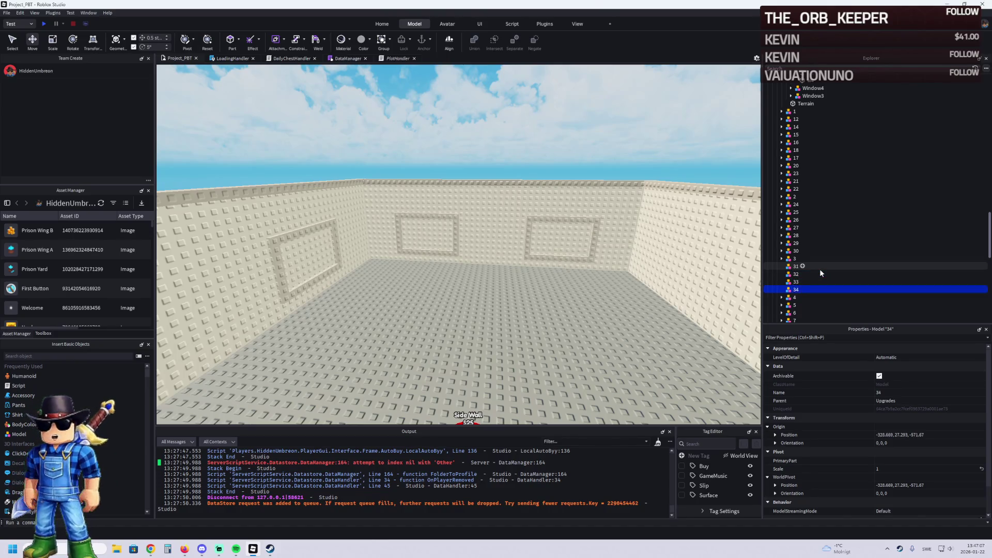
{"action": "left_click", "coordinate": [591, 205]}
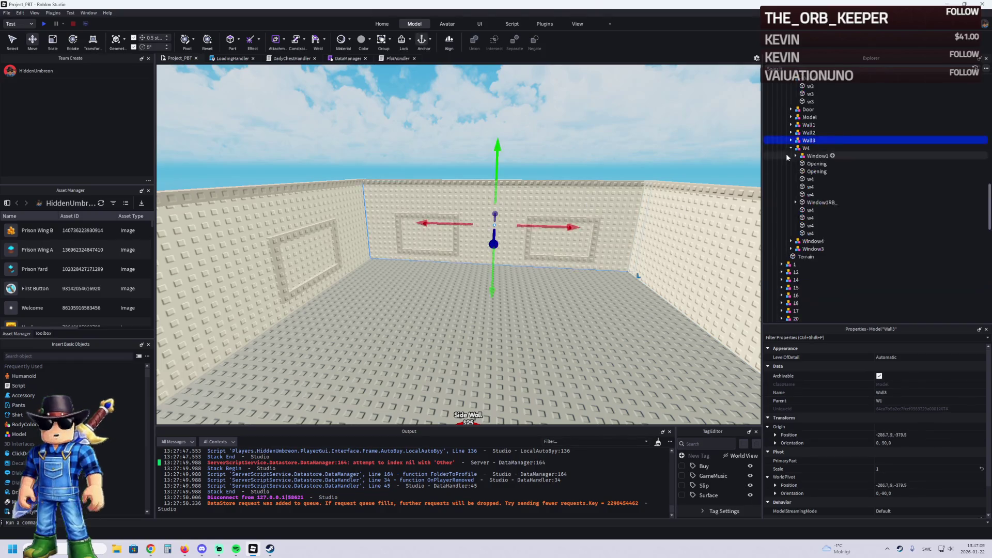
Drag the wall models Wall3, Wall2, W4 and Wall1 into the upgrade models, starting with Wall3 into model 31
{"action": "mouse_move", "coordinate": [806, 145]}
{"action": "left_mouse_down"}
{"action": "mouse_move", "coordinate": [840, 224]}
{"action": "mouse_move", "coordinate": [836, 239]}
{"action": "mouse_move", "coordinate": [813, 227]}
{"action": "left_mouse_up"}
{"action": "left_click", "coordinate": [356, 259]}
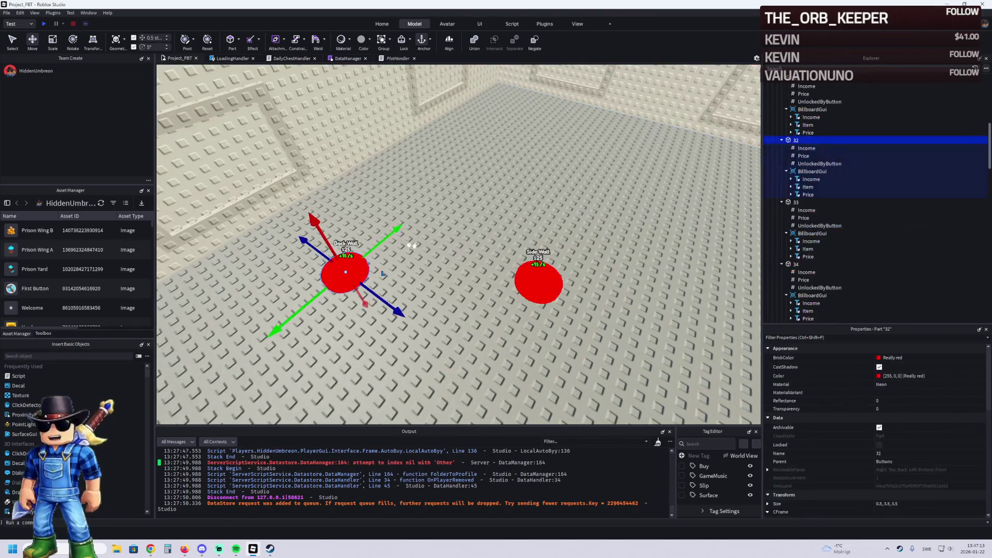
{"action": "key", "text": "f"}
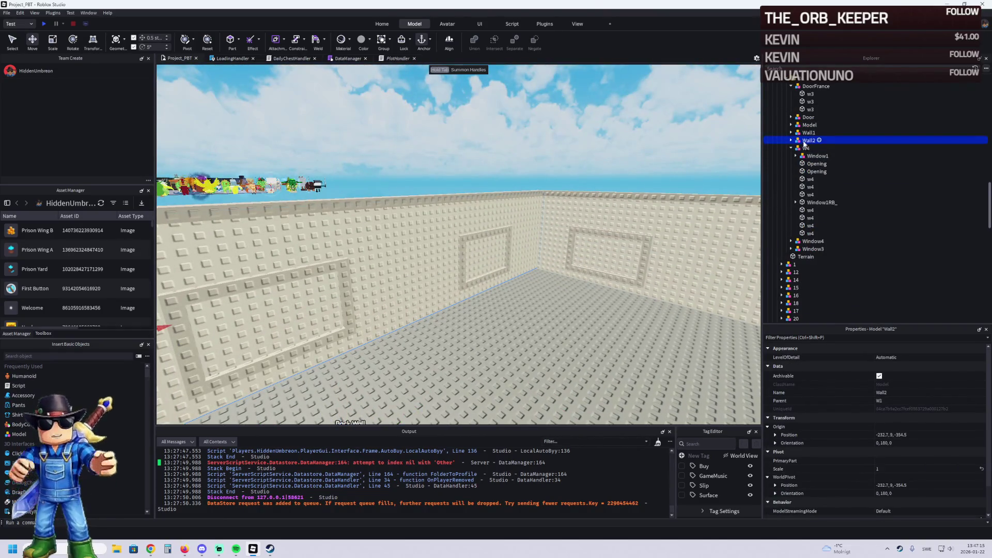
{"action": "mouse_move", "coordinate": [809, 140]}
{"action": "left_mouse_down"}
{"action": "mouse_move", "coordinate": [838, 218]}
{"action": "mouse_move", "coordinate": [838, 235]}
{"action": "mouse_move", "coordinate": [811, 259]}
{"action": "left_mouse_up"}
{"action": "scroll", "coordinate": [838, 222], "scroll_direction": "down", "scroll_amount": 5}
{"action": "left_click", "coordinate": [660, 207]}
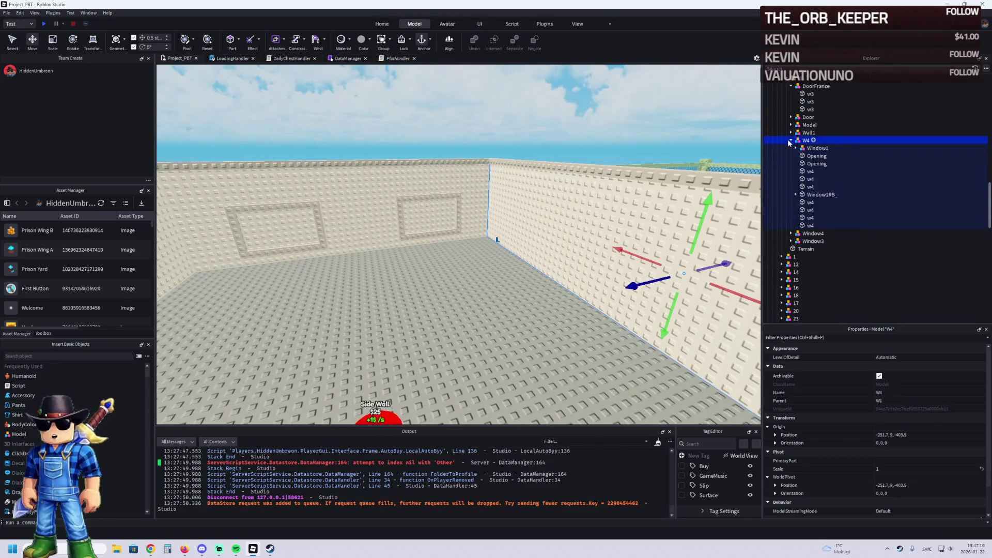
{"action": "scroll", "coordinate": [814, 158], "scroll_direction": "down", "scroll_amount": 6}
{"action": "left_click_drag", "start_coordinate": [805, 141], "coordinate": [813, 279]}
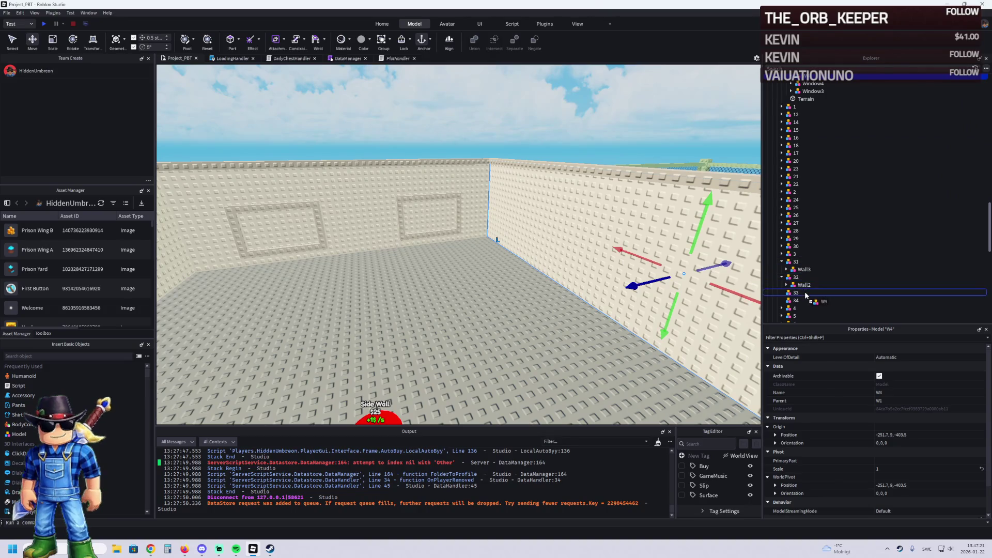
{"action": "left_click", "coordinate": [538, 177]}
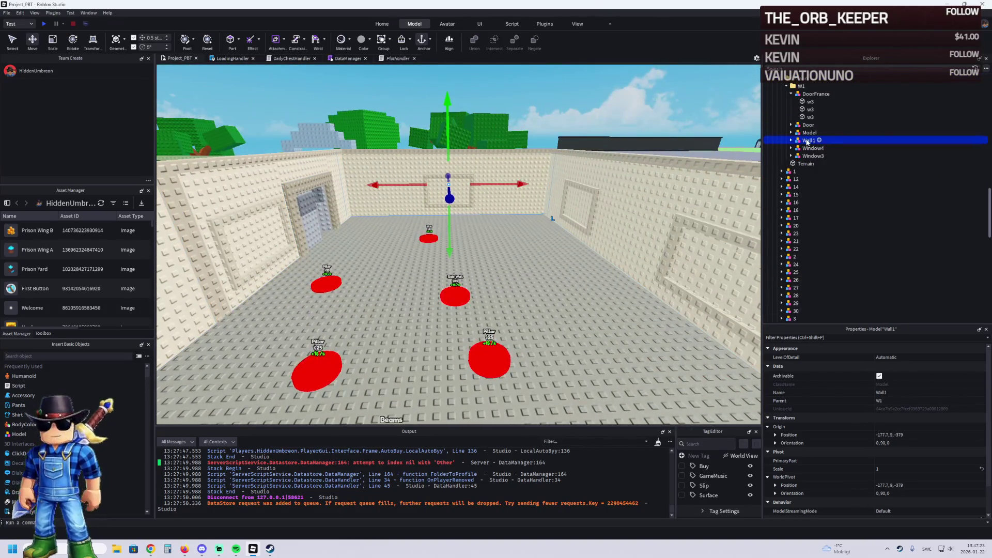
{"action": "mouse_move", "coordinate": [807, 142]}
{"action": "left_mouse_down"}
{"action": "mouse_move", "coordinate": [820, 155]}
{"action": "mouse_move", "coordinate": [822, 284]}
{"action": "mouse_move", "coordinate": [818, 262]}
{"action": "mouse_move", "coordinate": [813, 286]}
{"action": "left_mouse_up"}
Select Window3 and Window4 under W1 and drag them into Wall3 of model 31
{"action": "scroll", "coordinate": [820, 207], "scroll_direction": "down", "scroll_amount": 4}
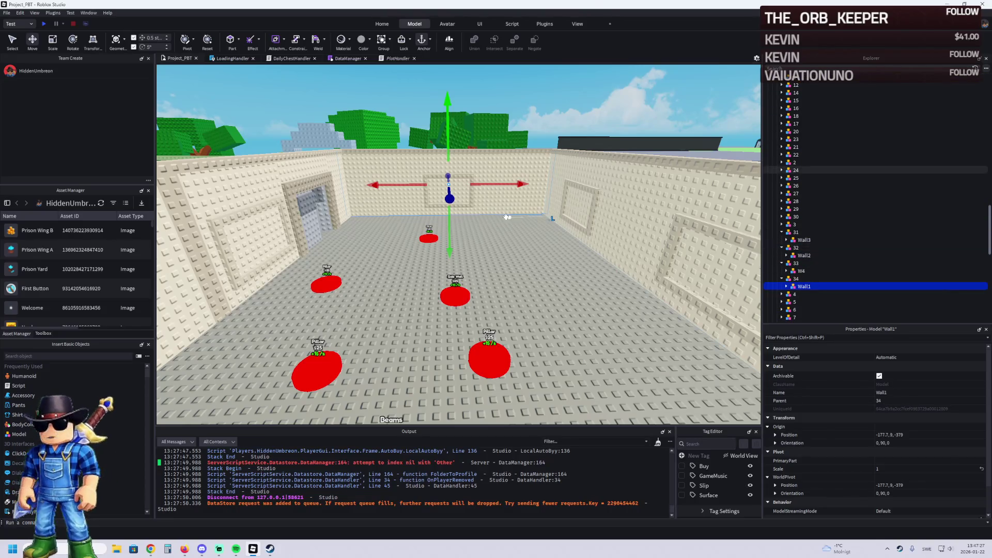
{"action": "scroll", "coordinate": [453, 234], "scroll_direction": "up", "scroll_amount": 5}
{"action": "scroll", "coordinate": [453, 234], "scroll_direction": "down", "scroll_amount": 5}
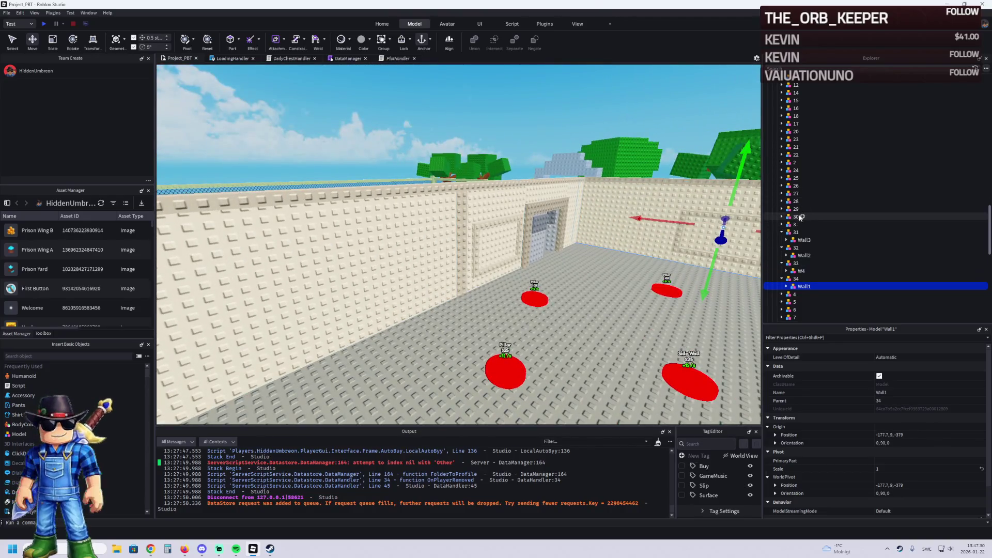
{"action": "scroll", "coordinate": [825, 212], "scroll_direction": "up", "scroll_amount": 3}
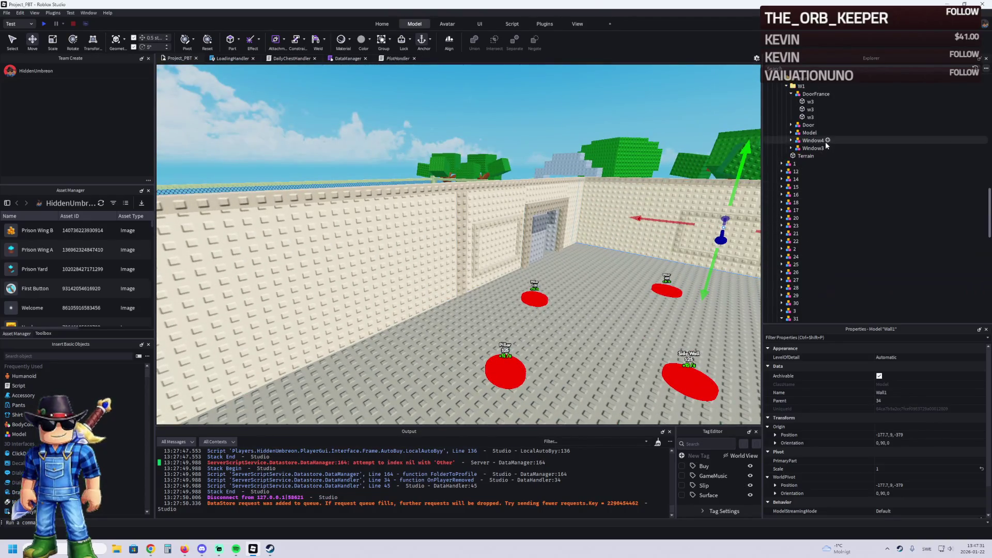
{"action": "double_click", "coordinate": [812, 94]}
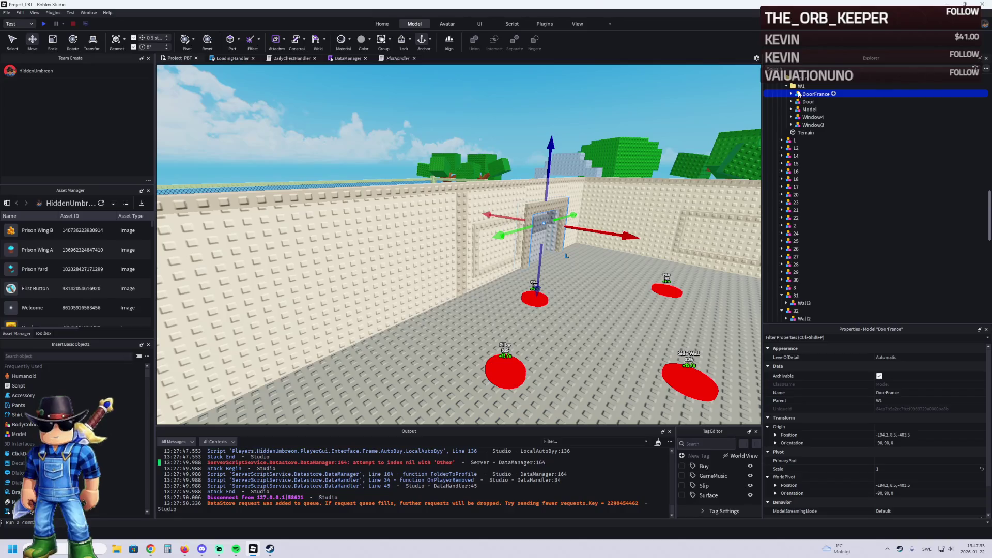
{"action": "left_click", "coordinate": [809, 102]}
{"action": "left_click", "coordinate": [809, 109]}
{"action": "left_click", "coordinate": [813, 117]}
{"action": "key", "text": "f"}
{"action": "key", "text": "a"}
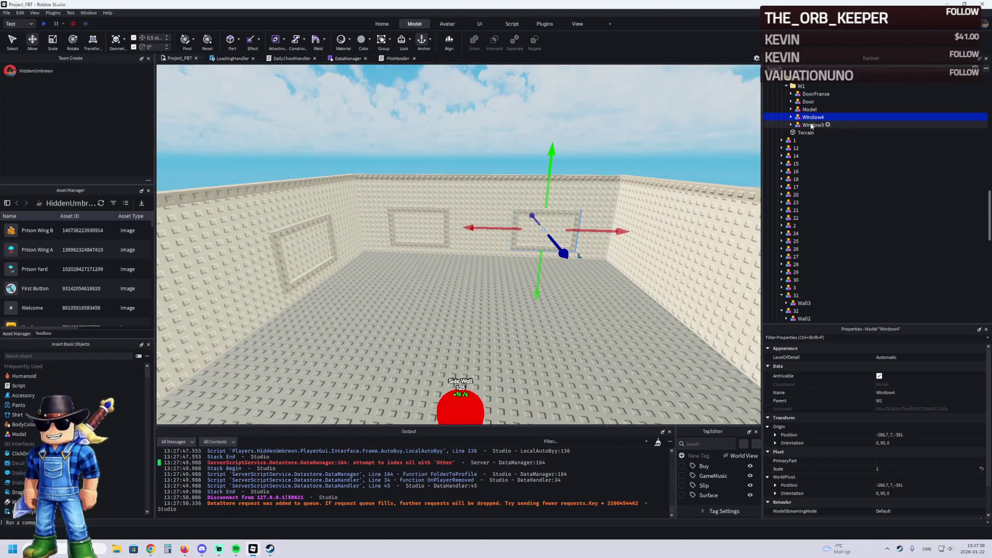
{"action": "left_click", "coordinate": [812, 125]}
{"action": "left_click", "coordinate": [813, 117], "text": "shift"}
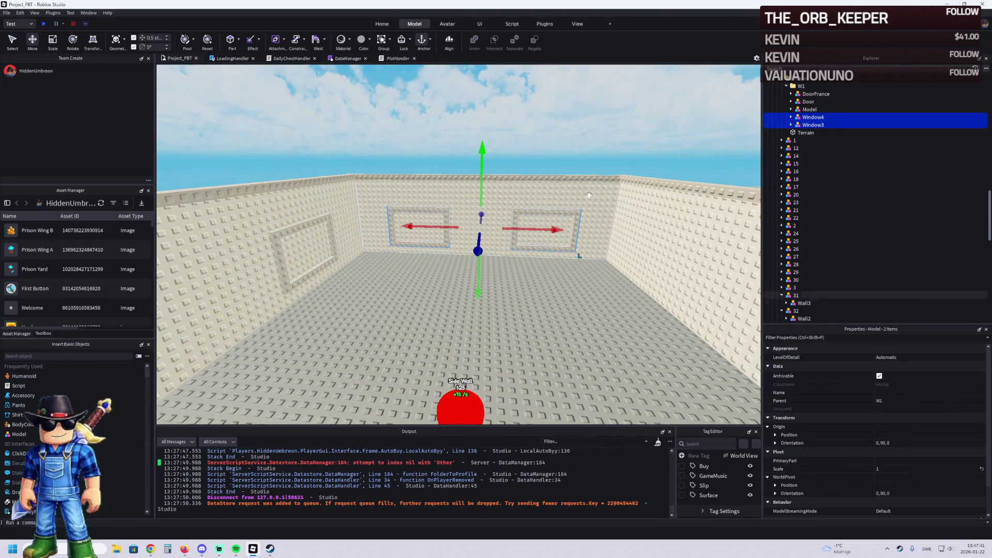
{"action": "scroll", "coordinate": [813, 147], "scroll_direction": "up", "scroll_amount": 3}
{"action": "mouse_move", "coordinate": [805, 103]}
{"action": "left_mouse_down"}
{"action": "mouse_move", "coordinate": [825, 261]}
{"action": "mouse_move", "coordinate": [800, 282]}
{"action": "left_mouse_up"}
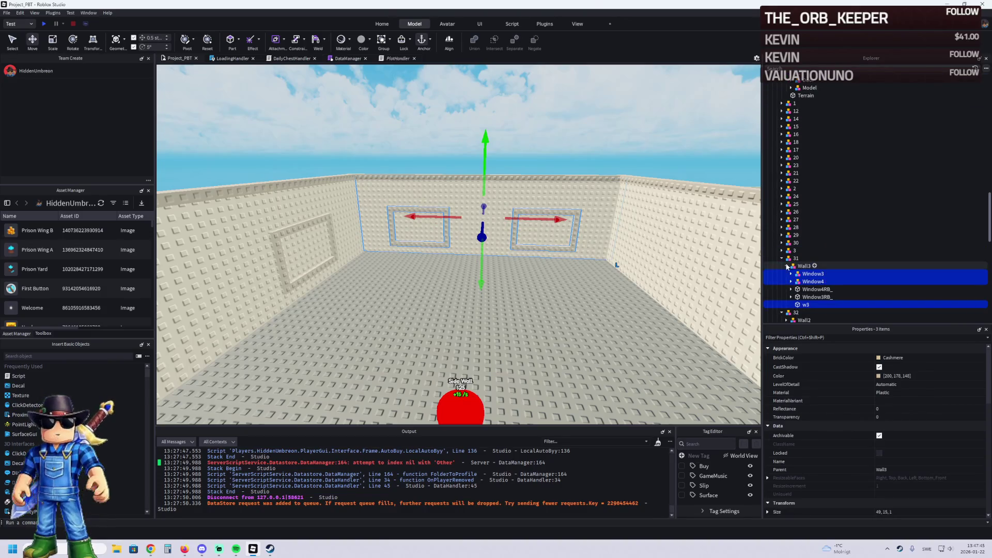
{"action": "scroll", "coordinate": [809, 215], "scroll_direction": "up", "scroll_amount": 3}
{"action": "left_click", "coordinate": [806, 160]}
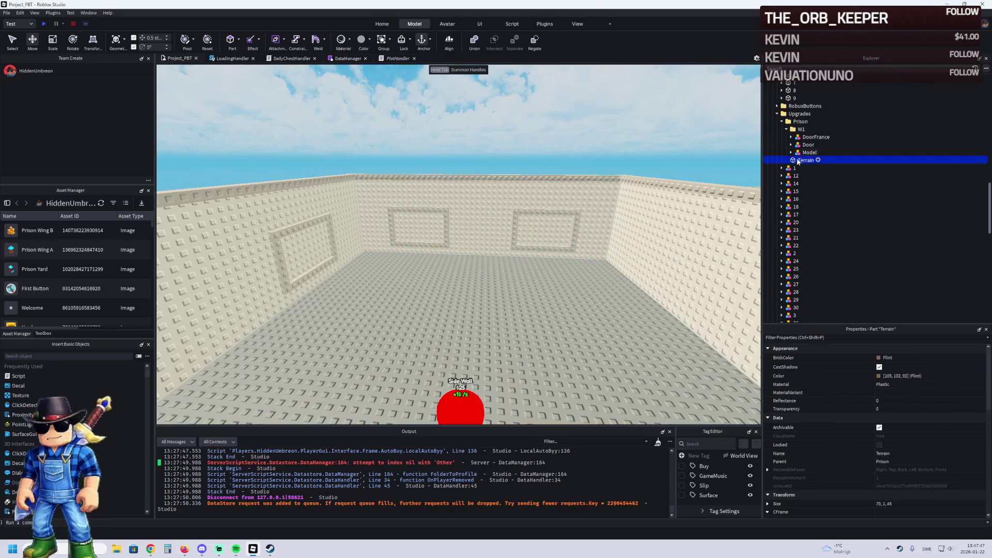
Rename the Terrain part to Ground
{"action": "key", "text": "f"}
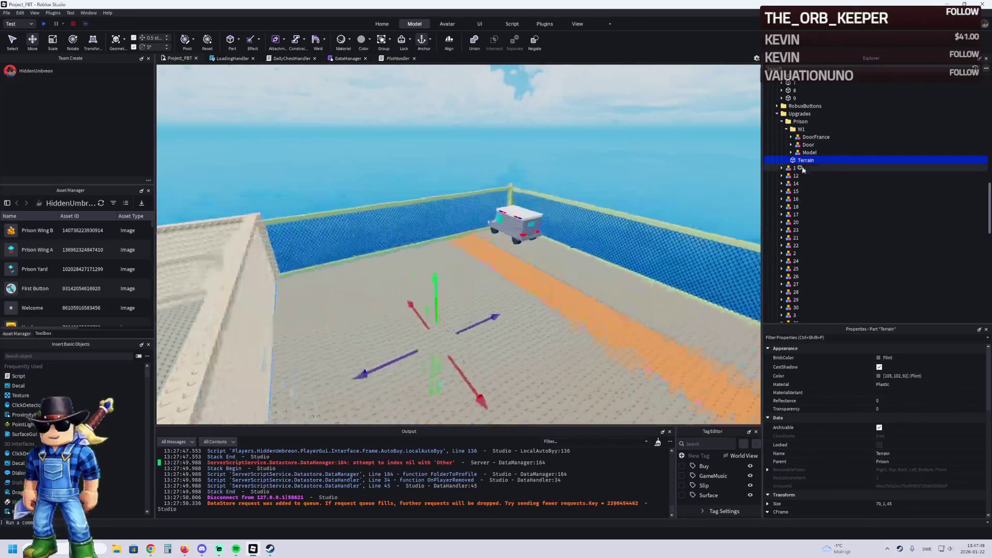
{"action": "key", "text": "F2"}
{"action": "type", "text": "Ground"}
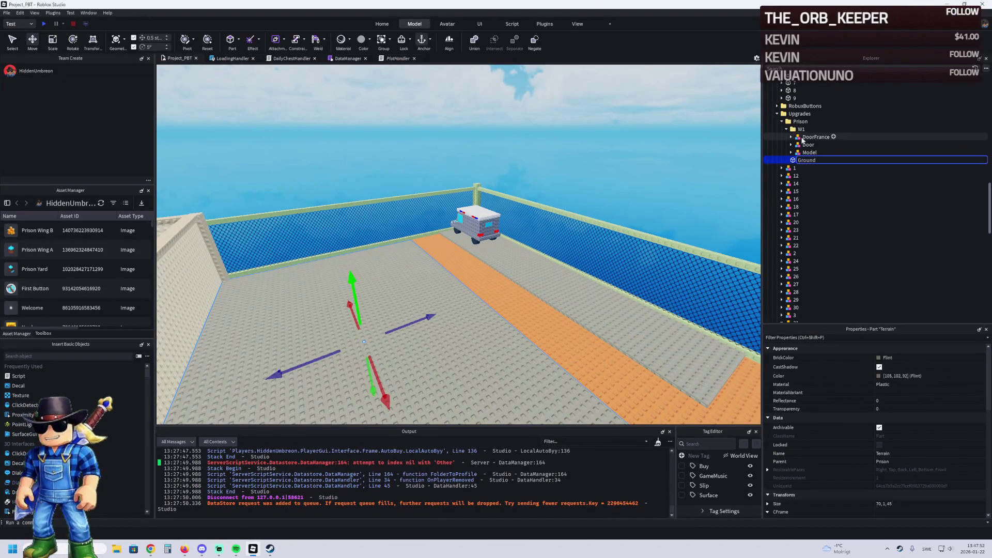
{"action": "key", "text": "Return"}
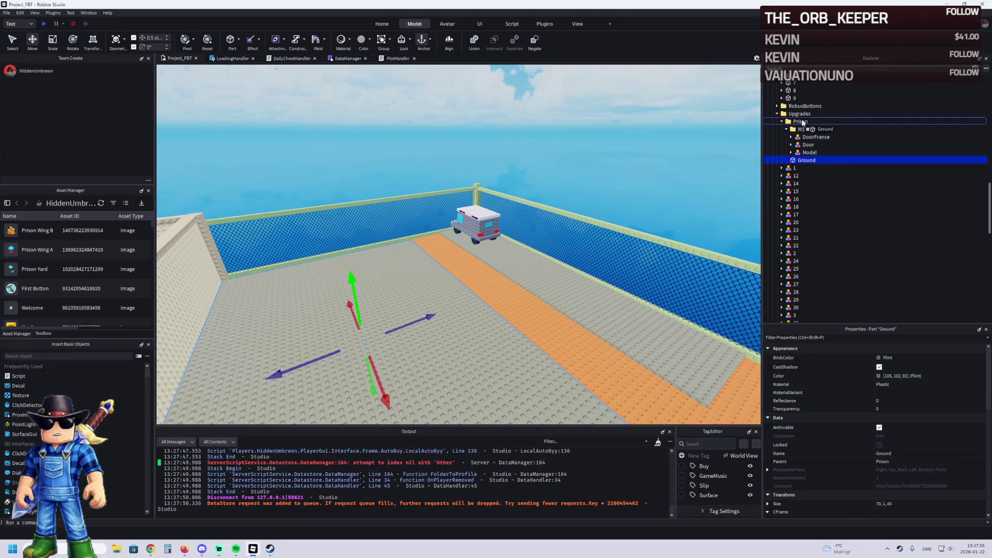
Duplicate the W1 folder as W2 and move Ground into W2 with Door, DoorFrance and Model
{"action": "left_click", "coordinate": [787, 129]}
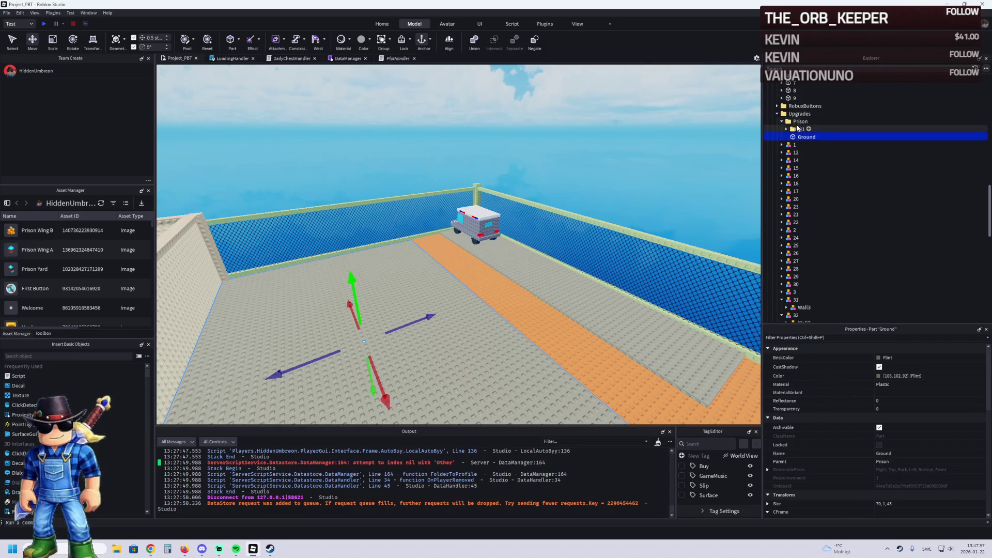
{"action": "left_click", "coordinate": [800, 131]}
{"action": "key", "text": "ctrl+d"}
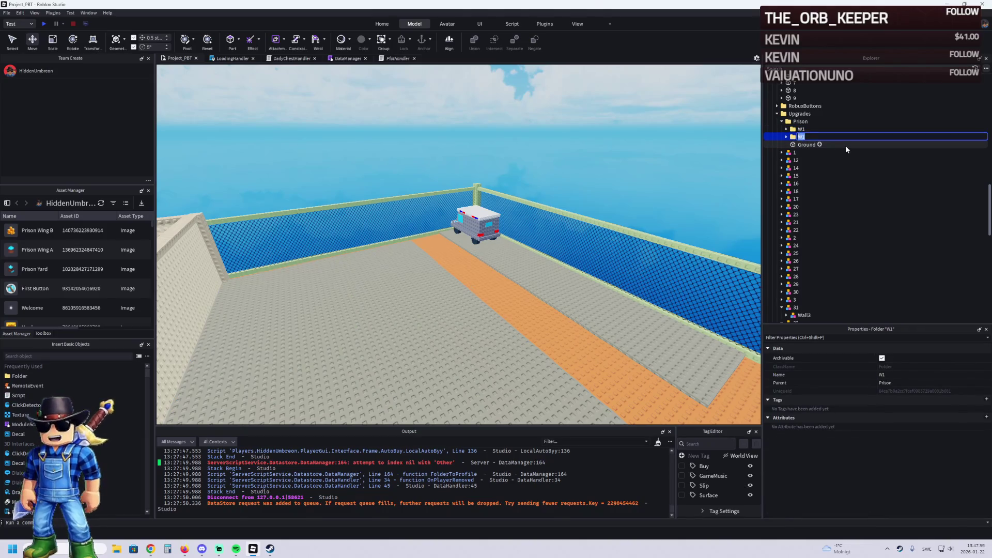
{"action": "left_click_drag", "start_coordinate": [860, 147], "coordinate": [801, 138]}
{"action": "left_click", "coordinate": [807, 145]}
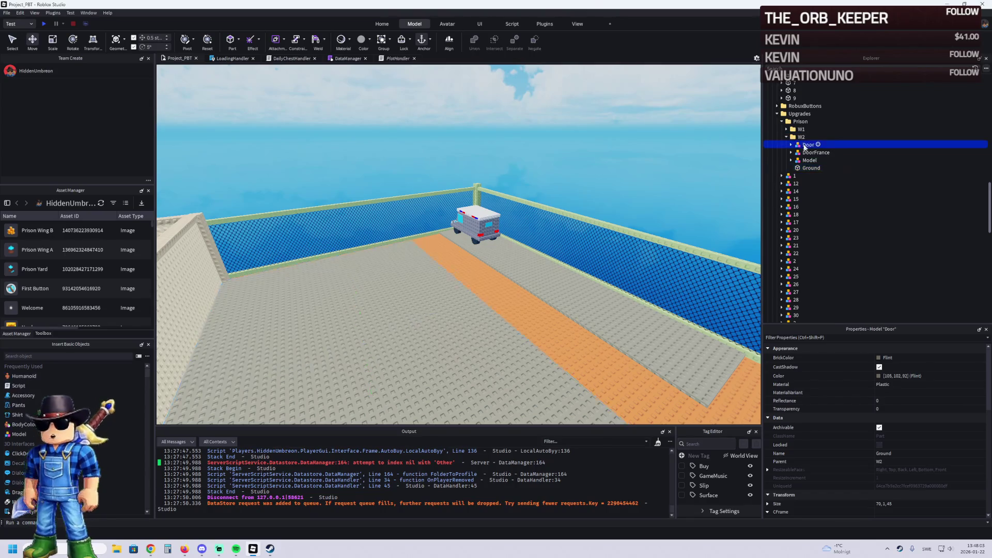
{"action": "left_click", "coordinate": [808, 168], "text": "shift"}
{"action": "double_click", "coordinate": [801, 137]}
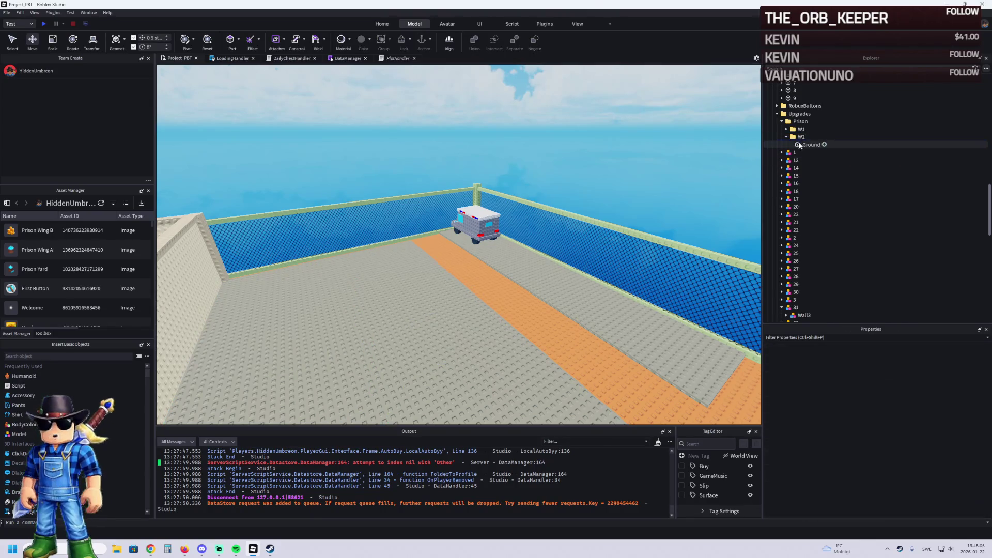
{"action": "left_click", "coordinate": [800, 129]}
{"action": "key", "text": "f"}
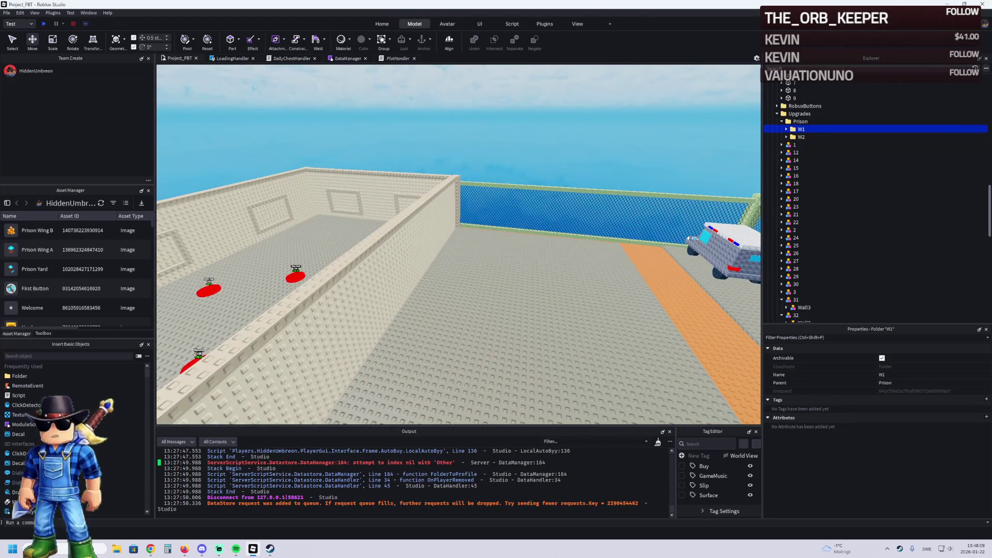
{"action": "key", "text": "alt+Tab"}
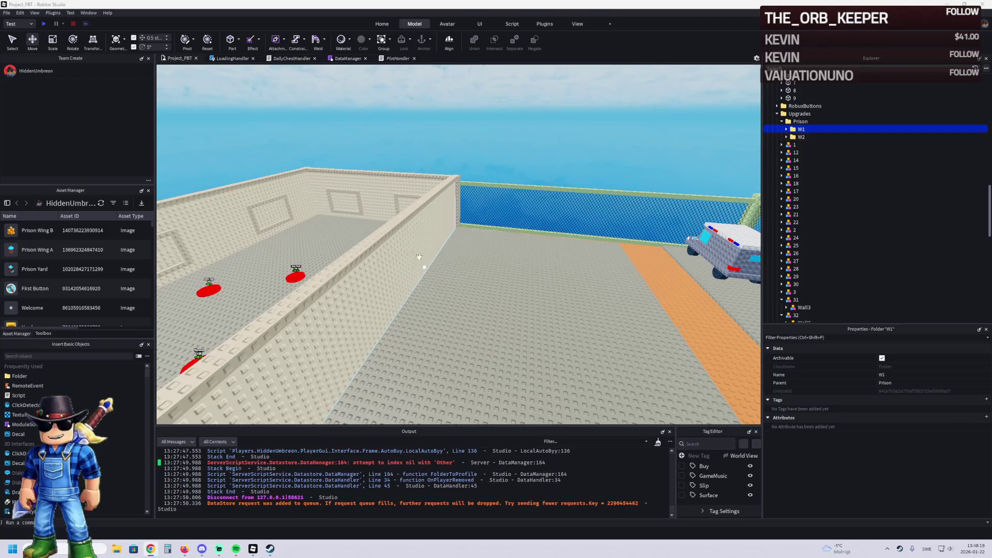
{"action": "key", "text": "f"}
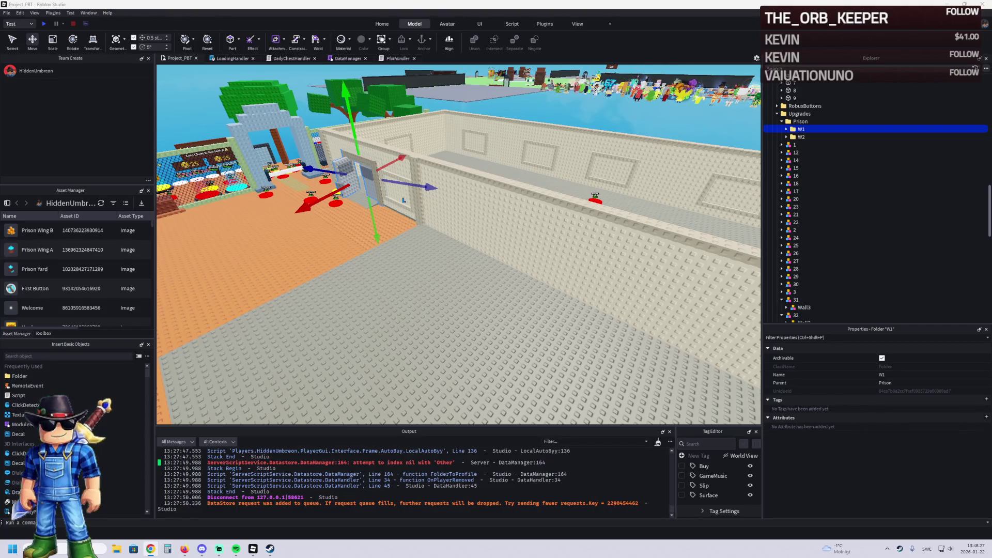
{"action": "key", "text": "a"}
{"action": "key", "text": "a"}
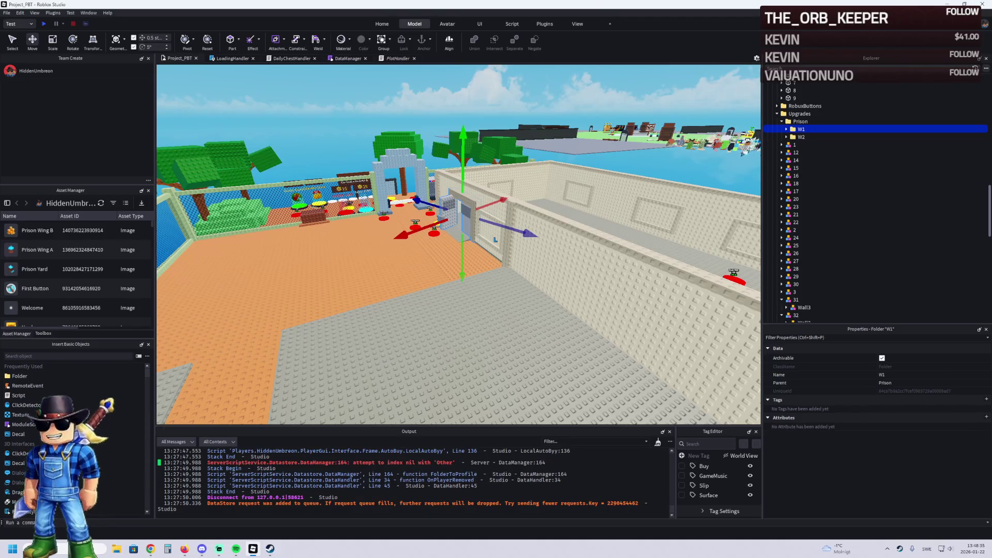
{"action": "right_click", "coordinate": [279, 226]}
{"action": "key", "text": "w"}
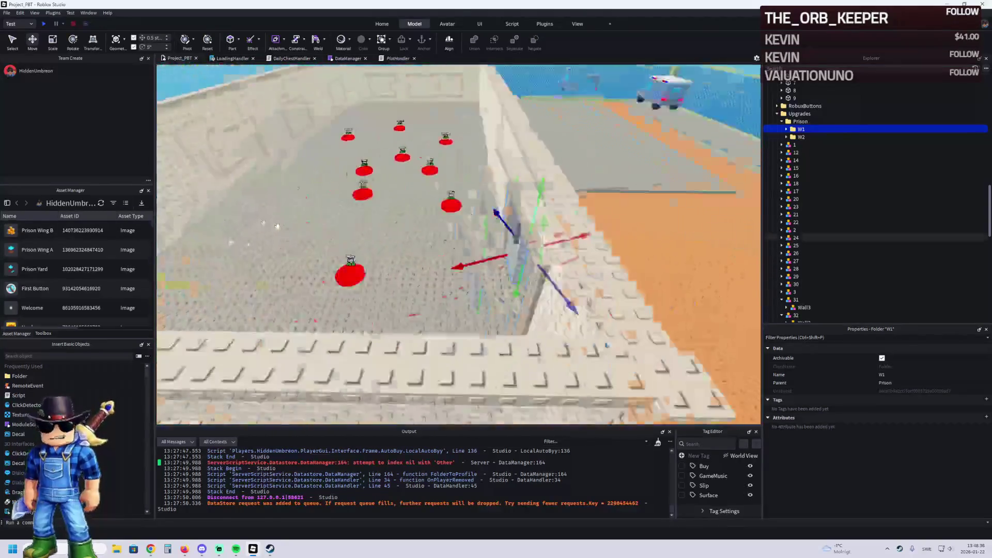
{"action": "key", "text": "a"}
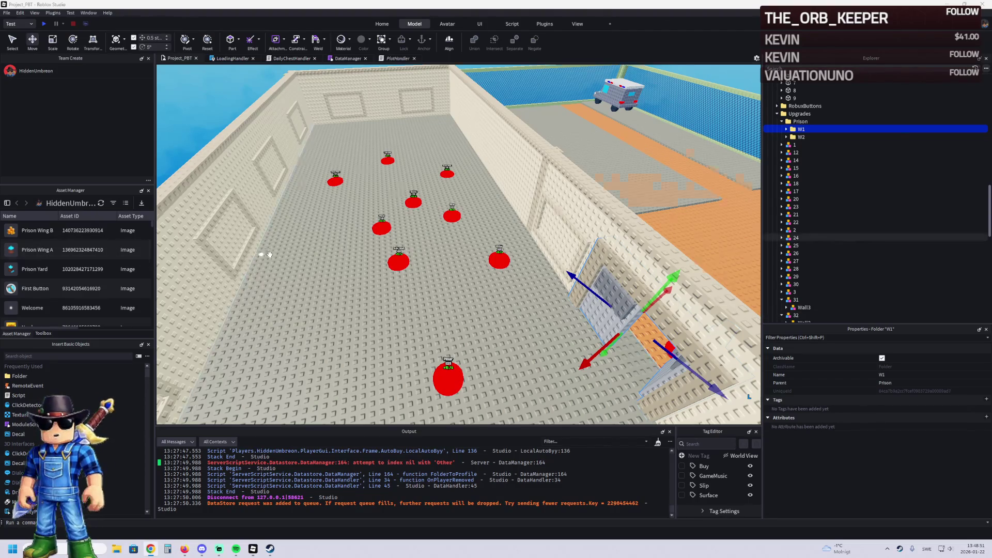
{"action": "key", "text": "f"}
{"action": "scroll", "coordinate": [269, 254], "scroll_direction": "down", "scroll_amount": 10}
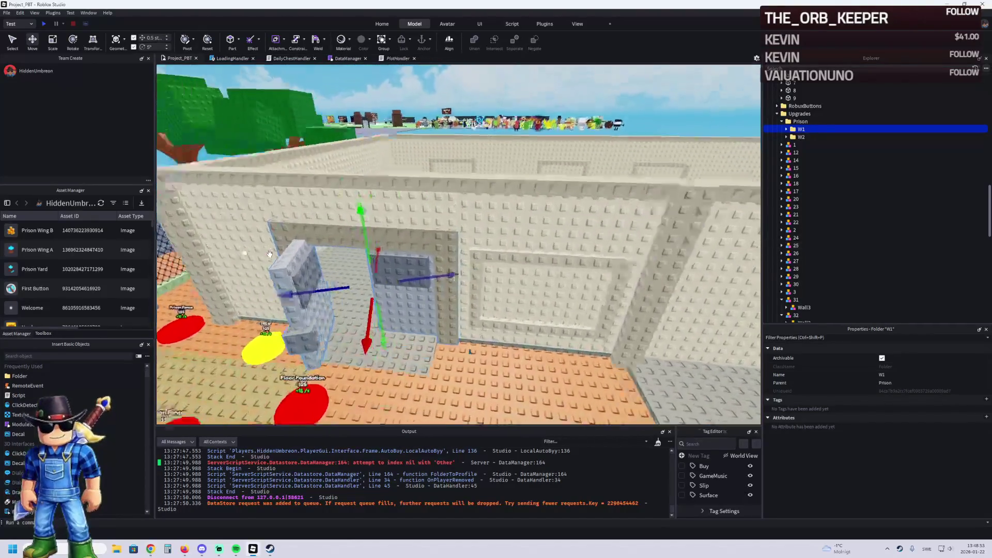
{"action": "scroll", "coordinate": [269, 254], "scroll_direction": "down", "scroll_amount": 10}
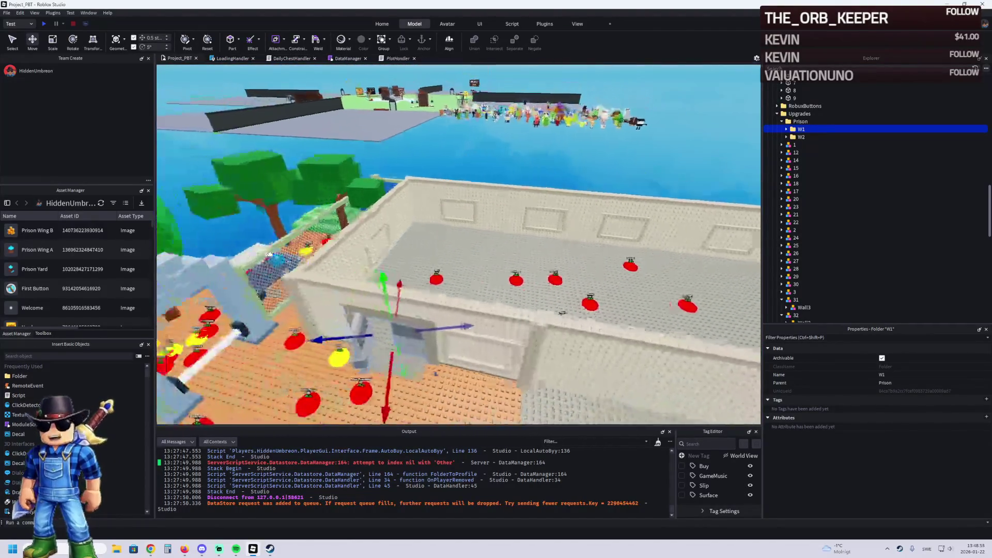
{"action": "double_click", "coordinate": [799, 129]}
{"action": "key", "text": "Left"}
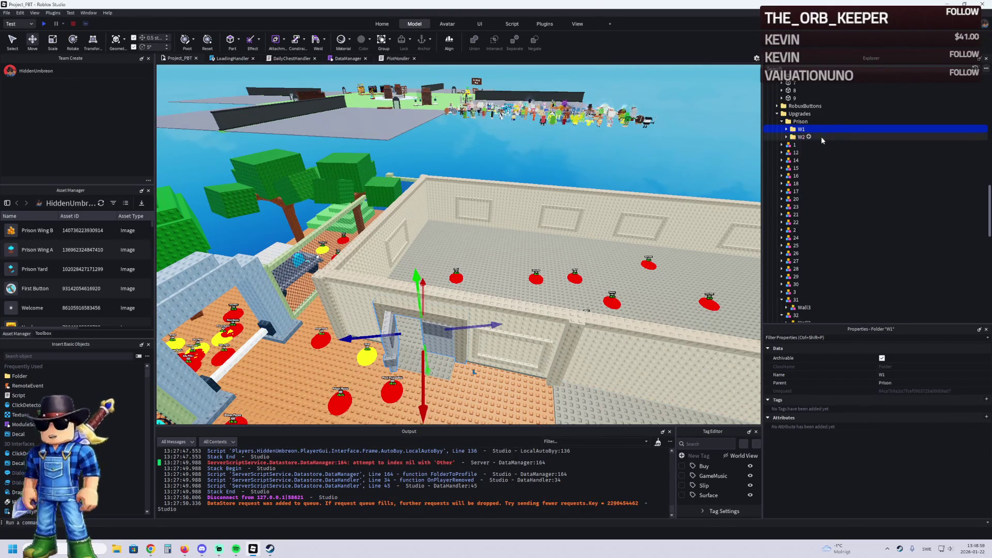
{"action": "key", "text": "Left"}
{"action": "key", "text": "Left"}
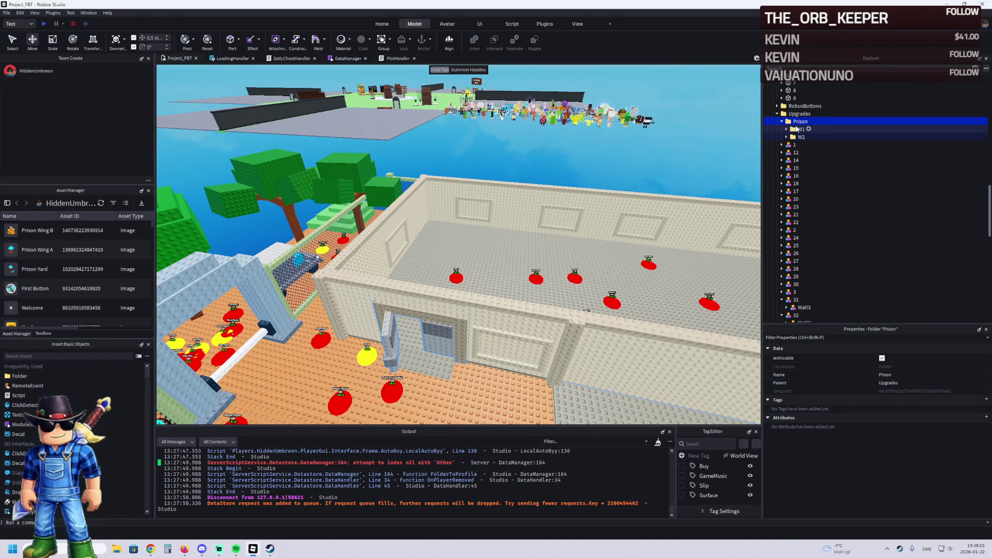
{"action": "left_click", "coordinate": [457, 274]}
Rename the red floor button from 34 to 35
{"action": "scroll", "coordinate": [475, 254], "scroll_direction": "up", "scroll_amount": 5}
{"action": "scroll", "coordinate": [478, 248], "scroll_direction": "down", "scroll_amount": 5}
{"action": "left_click", "coordinate": [524, 206]}
{"action": "scroll", "coordinate": [524, 206], "scroll_direction": "up", "scroll_amount": 3}
{"action": "key", "text": "F2"}
{"action": "type", "text": "5"}
{"action": "key", "text": "Return"}
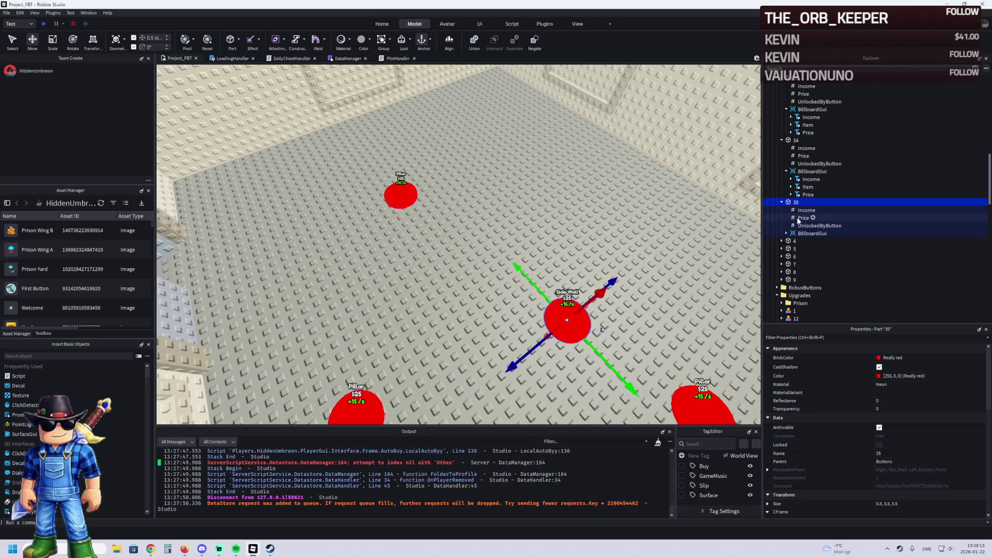
Insert a new Folder into button 35 via the quick insert search
{"action": "left_click", "coordinate": [802, 218]}
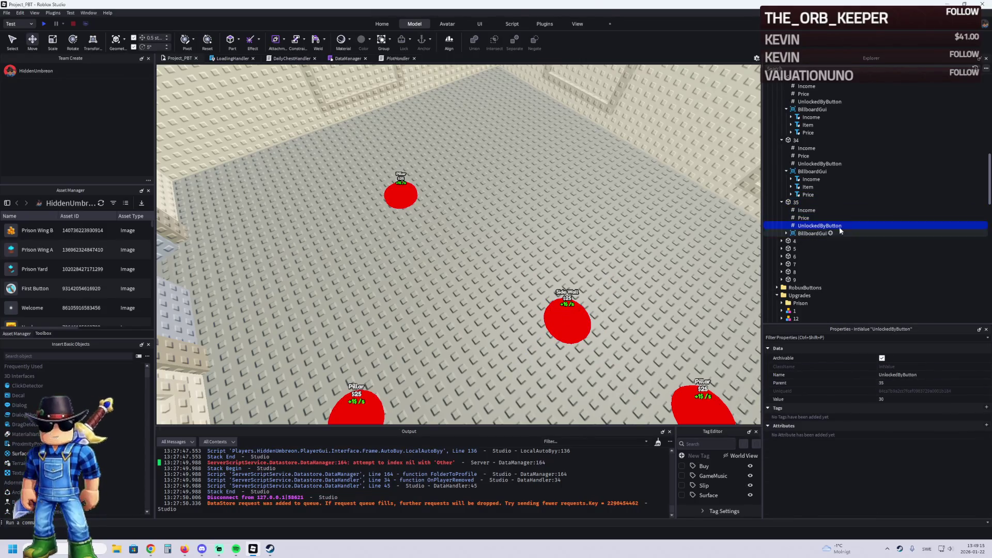
{"action": "left_click", "coordinate": [803, 203]}
{"action": "key", "text": "ctrl+i"}
{"action": "type", "text": "f"}
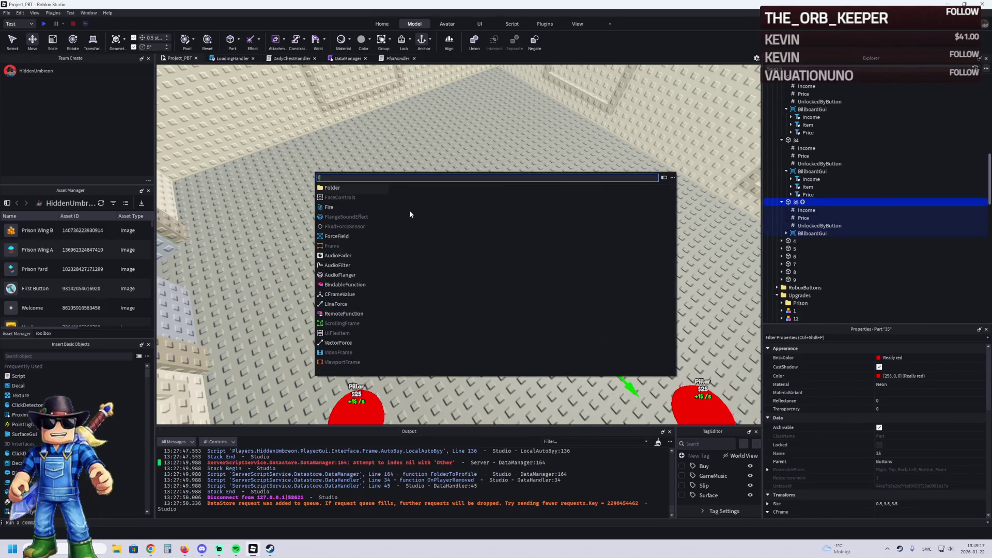
{"action": "left_click", "coordinate": [348, 190]}
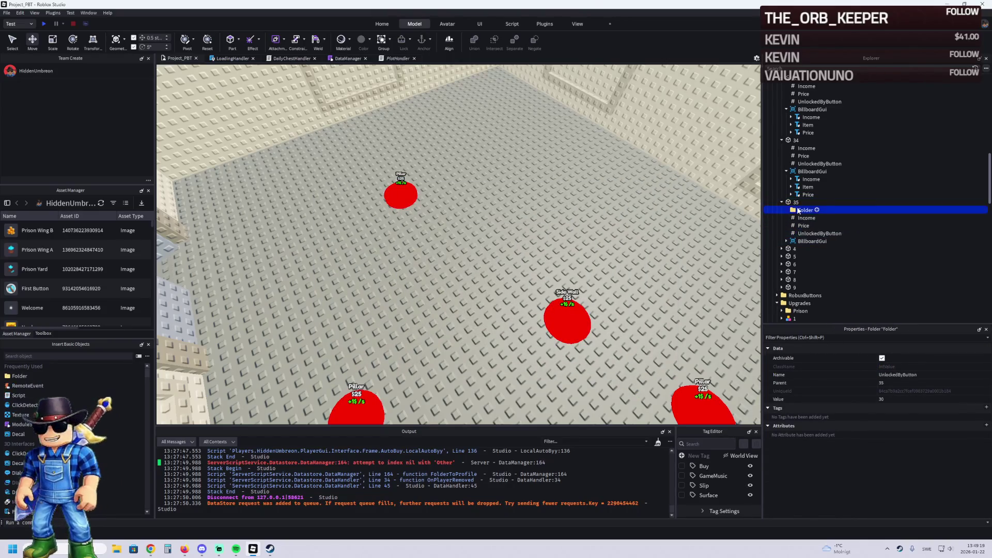
{"action": "key", "text": "Return"}
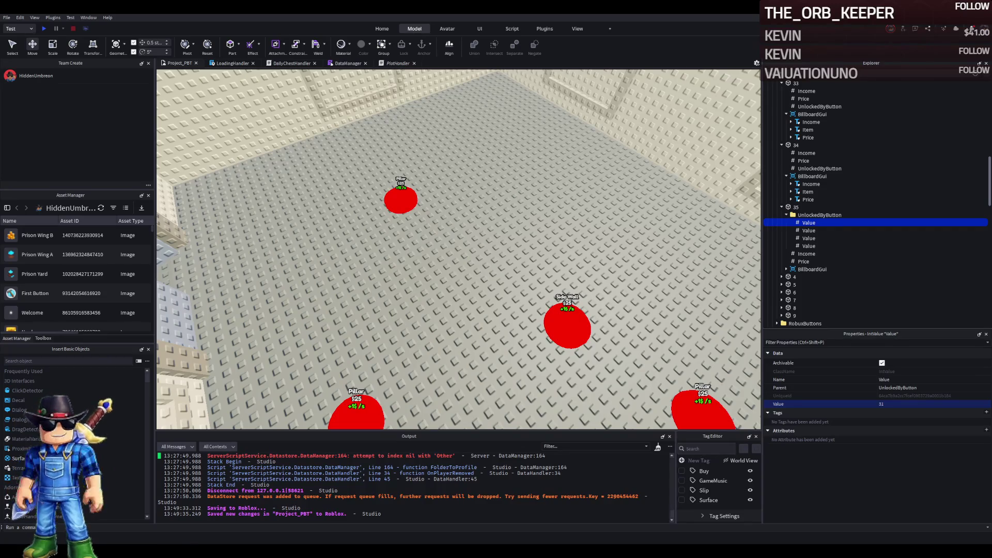
{"action": "scroll", "coordinate": [309, 228], "scroll_direction": "down", "scroll_amount": 10}
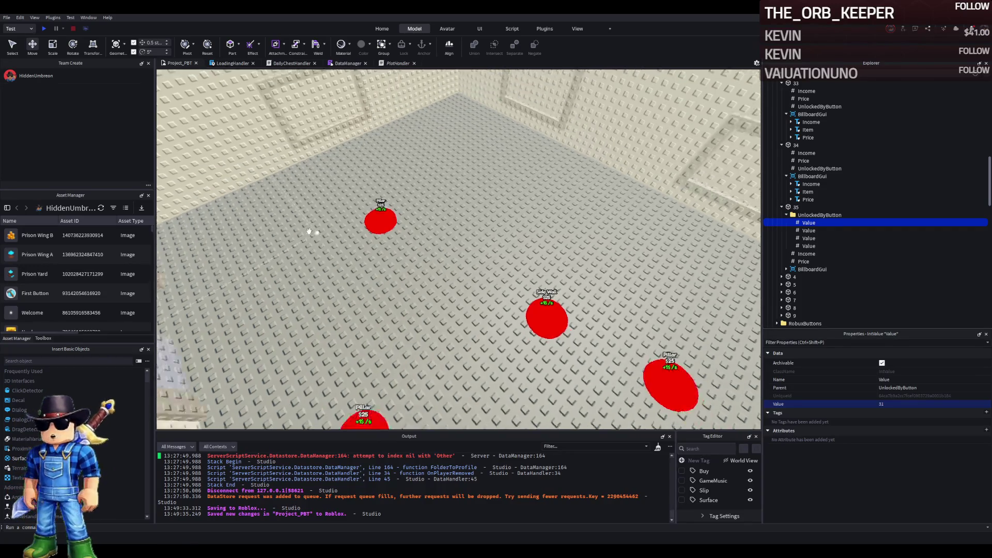
{"action": "scroll", "coordinate": [308, 231], "scroll_direction": "up", "scroll_amount": 5}
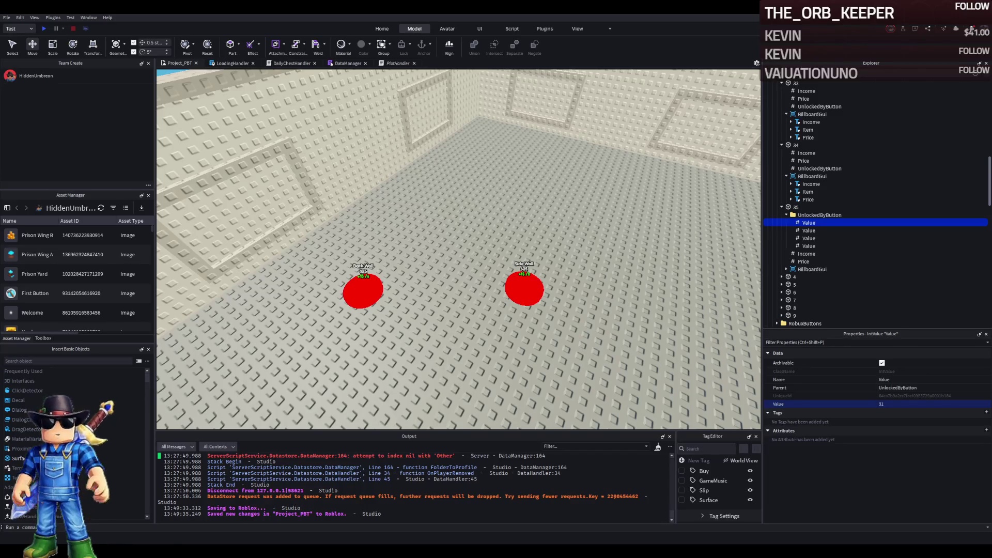
{"action": "key", "text": "d"}
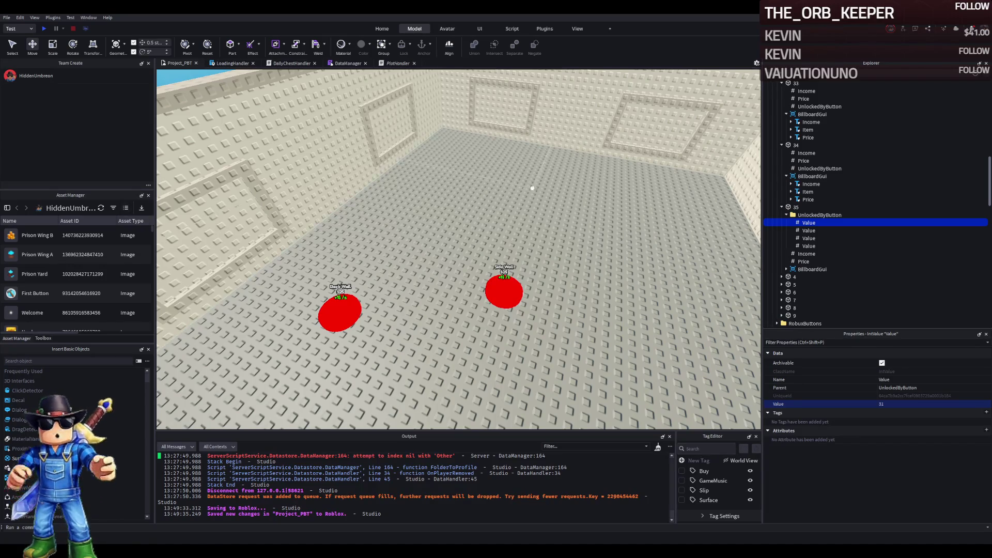
{"action": "left_click", "coordinate": [796, 206]}
Move part 35 to a new floor spot and change its Item label text to Door Frame
{"action": "key", "text": "f"}
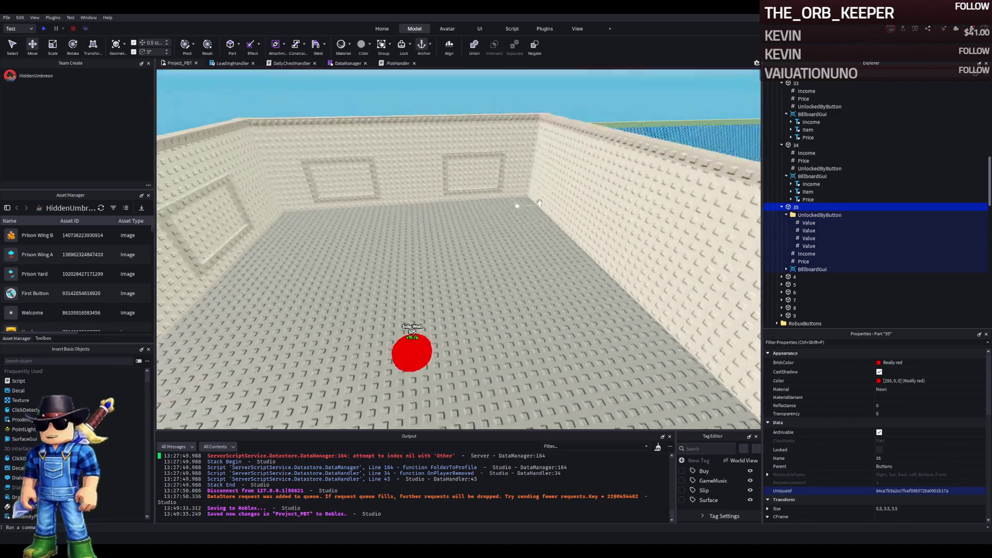
{"action": "key", "text": "f"}
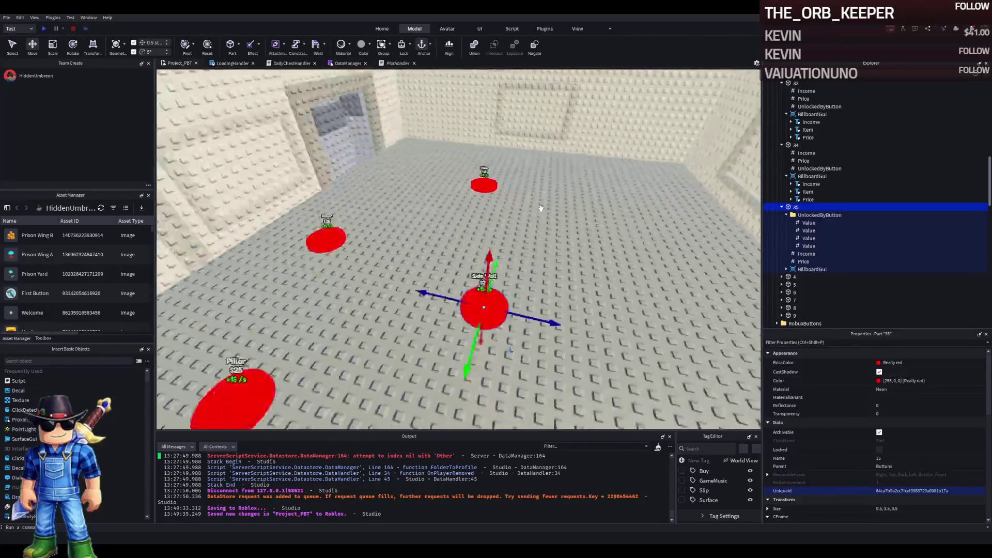
{"action": "mouse_move", "coordinate": [482, 234]}
{"action": "left_mouse_down"}
{"action": "mouse_move", "coordinate": [568, 249]}
{"action": "mouse_move", "coordinate": [494, 356]}
{"action": "mouse_move", "coordinate": [484, 295]}
{"action": "mouse_move", "coordinate": [462, 263]}
{"action": "left_mouse_up"}
{"action": "left_click", "coordinate": [786, 269]}
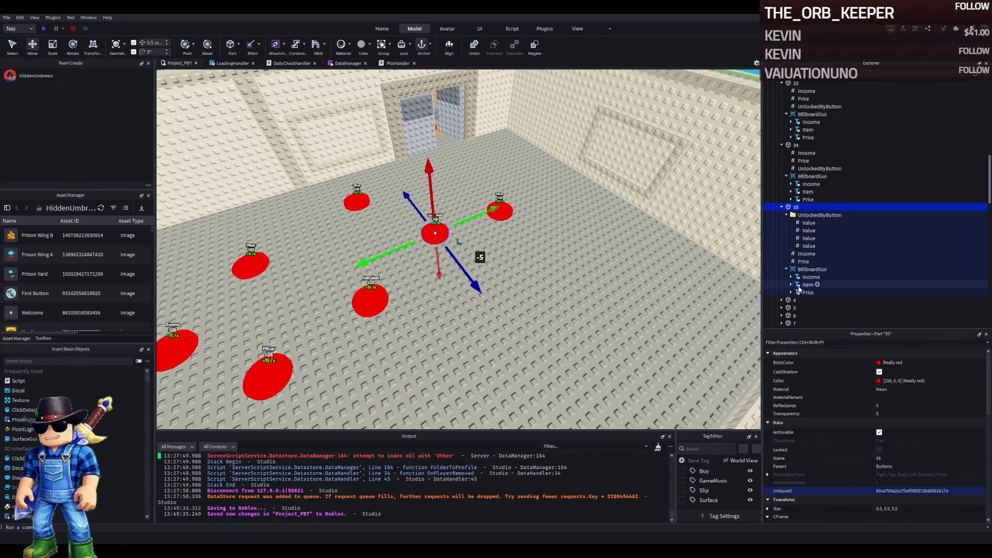
{"action": "left_click", "coordinate": [808, 284]}
{"action": "scroll", "coordinate": [888, 433], "scroll_direction": "down", "scroll_amount": 10}
{"action": "left_click", "coordinate": [901, 409]}
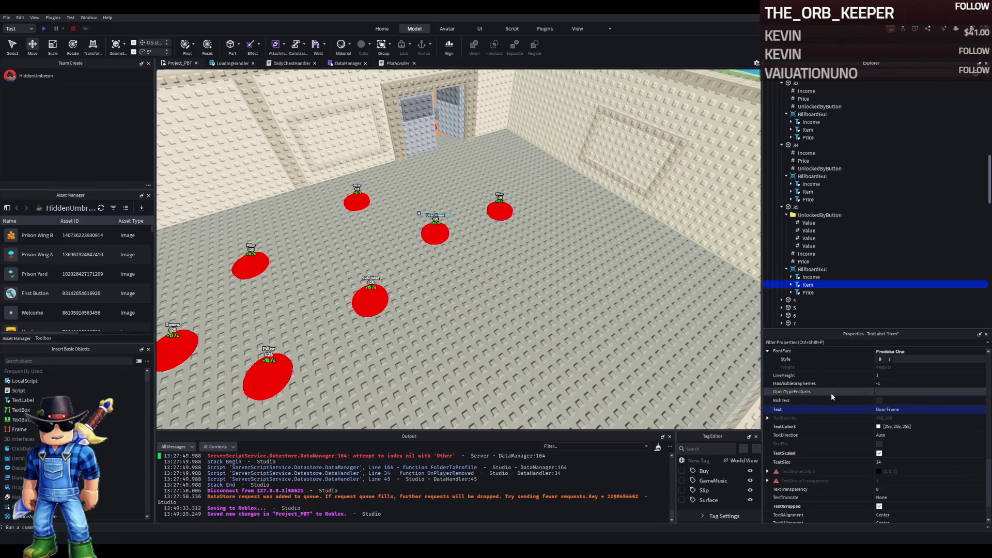
{"action": "scroll", "coordinate": [413, 193], "scroll_direction": "down", "scroll_amount": 3}
{"action": "scroll", "coordinate": [447, 213], "scroll_direction": "up", "scroll_amount": 5}
{"action": "scroll", "coordinate": [447, 213], "scroll_direction": "down", "scroll_amount": 3}
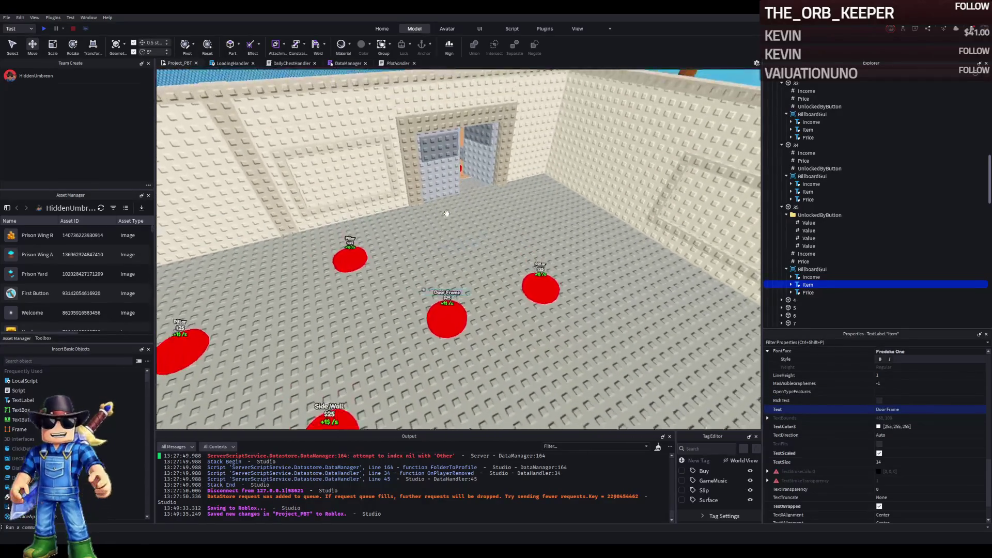
{"action": "scroll", "coordinate": [447, 213], "scroll_direction": "up", "scroll_amount": 4}
{"action": "left_click", "coordinate": [441, 282]}
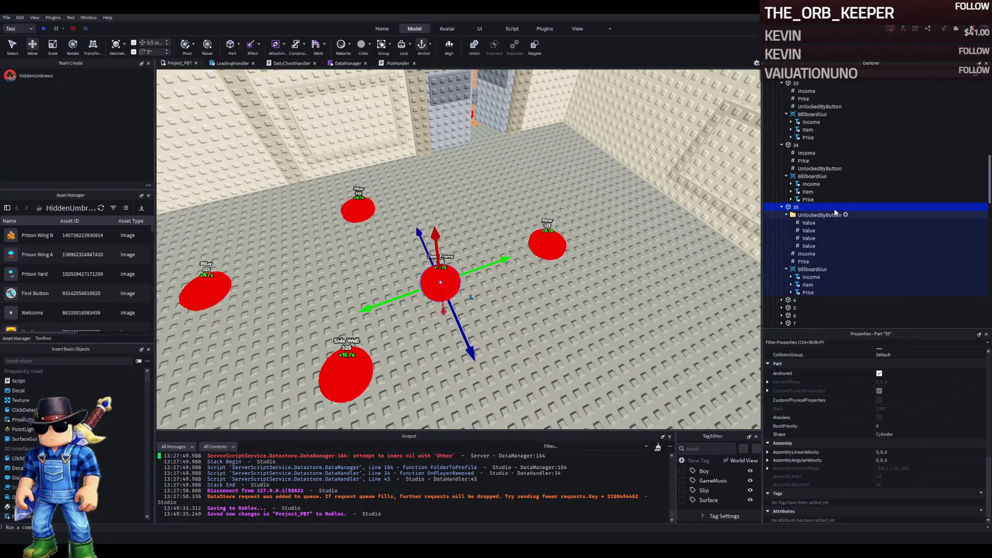
Set the Door Frame button's Price value from 376 to 409
{"action": "left_click", "coordinate": [804, 262]}
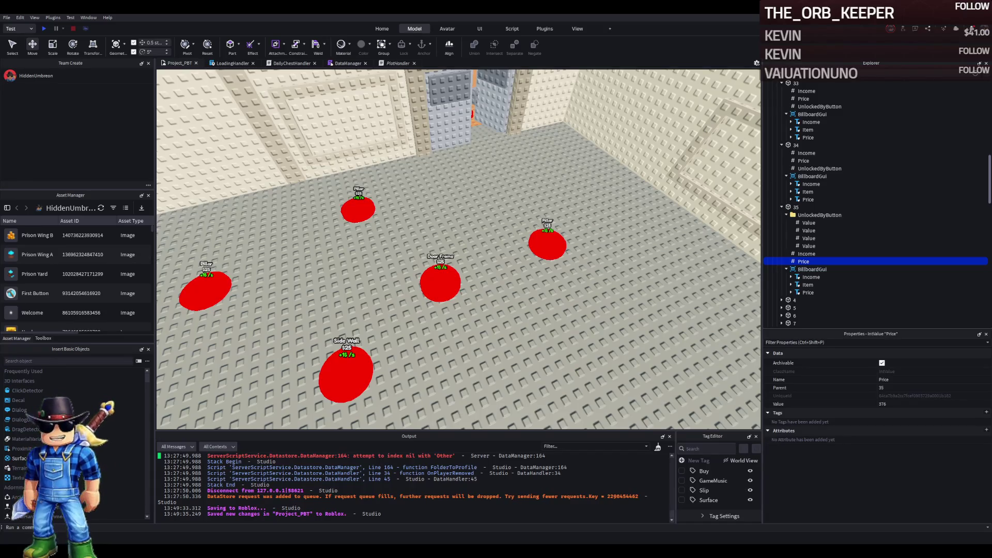
{"action": "left_click", "coordinate": [904, 405]}
{"action": "type", "text": "409"}
{"action": "key", "text": "Return"}
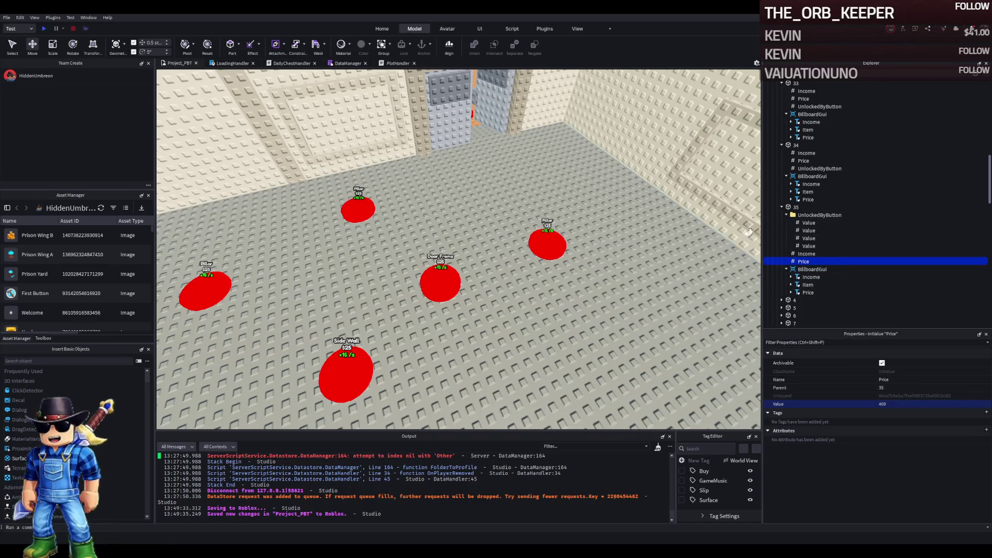
{"action": "left_click", "coordinate": [440, 281]}
{"action": "key", "text": "F2"}
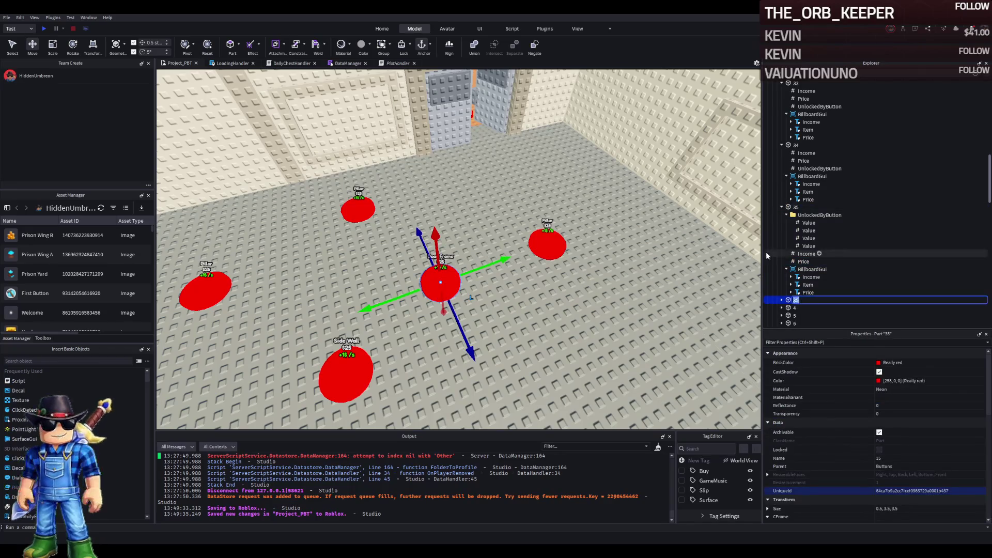
Name the new button 36 and move it behind the Door Frame button
{"action": "type", "text": "36"}
{"action": "key", "text": "Return"}
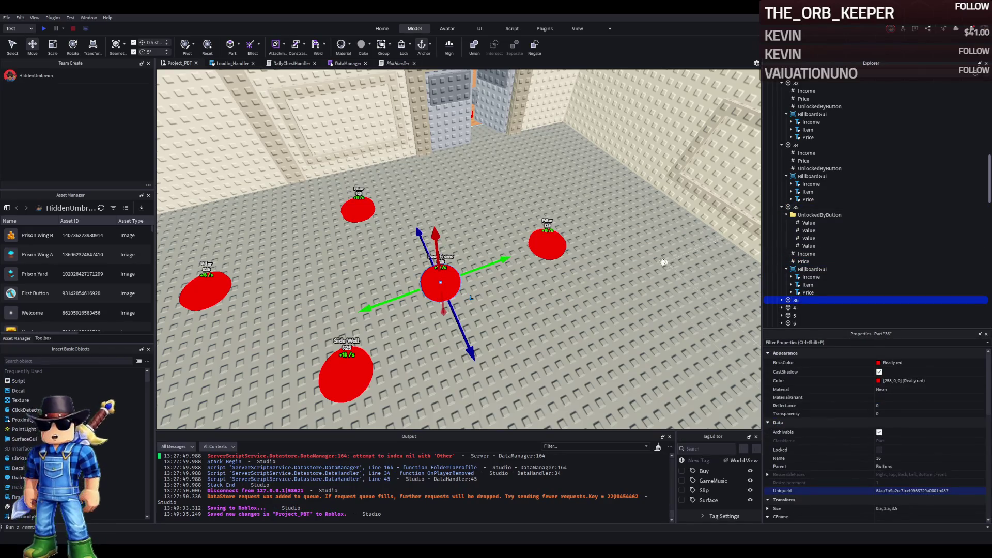
{"action": "mouse_move", "coordinate": [471, 327]}
{"action": "left_mouse_down"}
{"action": "mouse_move", "coordinate": [465, 268]}
{"action": "mouse_move", "coordinate": [443, 255]}
{"action": "mouse_move", "coordinate": [470, 214]}
{"action": "left_mouse_up"}
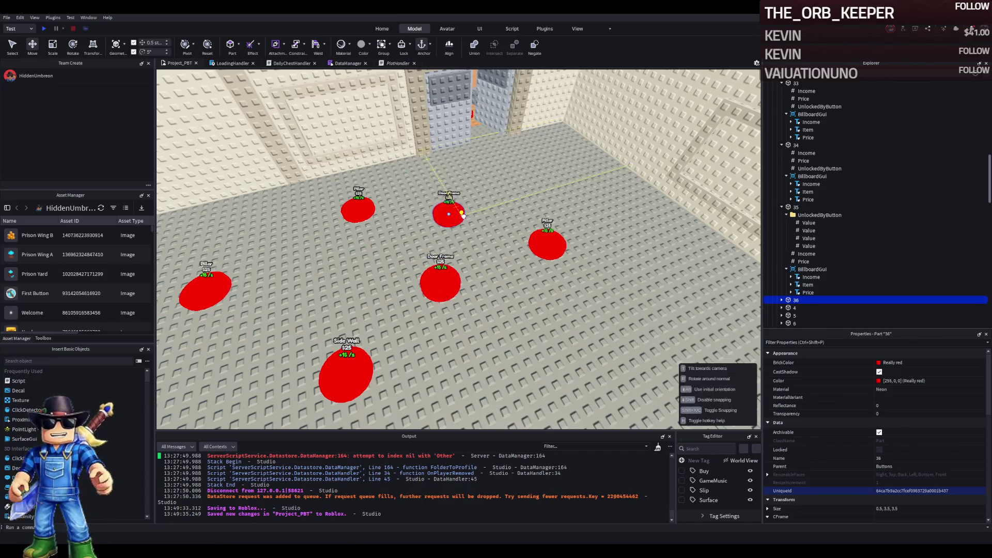
Change button 36's Item label text to Armored Door
{"action": "left_click", "coordinate": [781, 300]}
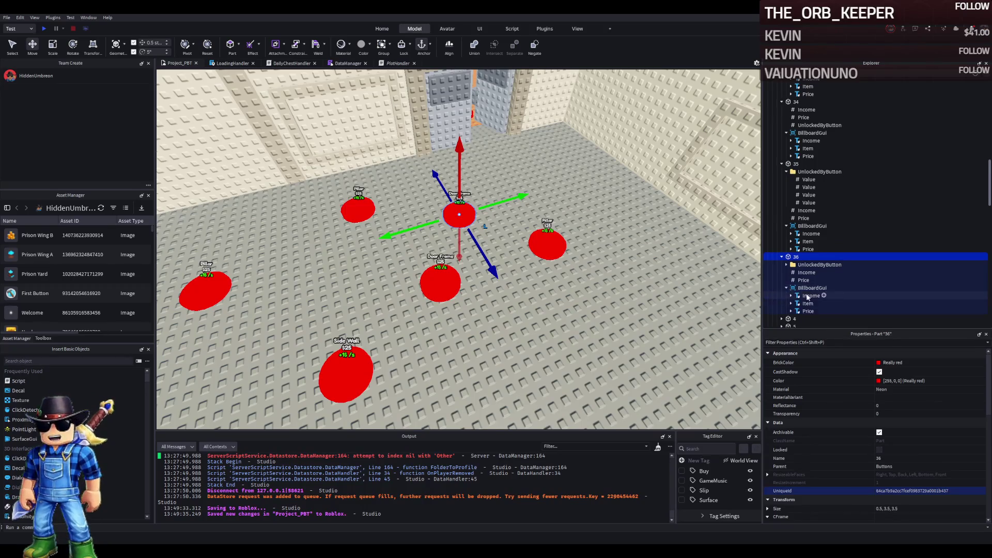
{"action": "left_click", "coordinate": [807, 303]}
{"action": "scroll", "coordinate": [921, 427], "scroll_direction": "down", "scroll_amount": 10}
{"action": "scroll", "coordinate": [908, 439], "scroll_direction": "down", "scroll_amount": 1}
{"action": "left_click", "coordinate": [896, 460]}
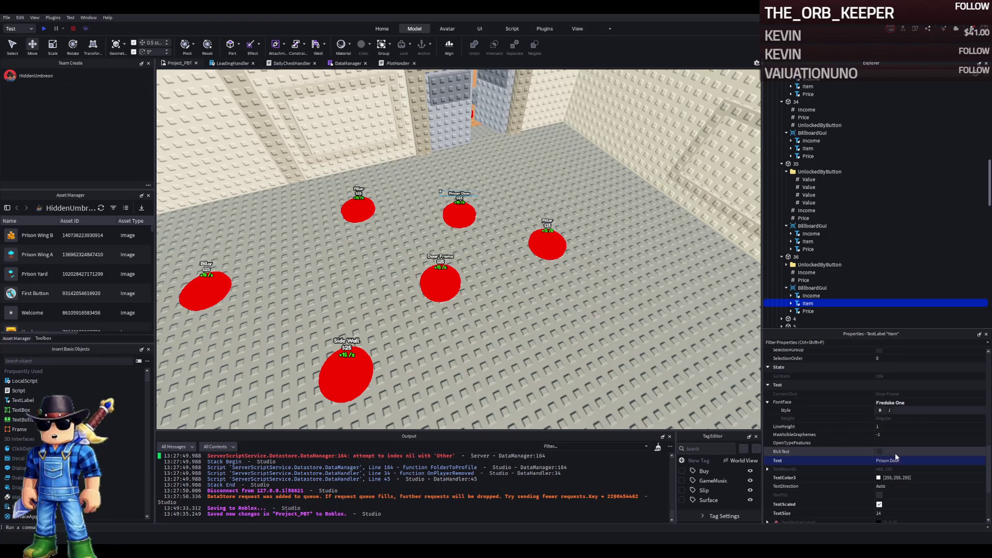
{"action": "left_click", "coordinate": [896, 460]}
{"action": "type", "text": "B"}
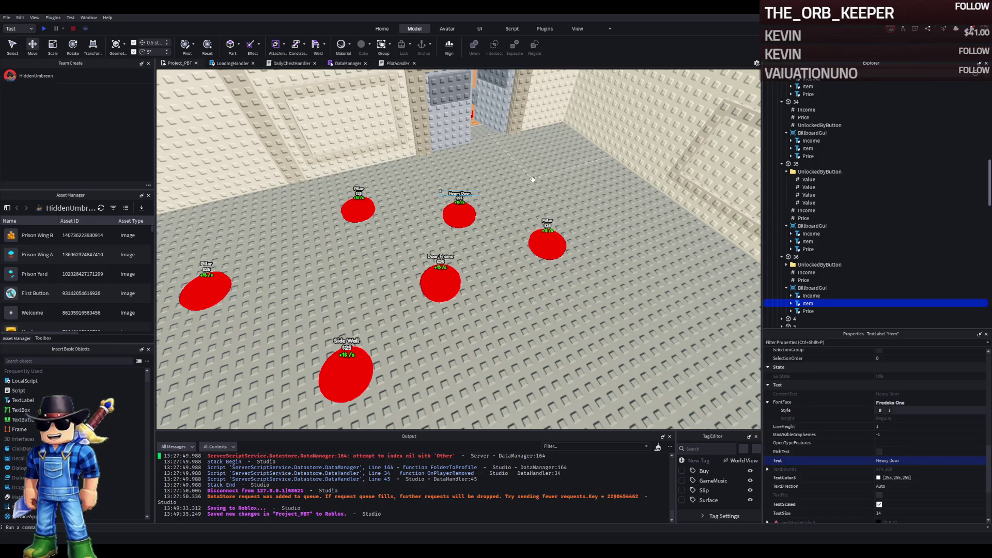
{"action": "key", "text": "w"}
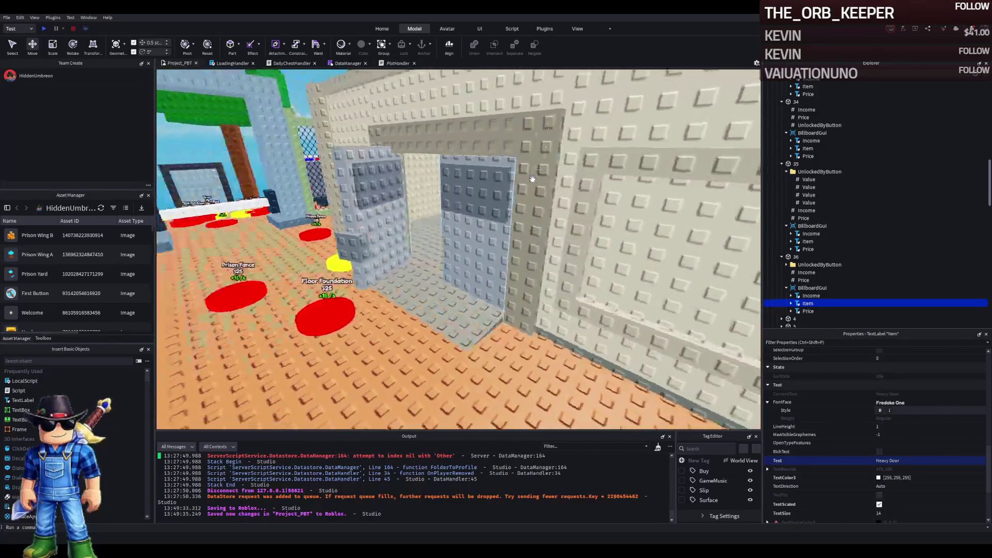
{"action": "key", "text": "f"}
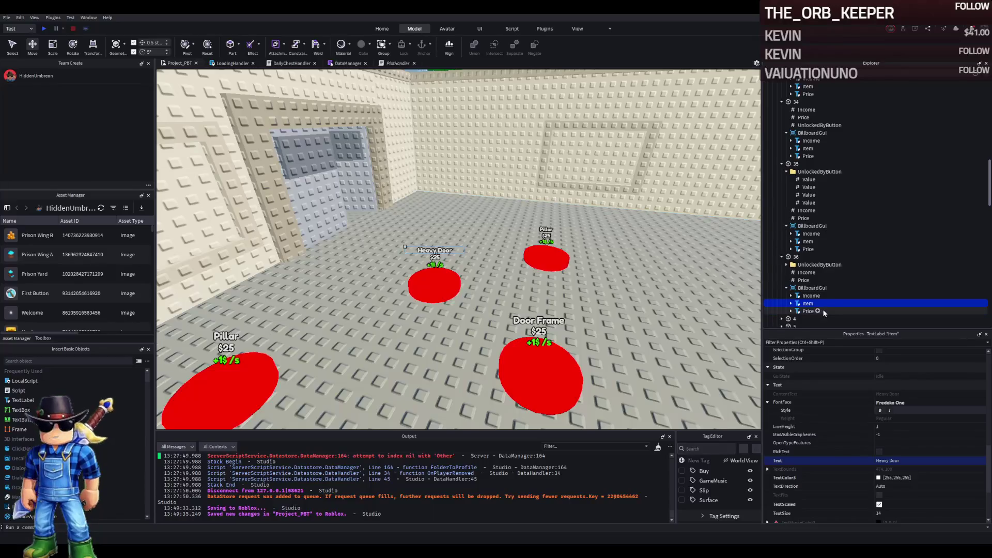
{"action": "left_click", "coordinate": [922, 462]}
{"action": "type", "text": "Armored"}
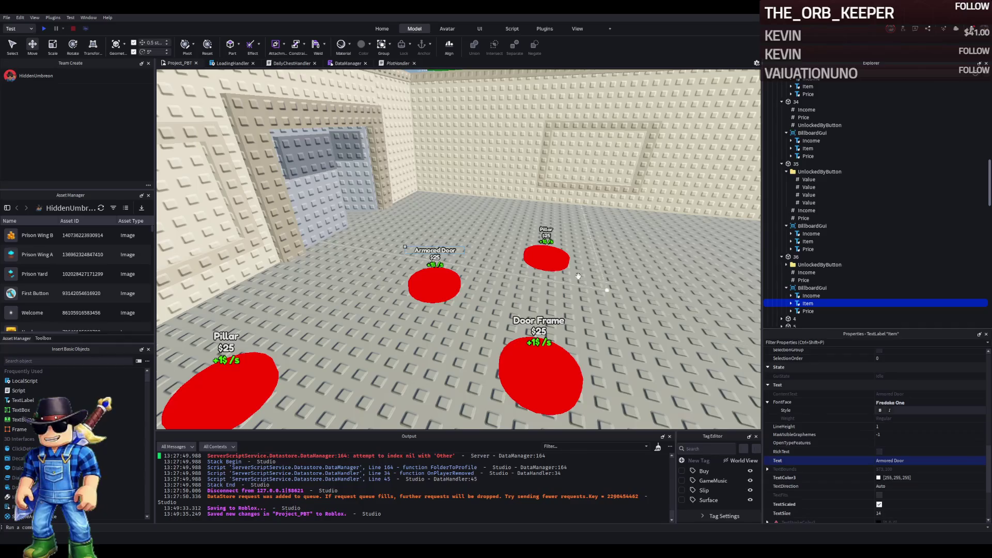
{"action": "left_click", "coordinate": [518, 219]}
Lower the Door and the Model beside it by 0.5 studs
{"action": "key", "text": "f"}
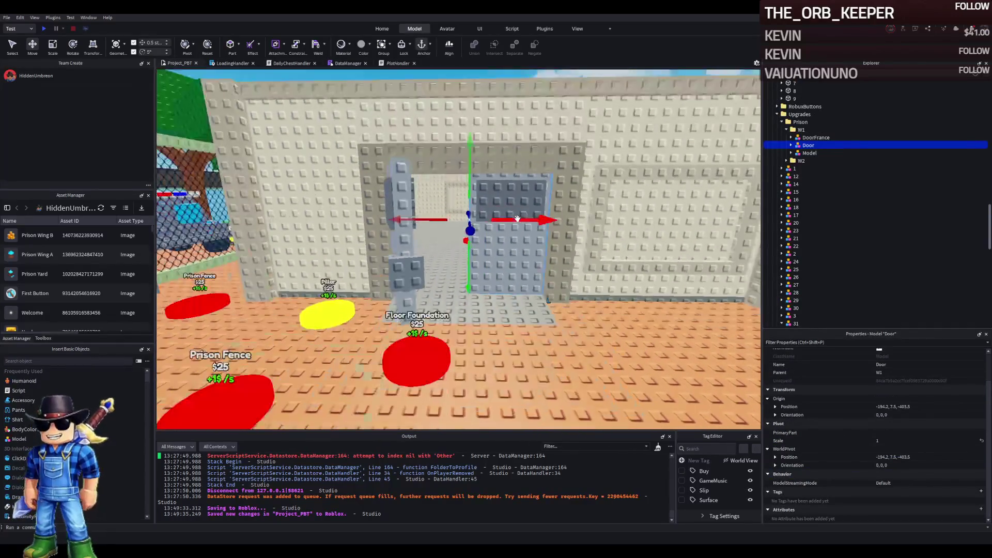
{"action": "left_click", "coordinate": [413, 197], "text": "ctrl"}
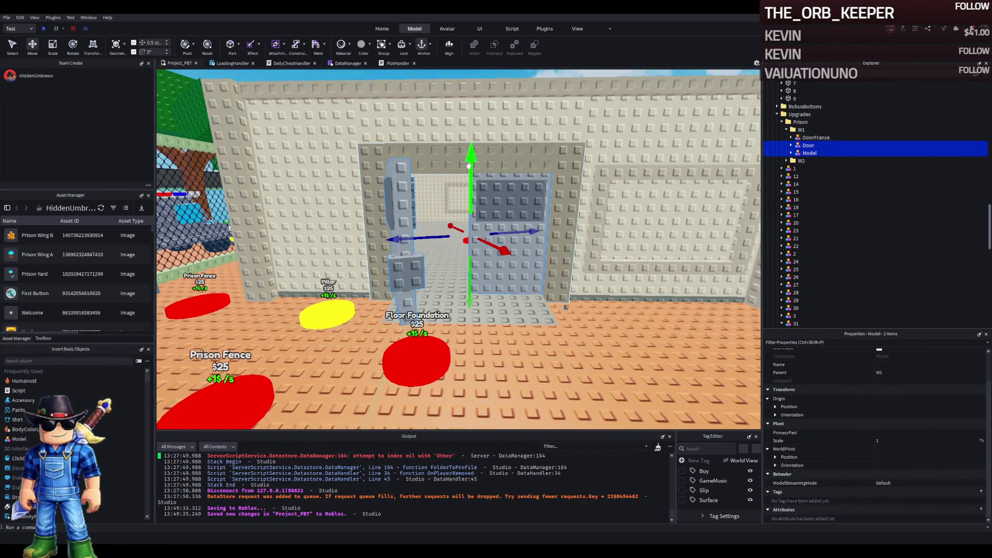
{"action": "left_click_drag", "start_coordinate": [469, 164], "coordinate": [487, 174]}
{"action": "key", "text": "a"}
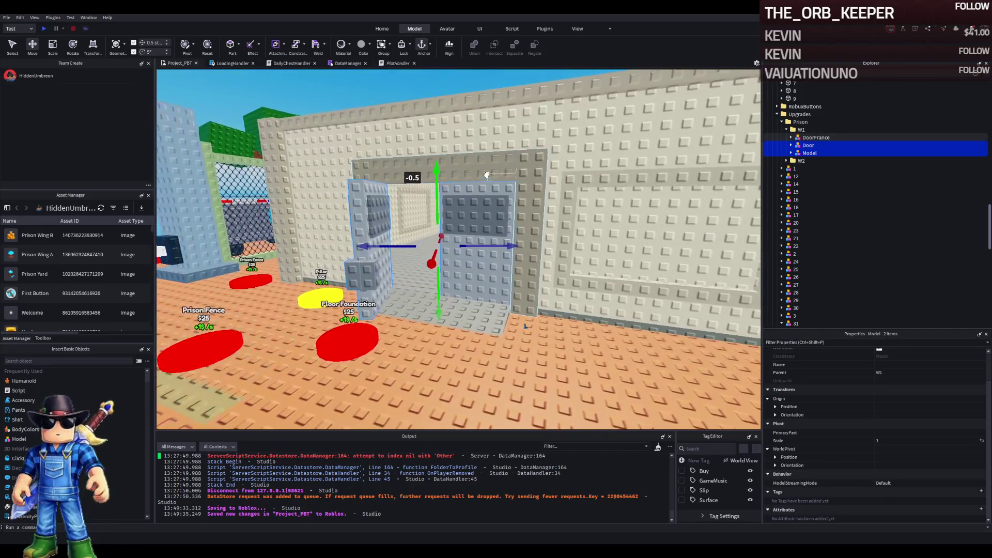
Select the Door model together with the neighbouring Model and focus on them
{"action": "left_click", "coordinate": [503, 274]}
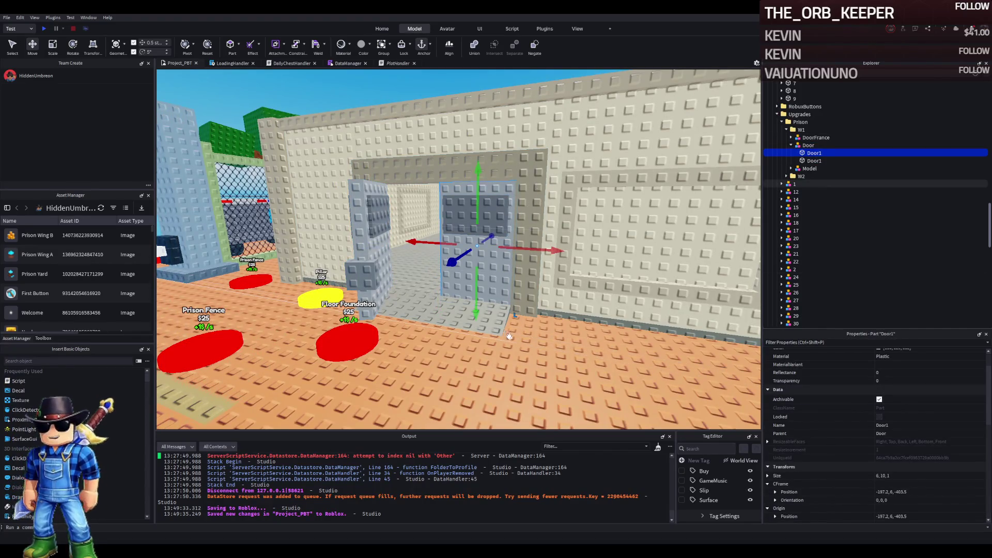
{"action": "left_click", "coordinate": [494, 285]}
{"action": "key", "text": "a"}
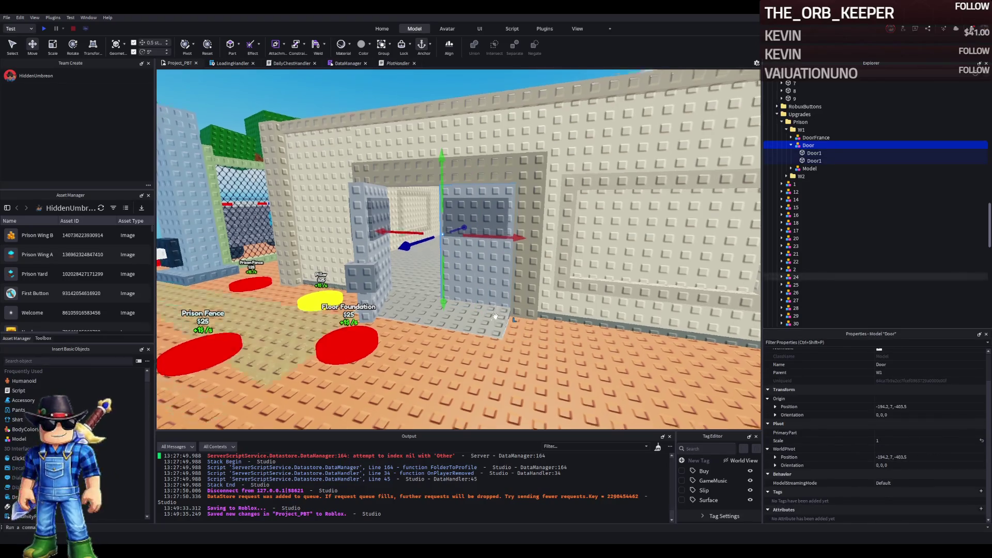
{"action": "key", "text": "w"}
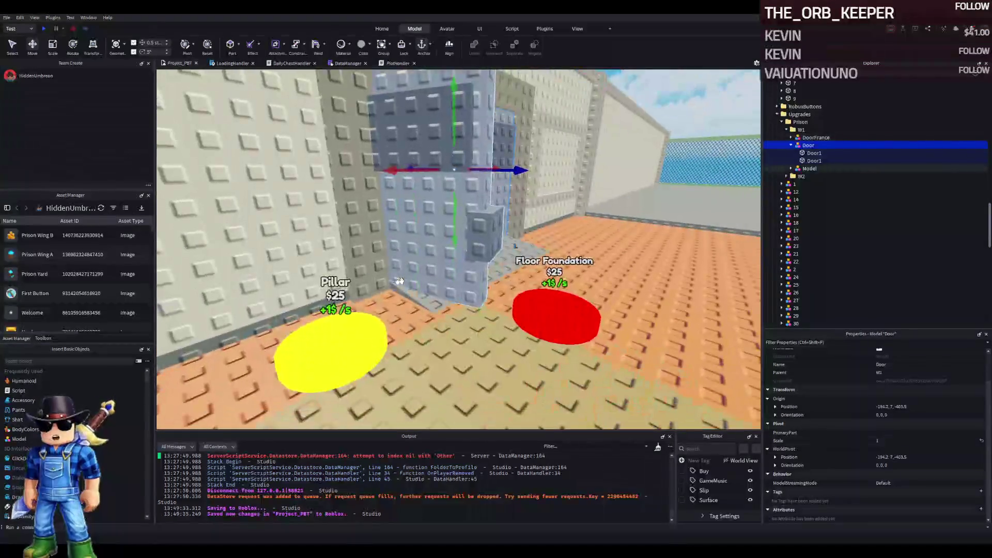
{"action": "left_click", "coordinate": [415, 278], "text": "ctrl"}
{"action": "key", "text": "f"}
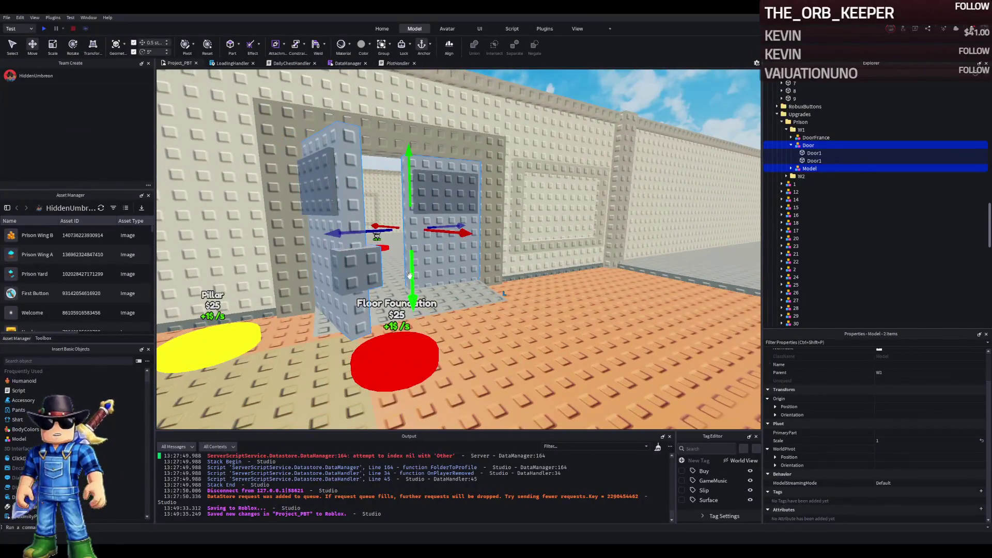
Lower the door frame's top beam
{"action": "left_click", "coordinate": [446, 134]}
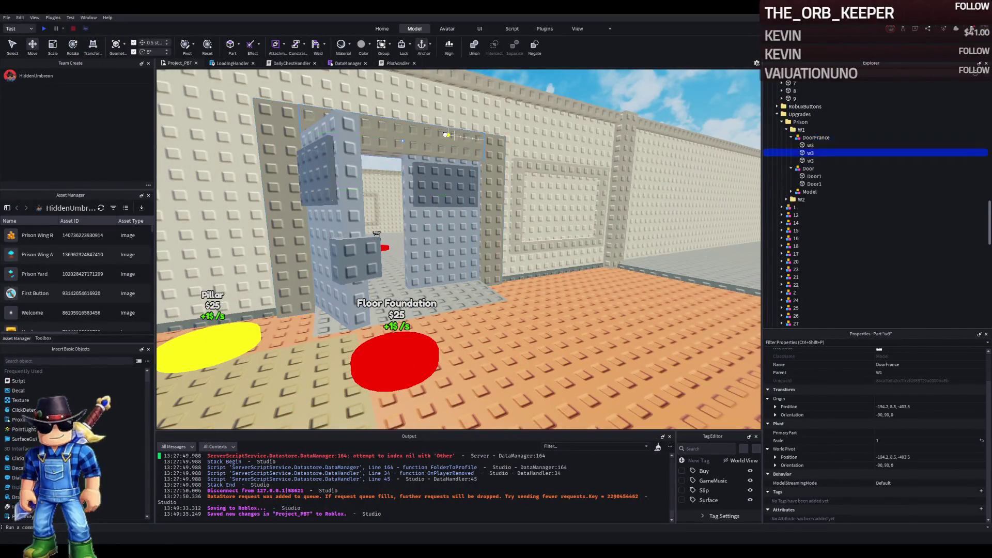
{"action": "key", "text": "f"}
{"action": "left_click_drag", "start_coordinate": [405, 251], "coordinate": [404, 242]}
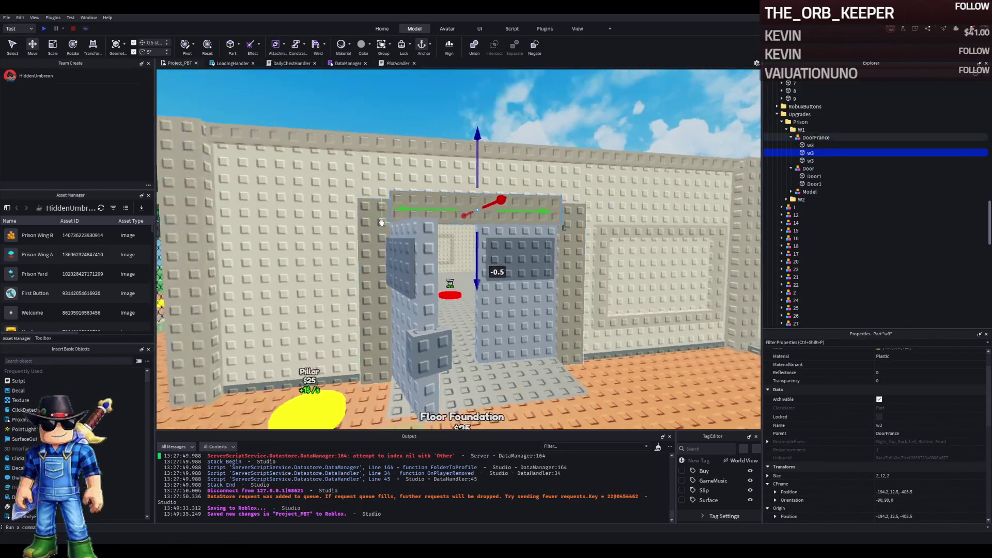
{"action": "left_click", "coordinate": [286, 289]}
{"action": "key", "text": "f"}
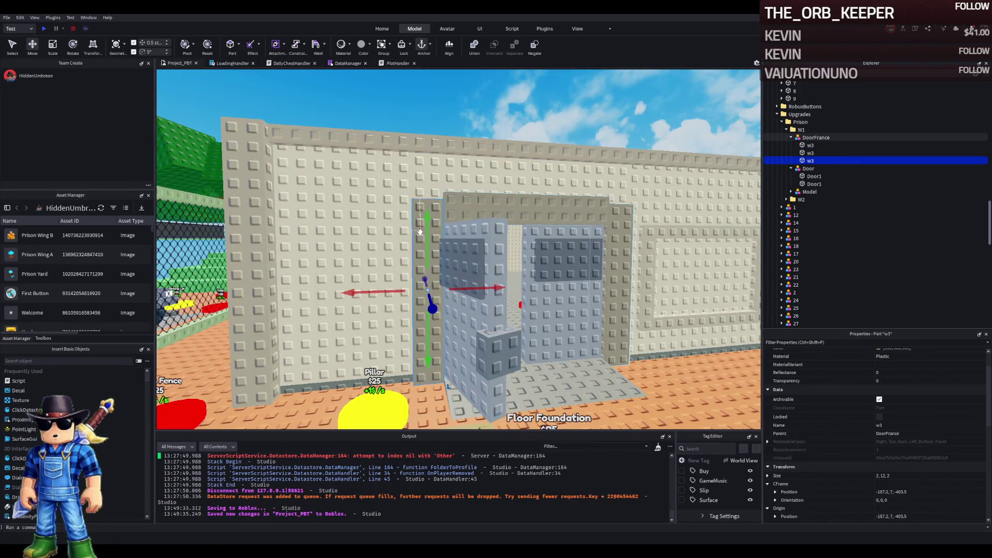
Lower two of the frame's w3 pillars by one stud
{"action": "left_click", "coordinate": [429, 215]}
{"action": "left_click", "coordinate": [428, 221], "text": "ctrl"}
{"action": "key", "text": "f"}
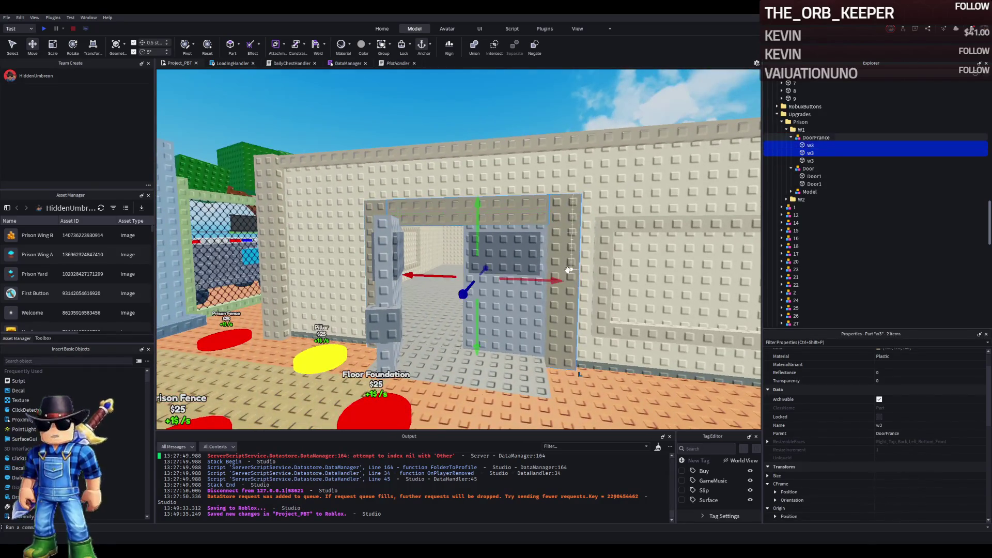
{"action": "mouse_move", "coordinate": [482, 339]}
{"action": "left_mouse_down"}
{"action": "mouse_move", "coordinate": [482, 310]}
{"action": "mouse_move", "coordinate": [470, 316]}
{"action": "left_mouse_up"}
{"action": "left_click", "coordinate": [480, 289]}
Reselect the Door model and its Model group near the doorway
{"action": "scroll", "coordinate": [465, 315], "scroll_direction": "up", "scroll_amount": 3}
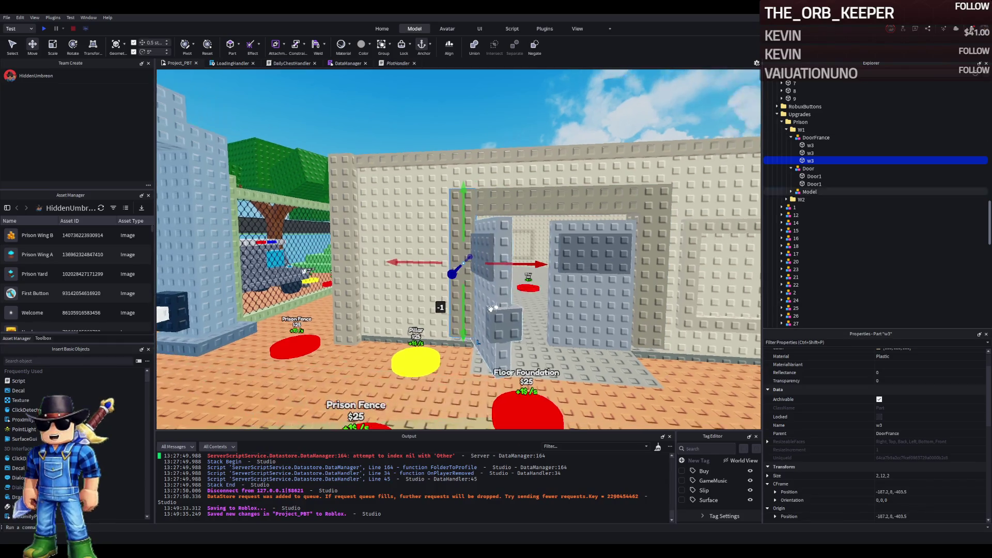
{"action": "key", "text": "d"}
{"action": "left_click", "coordinate": [467, 315]}
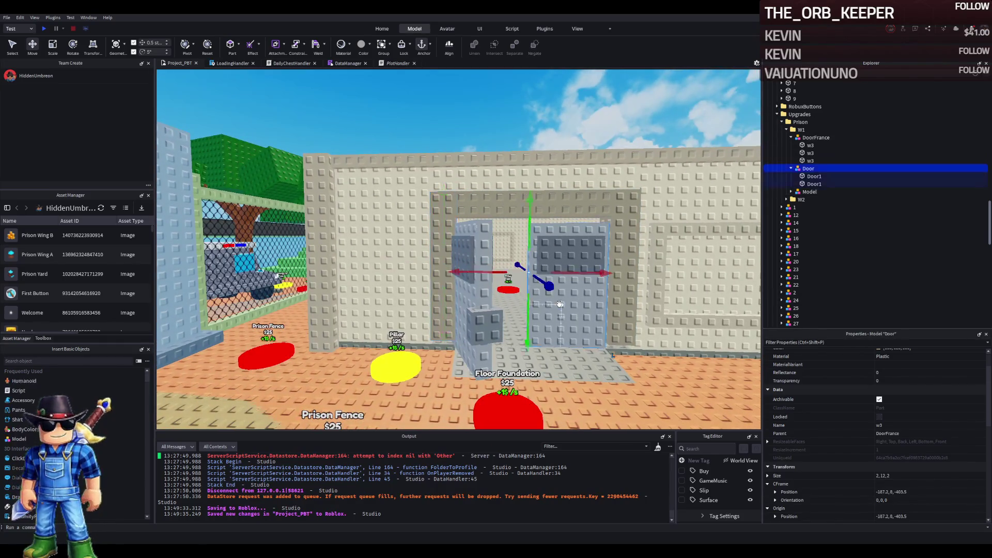
{"action": "left_click", "coordinate": [471, 316], "text": "ctrl"}
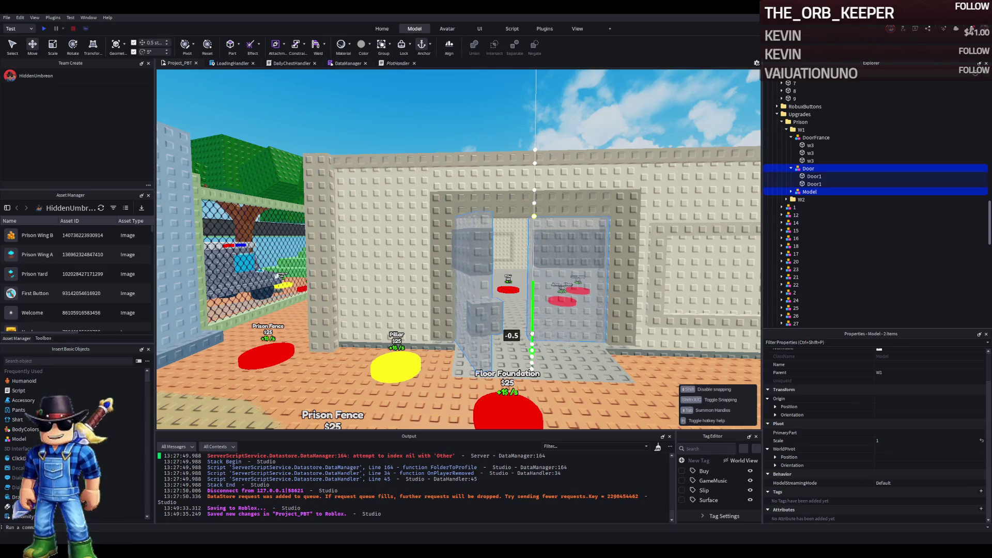
{"action": "scroll", "coordinate": [550, 331], "scroll_direction": "up", "scroll_amount": 3}
{"action": "scroll", "coordinate": [550, 331], "scroll_direction": "up", "scroll_amount": 5}
Stretch one w3 pillar to 13 studs tall (2,13,2) with the Scale tool
{"action": "left_click", "coordinate": [525, 206]}
{"action": "key", "text": "ctrl+3"}
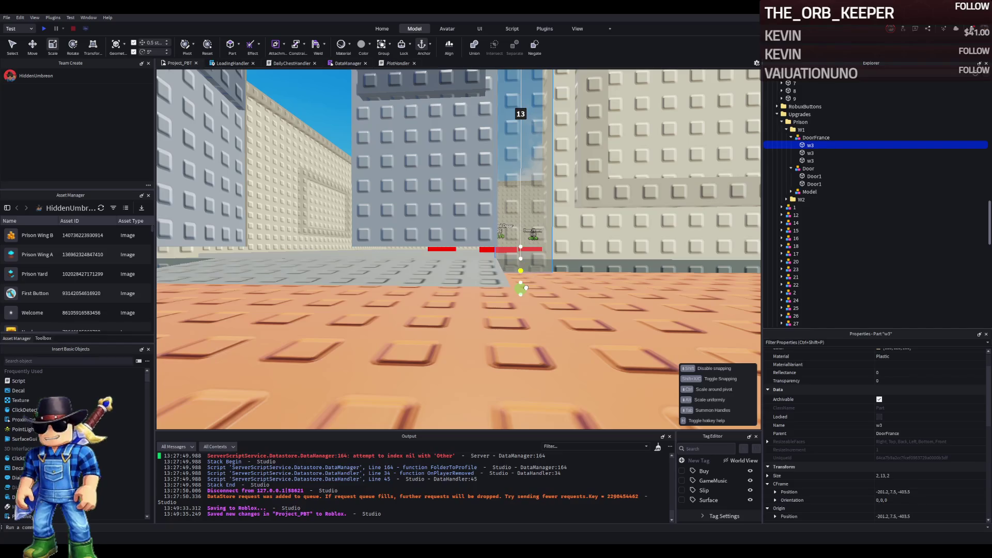
{"action": "scroll", "coordinate": [525, 287], "scroll_direction": "up", "scroll_amount": 3}
{"action": "scroll", "coordinate": [526, 287], "scroll_direction": "down", "scroll_amount": 3}
{"action": "left_click", "coordinate": [553, 249]}
{"action": "left_click_drag", "start_coordinate": [556, 309], "coordinate": [555, 333]}
Collapse the Door and DoorFrance groups in Explorer and select DoorFrance
{"action": "scroll", "coordinate": [555, 333], "scroll_direction": "down", "scroll_amount": 3}
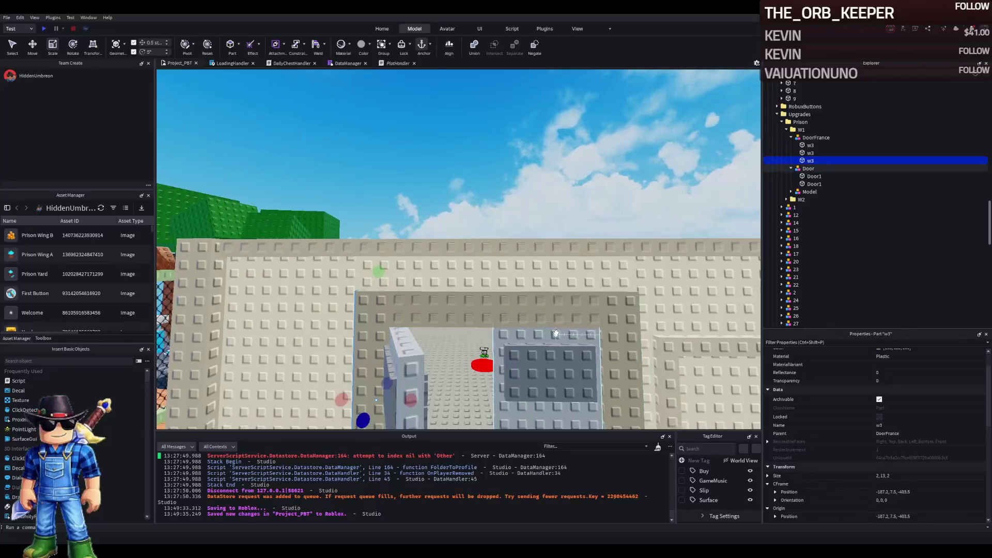
{"action": "scroll", "coordinate": [556, 333], "scroll_direction": "up", "scroll_amount": 3}
{"action": "scroll", "coordinate": [556, 334], "scroll_direction": "down", "scroll_amount": 3}
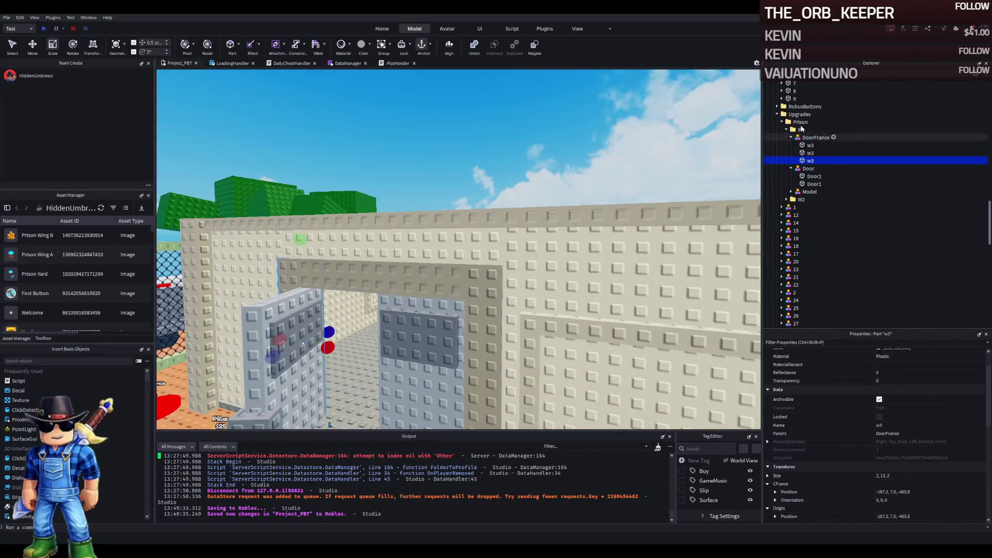
{"action": "left_click", "coordinate": [806, 138]}
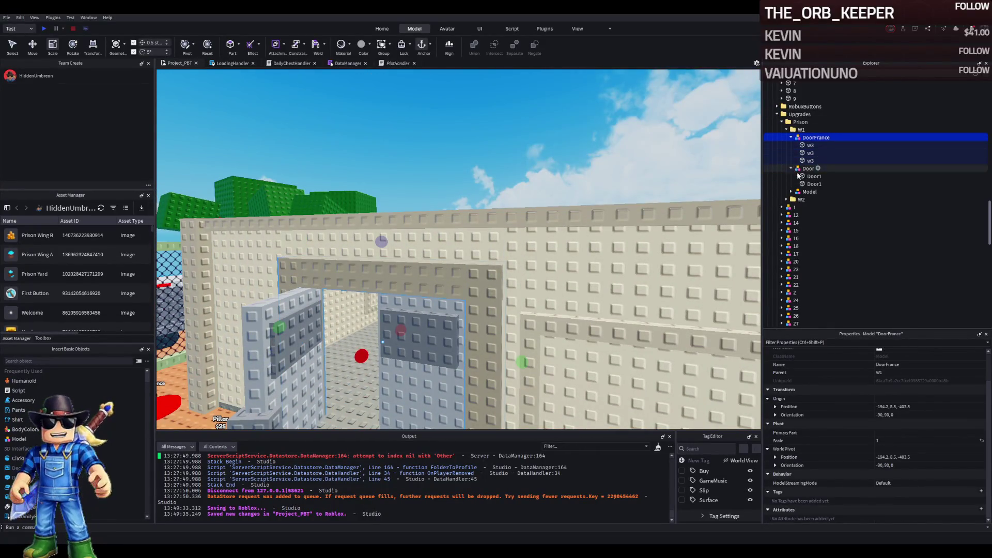
{"action": "left_click", "coordinate": [791, 169]}
{"action": "left_click", "coordinate": [807, 176]}
{"action": "key", "text": "f"}
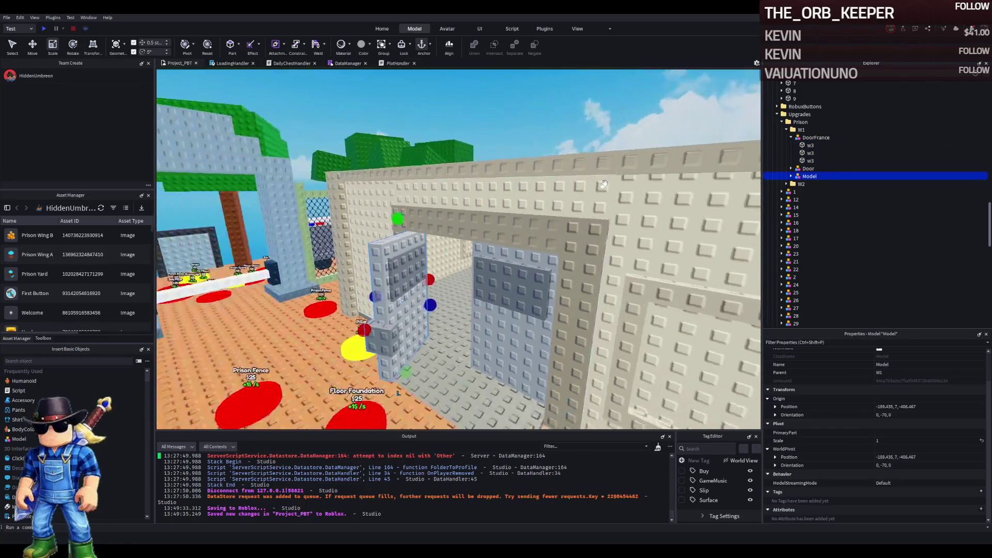
{"action": "left_click", "coordinate": [816, 138]}
{"action": "left_click", "coordinate": [791, 138]}
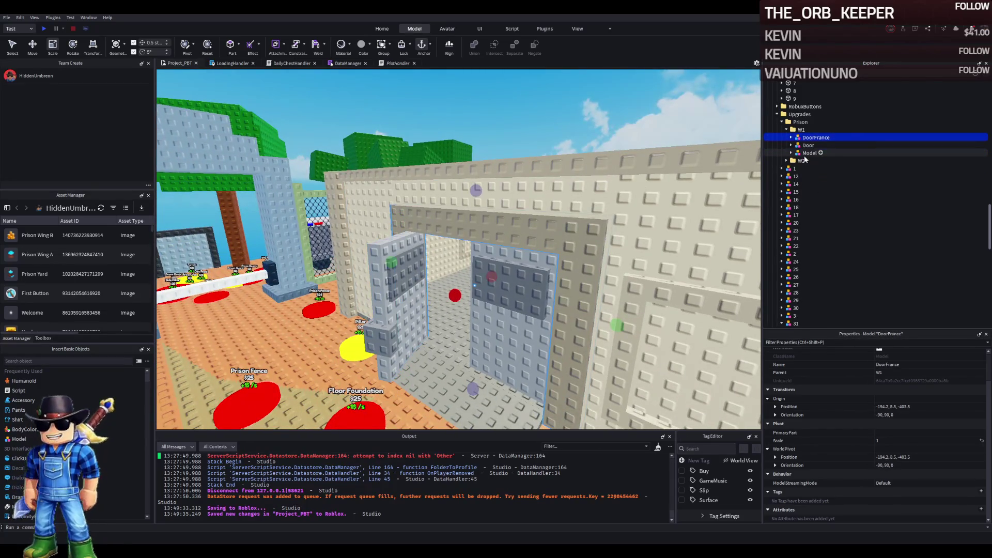
Duplicate upgrade model 34 and name the copy 35
{"action": "left_click", "coordinate": [809, 153], "text": "shift"}
{"action": "scroll", "coordinate": [825, 222], "scroll_direction": "down", "scroll_amount": 5}
{"action": "mouse_move", "coordinate": [809, 153]}
{"action": "left_mouse_down"}
{"action": "mouse_move", "coordinate": [830, 233]}
{"action": "mouse_move", "coordinate": [814, 240]}
{"action": "left_mouse_up"}
{"action": "left_click", "coordinate": [796, 217]}
{"action": "key", "text": "ctrl+d"}
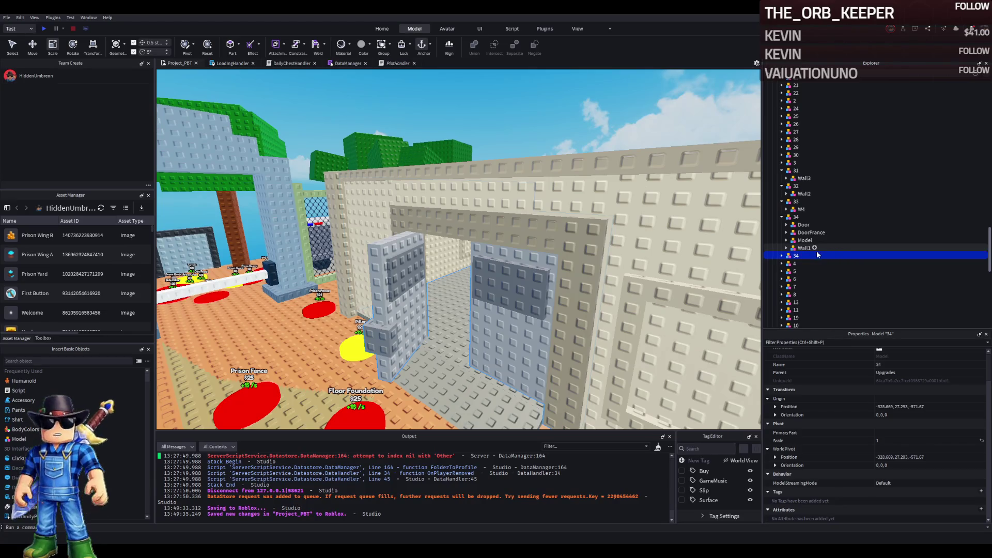
{"action": "left_click", "coordinate": [846, 253]}
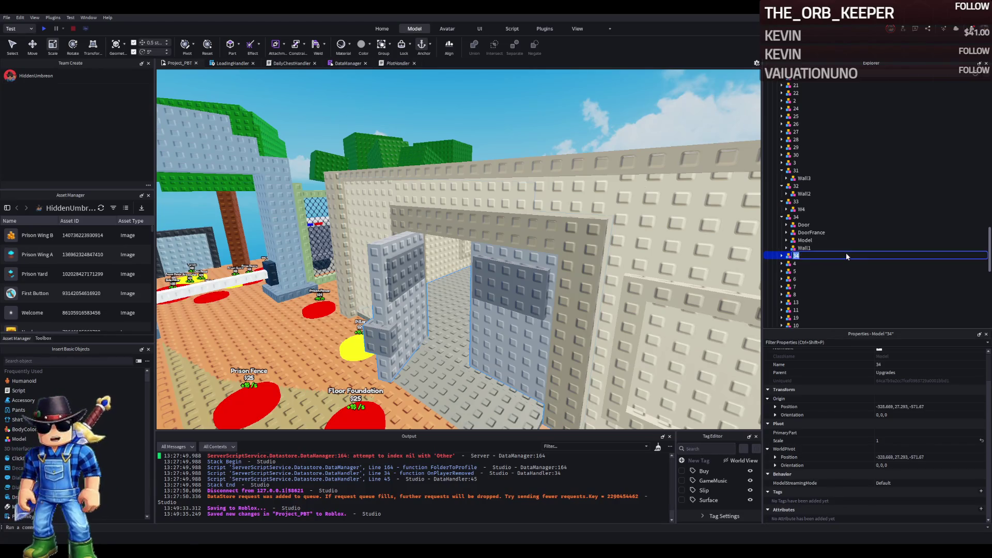
{"action": "type", "text": "35"}
{"action": "key", "text": "Return"}
Duplicate model 35 and name the new copy 36
{"action": "key", "text": "ctrl+d"}
{"action": "key", "text": "F2"}
{"action": "type", "text": "36"}
{"action": "key", "text": "Return"}
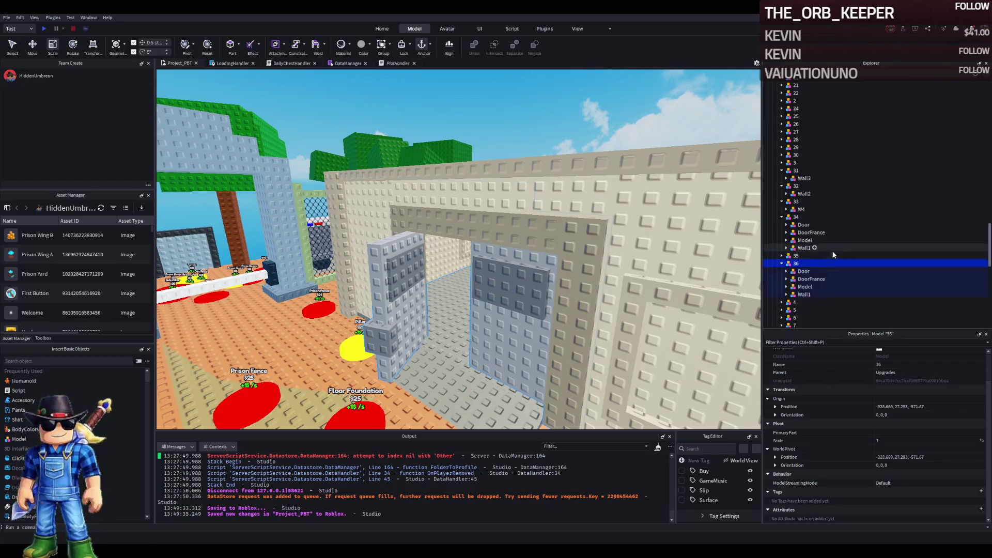
Delete Door, Model and Wall1 from model 35, leaving only DoorFrance
{"action": "key", "text": "Right"}
{"action": "left_click", "coordinate": [803, 263]}
{"action": "key", "text": "Delete"}
{"action": "left_click", "coordinate": [804, 279]}
{"action": "left_click", "coordinate": [803, 271], "text": "shift"}
{"action": "key", "text": "Delete"}
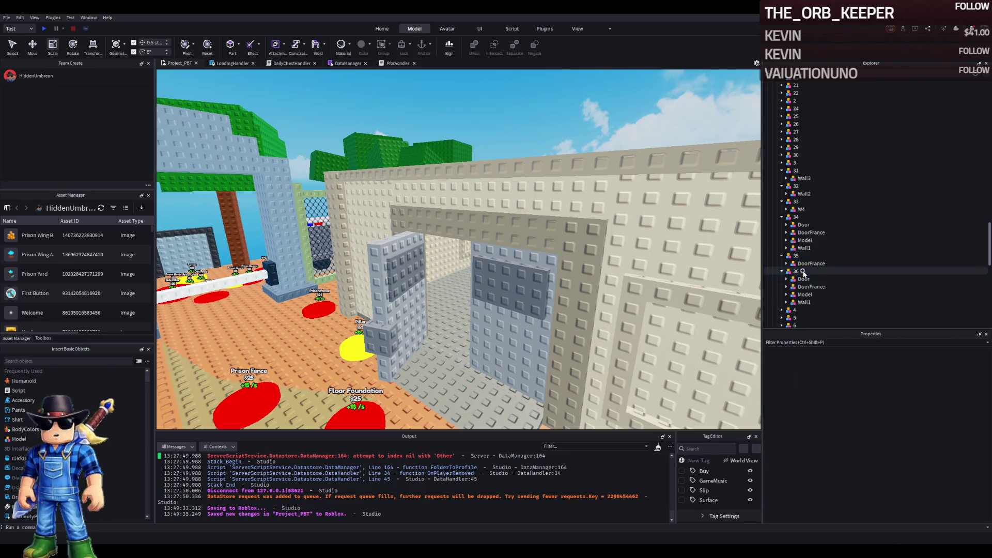
{"action": "key", "text": "ctrl+z"}
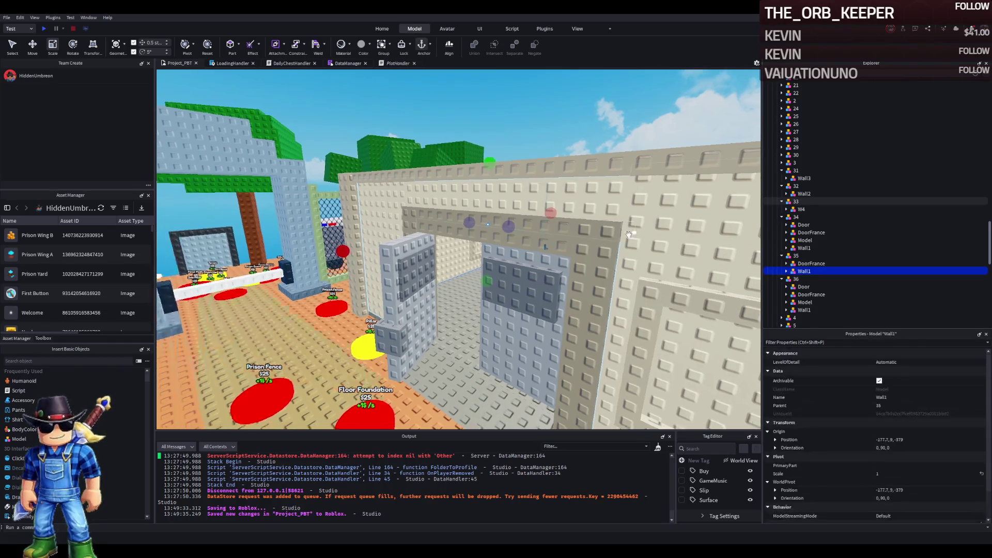
{"action": "key", "text": "f"}
{"action": "key", "text": "f"}
{"action": "key", "text": "Delete"}
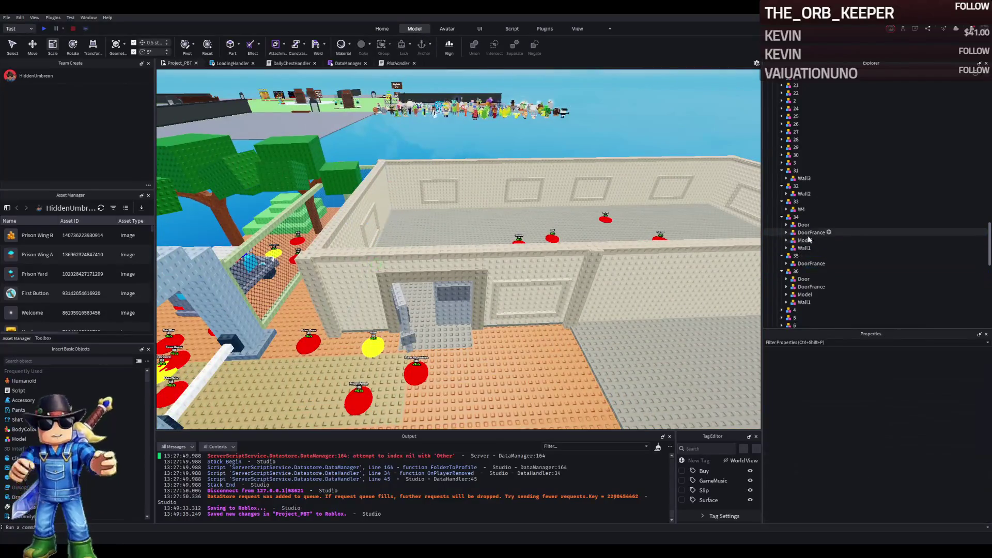
Delete Wall1 and DoorFrance from upgrade model 36
{"action": "scroll", "coordinate": [378, 185], "scroll_direction": "up", "scroll_amount": 5}
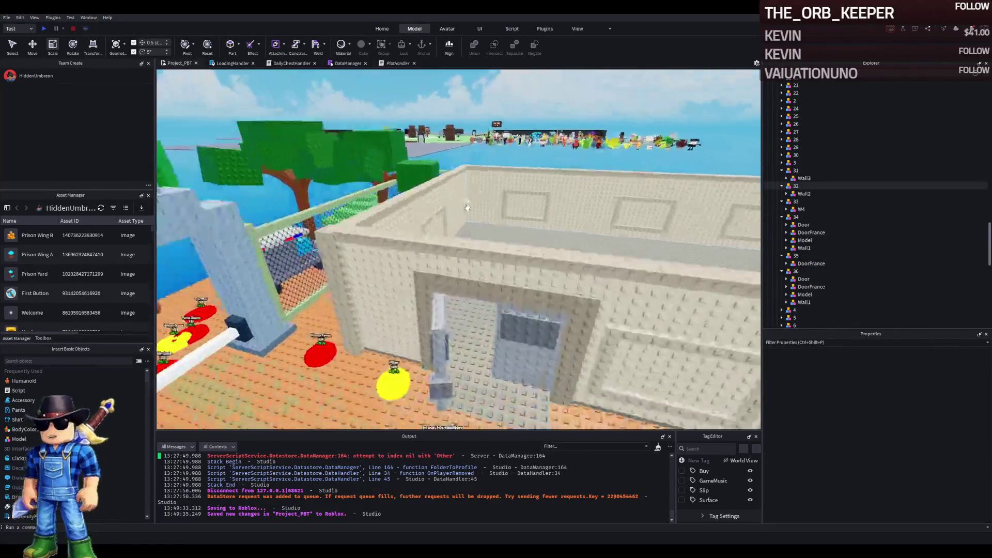
{"action": "double_click", "coordinate": [811, 263]}
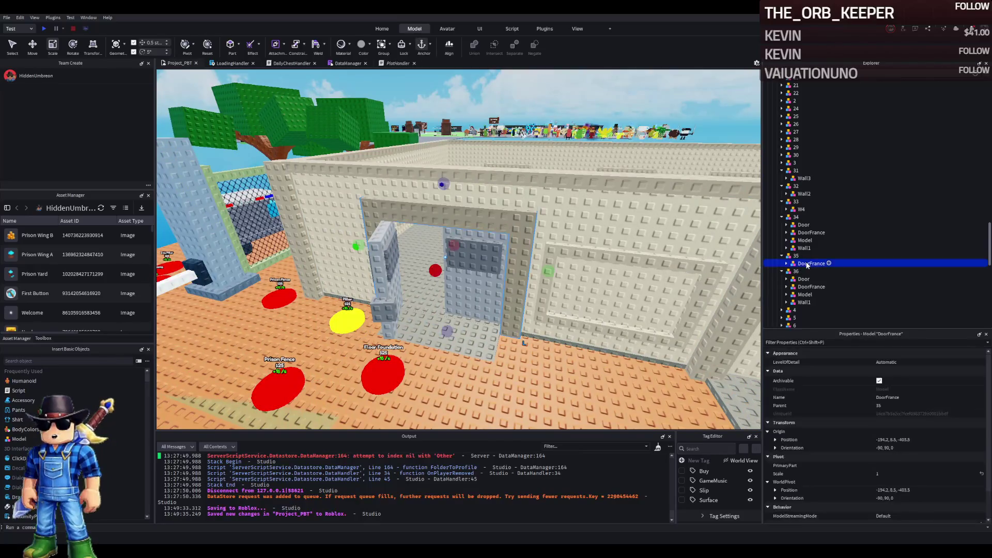
{"action": "left_click", "coordinate": [786, 263]}
{"action": "left_click", "coordinate": [804, 279]}
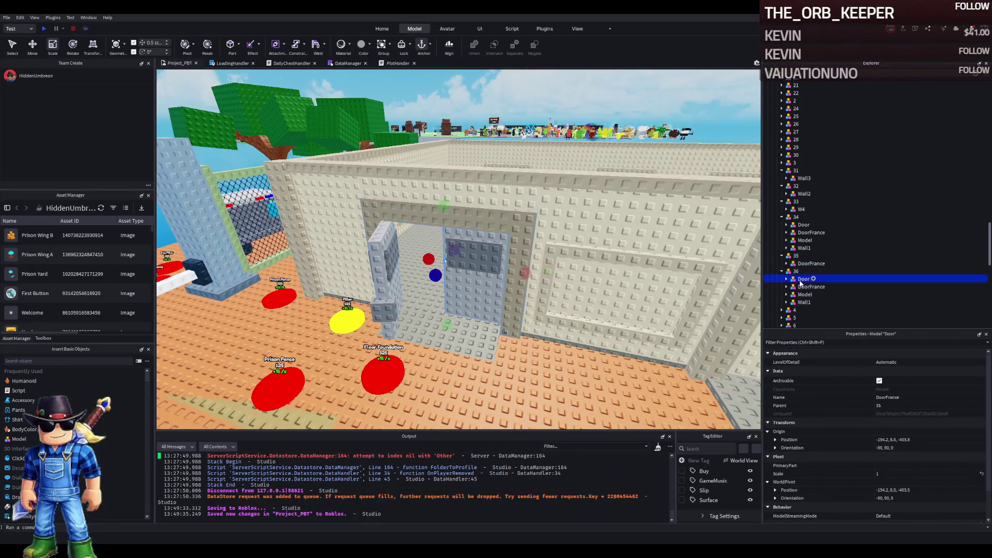
{"action": "left_click", "coordinate": [804, 303]}
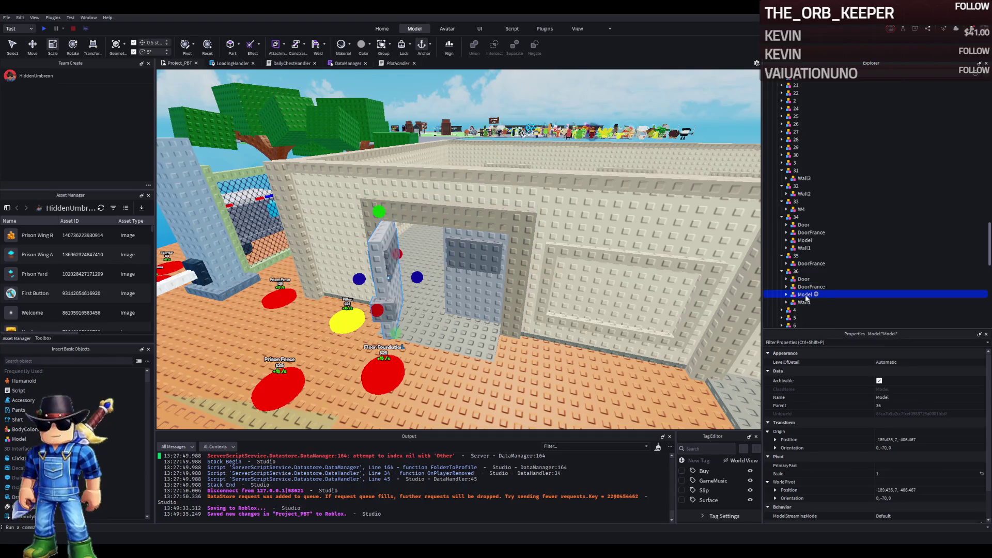
{"action": "key", "text": "Delete"}
{"action": "double_click", "coordinate": [804, 286]}
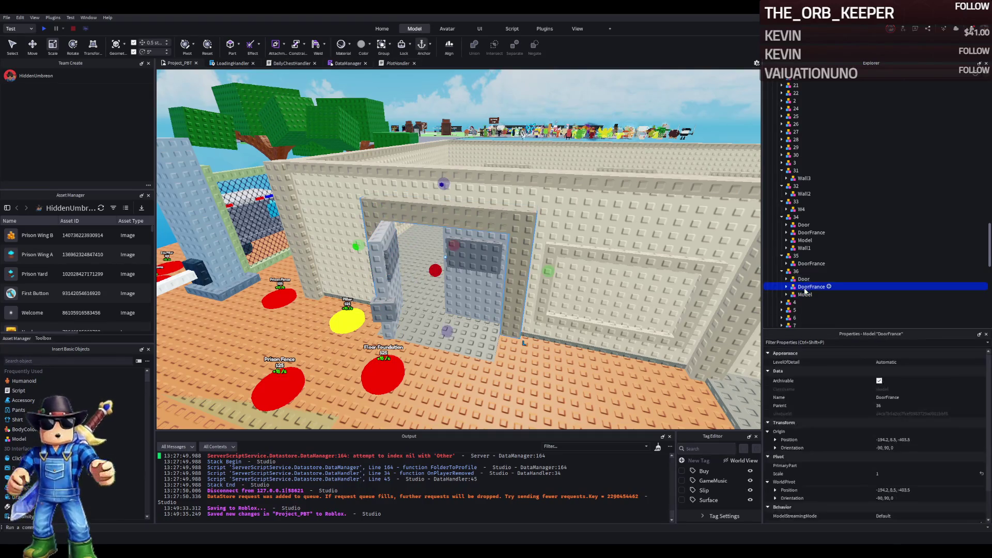
{"action": "key", "text": "Delete"}
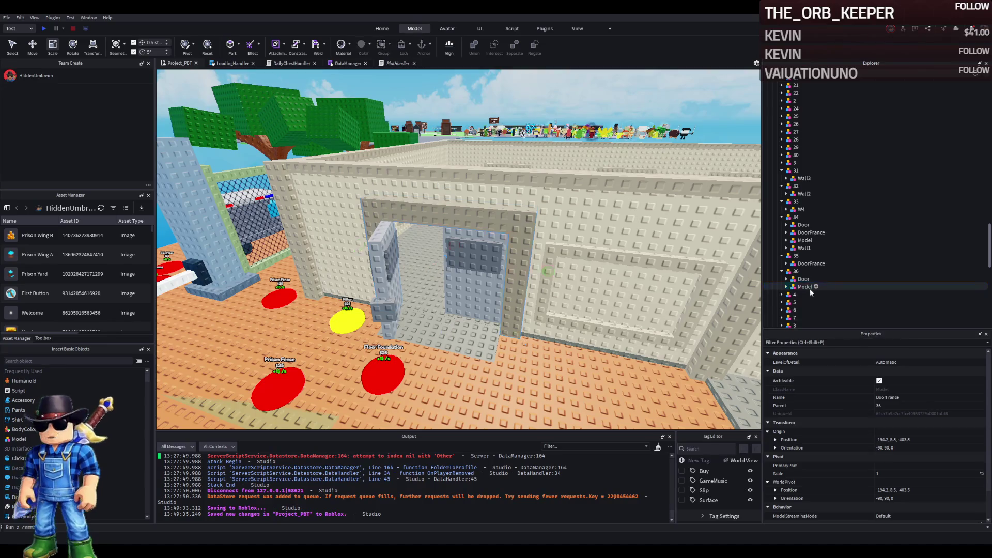
Fly into the room and select red button 36 for the Armored Door
{"action": "left_click", "coordinate": [803, 279]}
{"action": "left_click", "coordinate": [804, 287]}
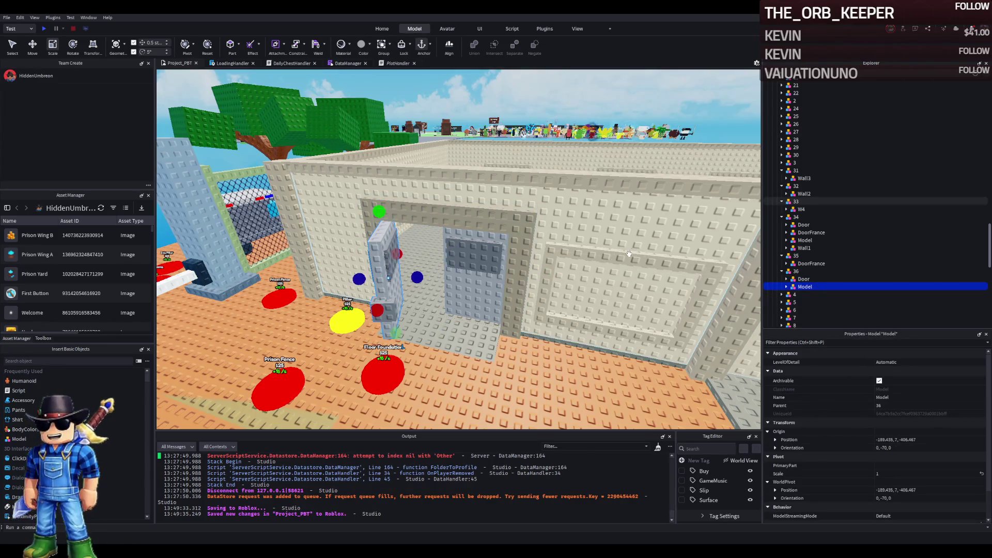
{"action": "key", "text": "w"}
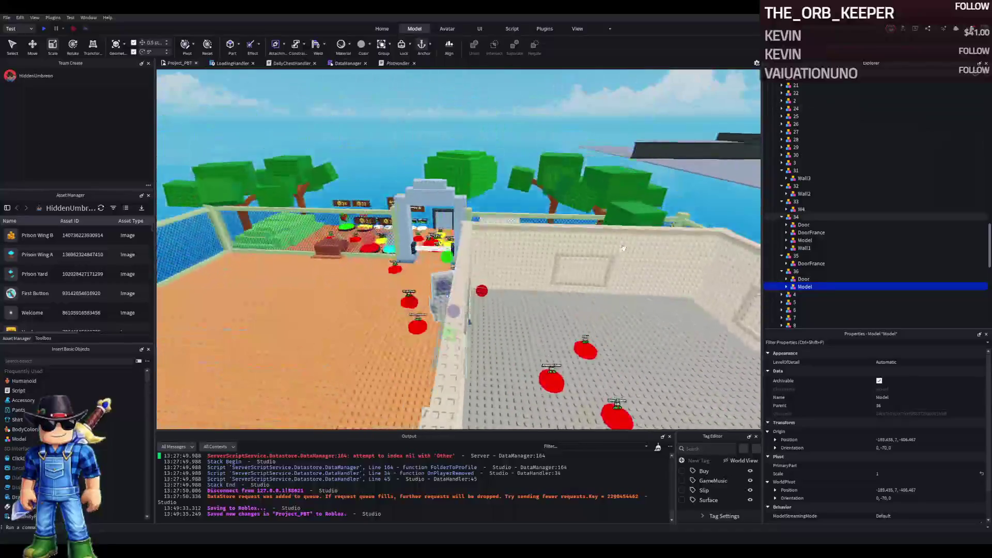
{"action": "left_click", "coordinate": [473, 301]}
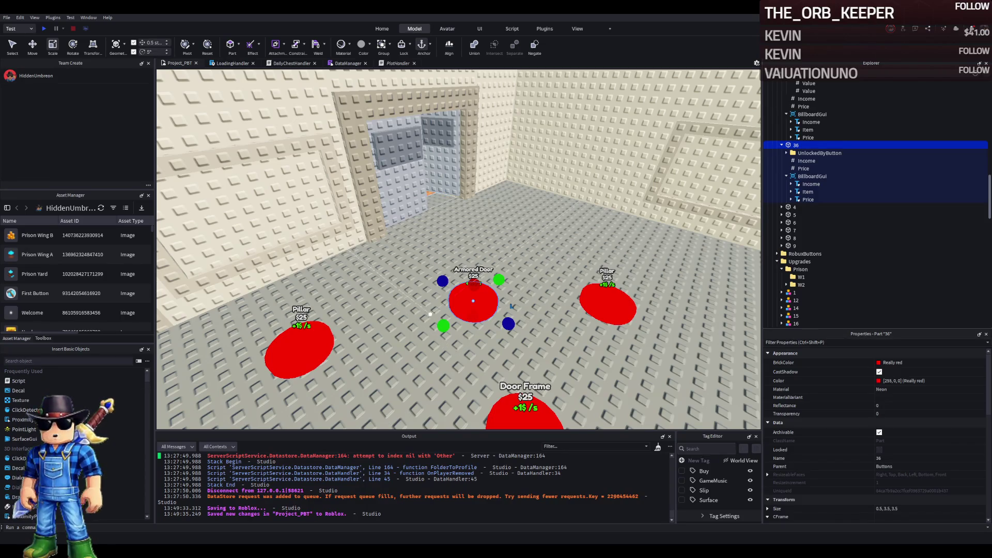
Recolour button 36 and enter 40000 into its Price value
{"action": "left_click", "coordinate": [783, 363]}
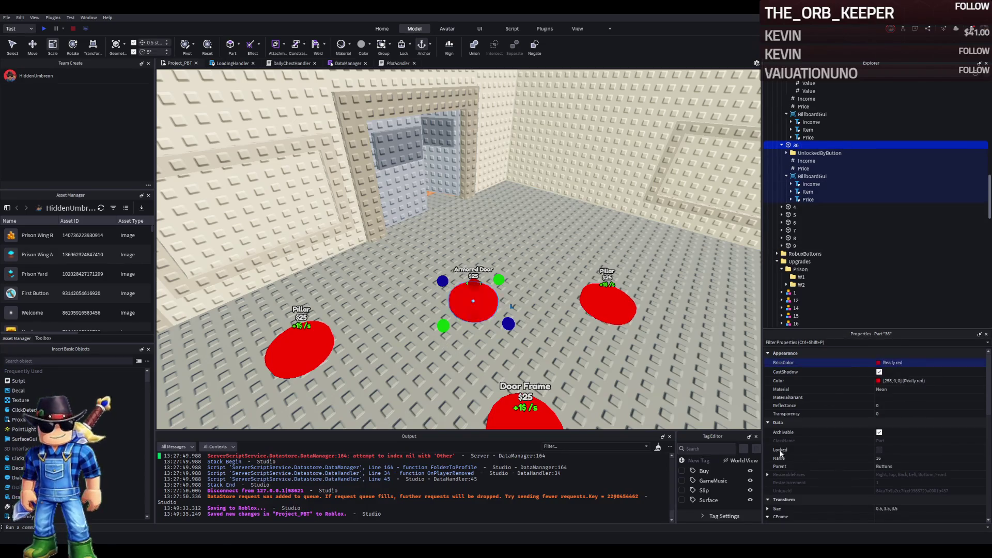
{"action": "left_click", "coordinate": [806, 161]}
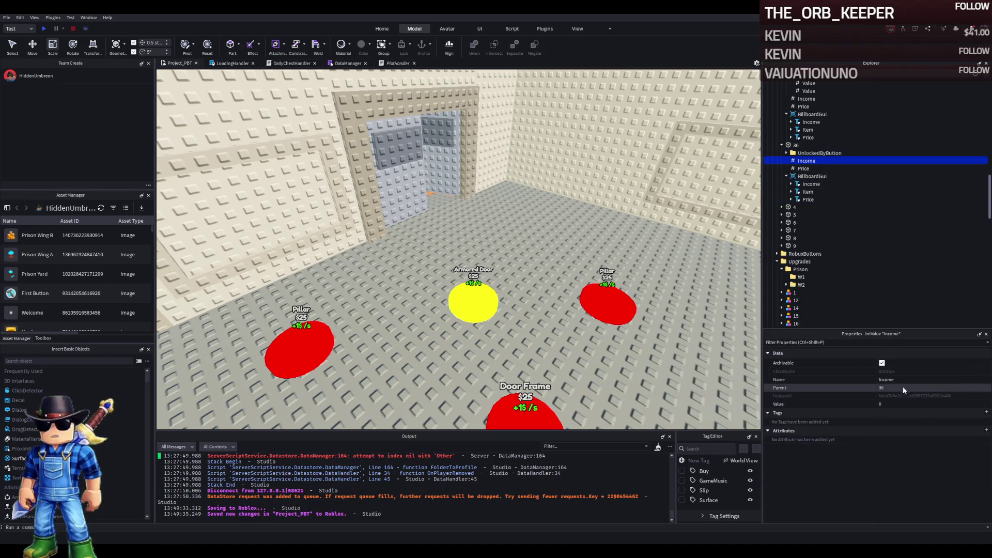
{"action": "left_click", "coordinate": [891, 405]}
{"action": "type", "text": "25"}
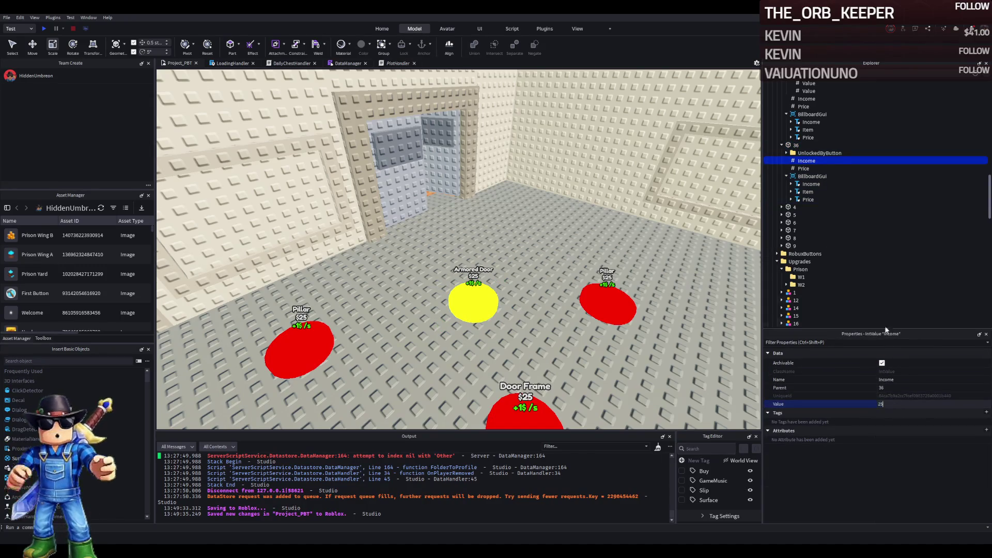
{"action": "left_click", "coordinate": [803, 168]}
{"action": "left_click", "coordinate": [899, 404]}
{"action": "type", "text": "400"}
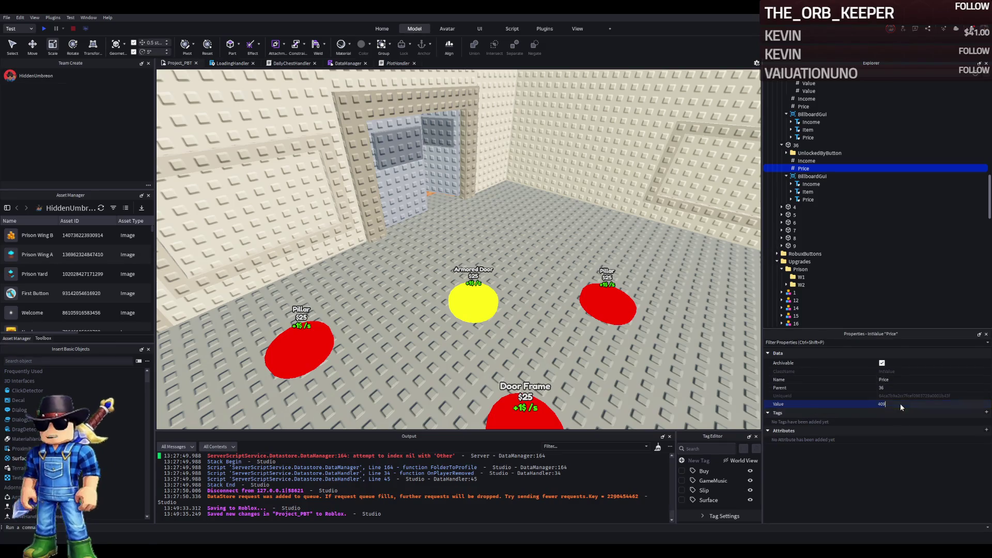
{"action": "type", "text": "00"}
{"action": "key", "text": "Return"}
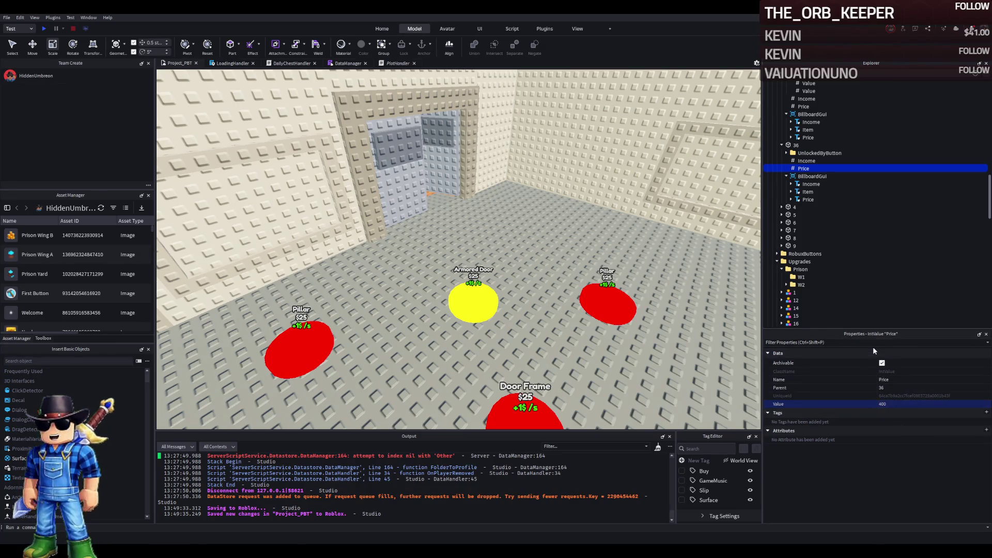
Set the Door Frame button's Price to 400
{"action": "left_click", "coordinate": [509, 367]}
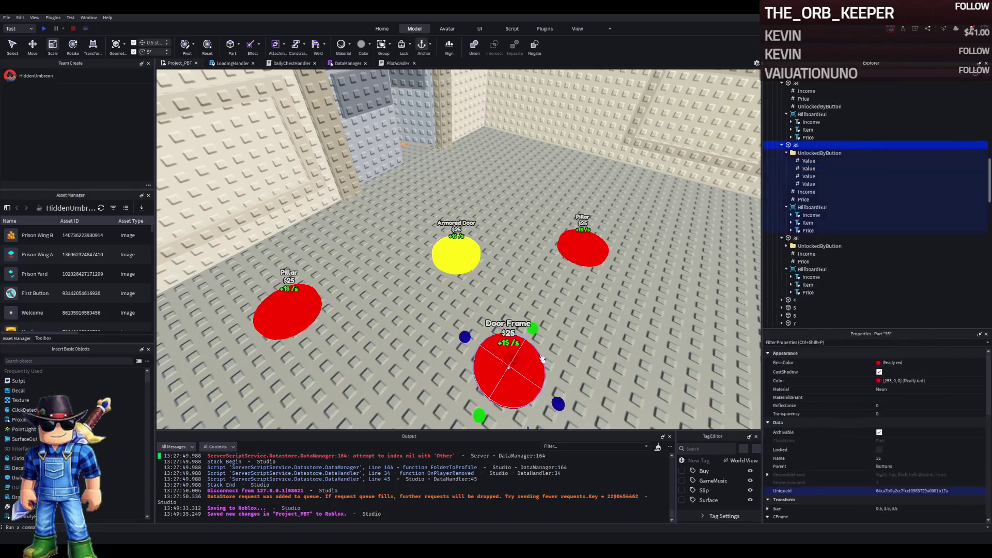
{"action": "left_click", "coordinate": [802, 200]}
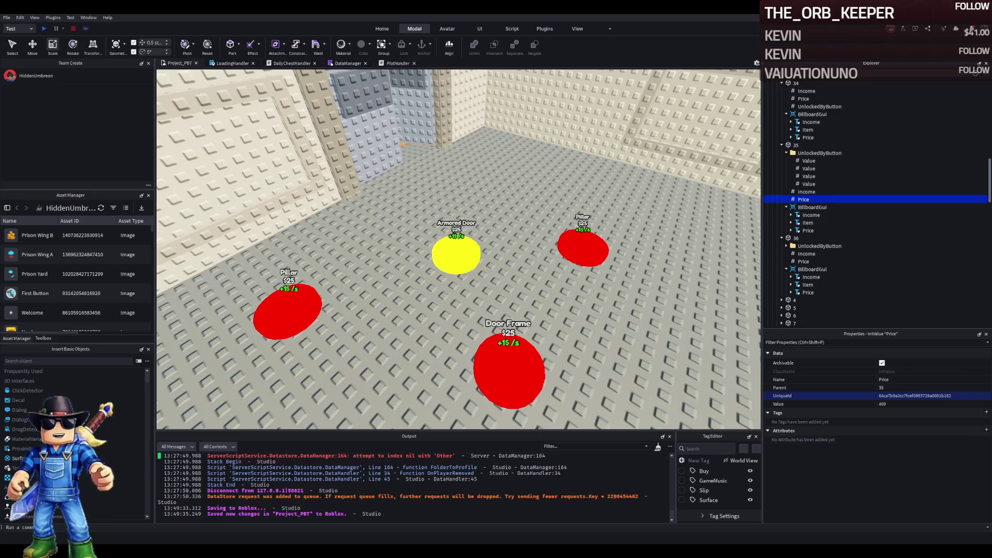
{"action": "left_click", "coordinate": [860, 402]}
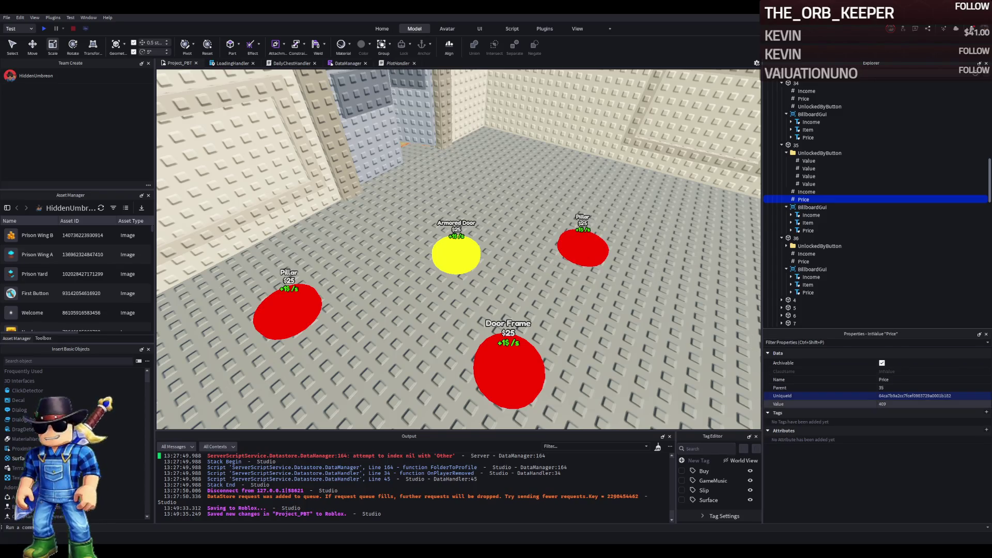
{"action": "type", "text": "400"}
{"action": "key", "text": "Return"}
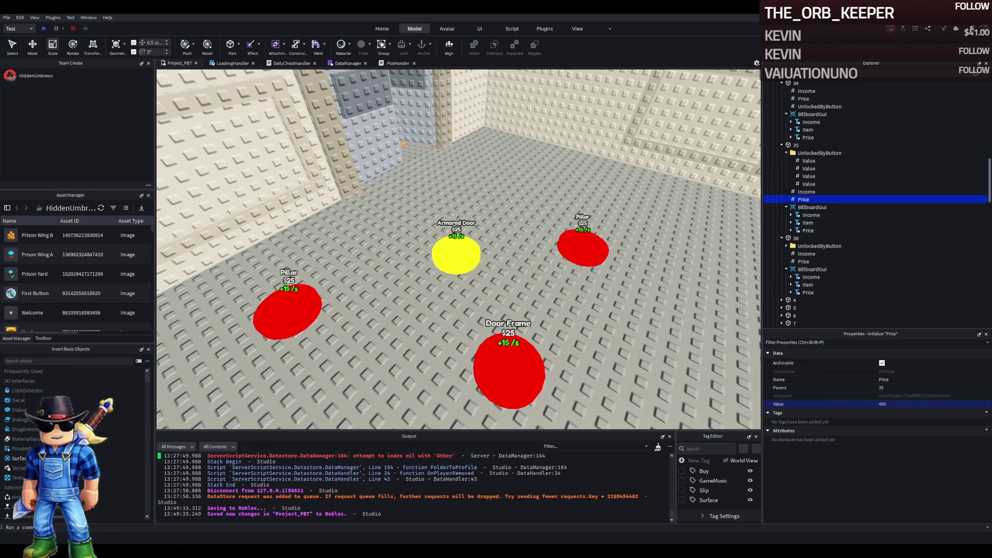
Set the Armored Door button's Price to 420
{"action": "left_click", "coordinate": [813, 262]}
{"action": "left_click", "coordinate": [912, 402]}
{"action": "type", "text": "2"}
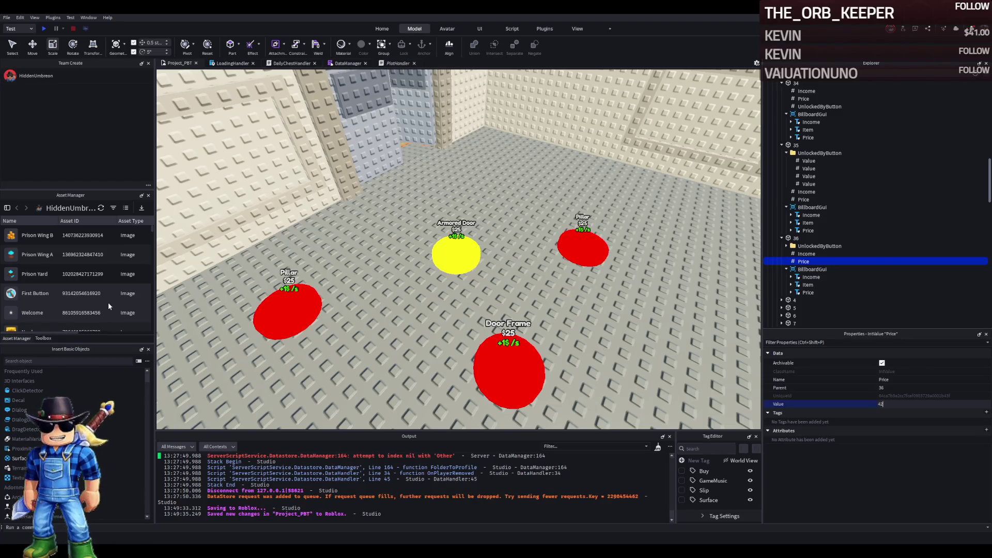
{"action": "key", "text": "Return"}
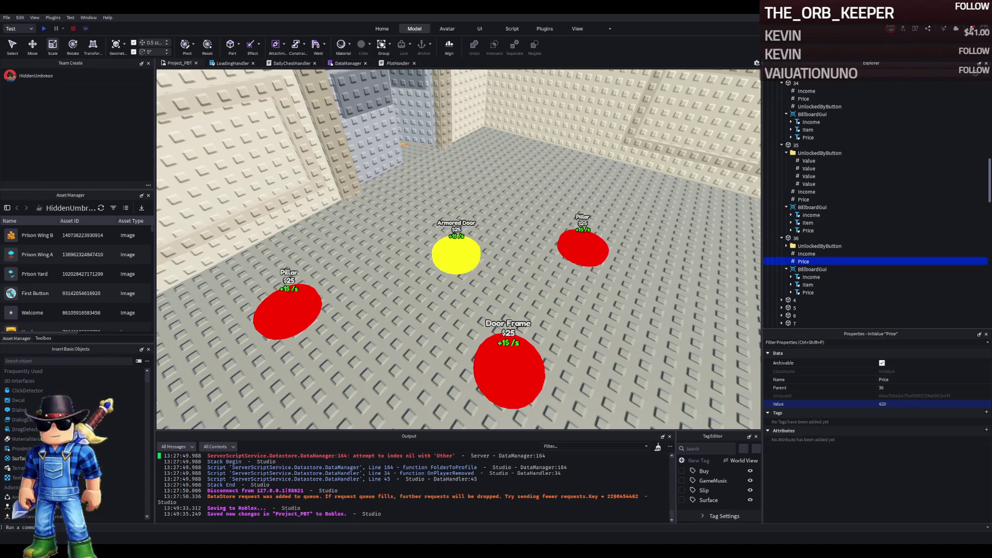
{"action": "left_click", "coordinate": [441, 233]}
{"action": "left_click", "coordinate": [803, 261]}
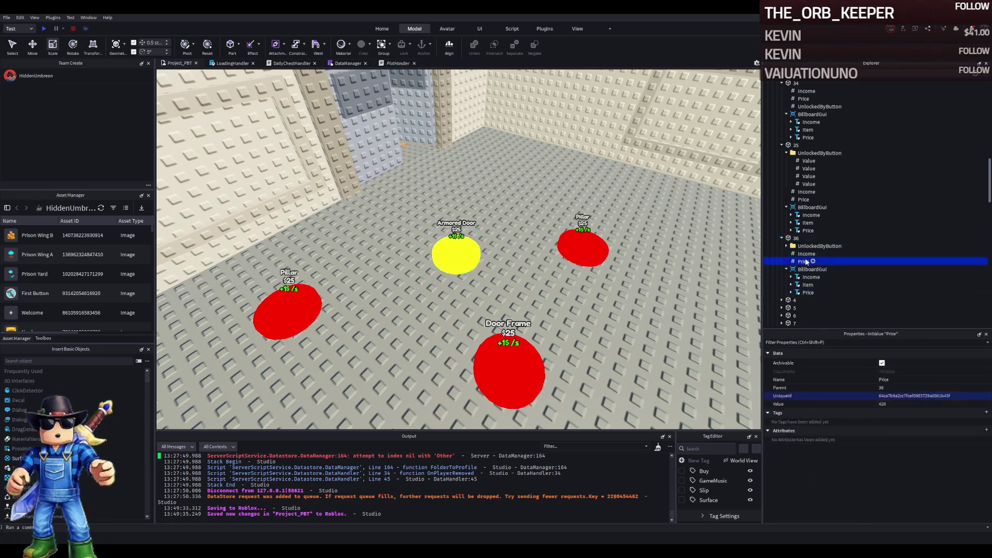
Replace button 36's UnlockedByButton folder with a copied UnlockedByButton value set to 35
{"action": "left_click", "coordinate": [806, 246]}
{"action": "key", "text": "Delete"}
{"action": "left_click_drag", "start_coordinate": [814, 180], "coordinate": [806, 109]}
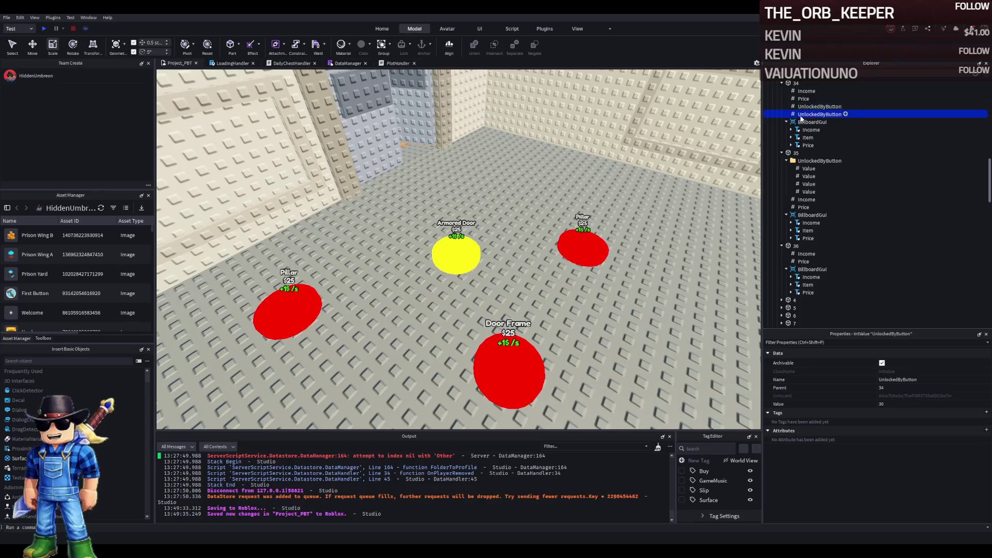
{"action": "left_click_drag", "start_coordinate": [819, 199], "coordinate": [809, 247]}
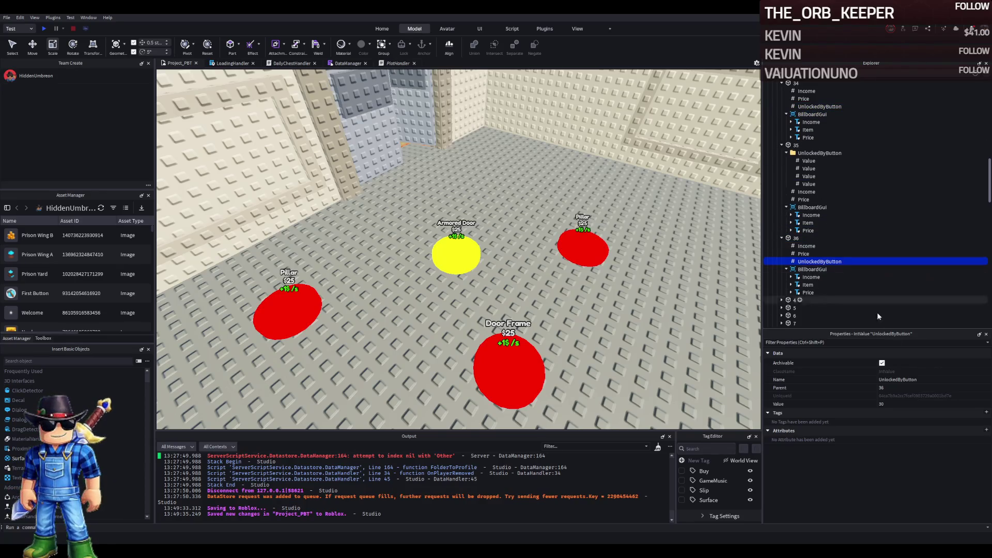
{"action": "left_click", "coordinate": [901, 404]}
{"action": "type", "text": "35"}
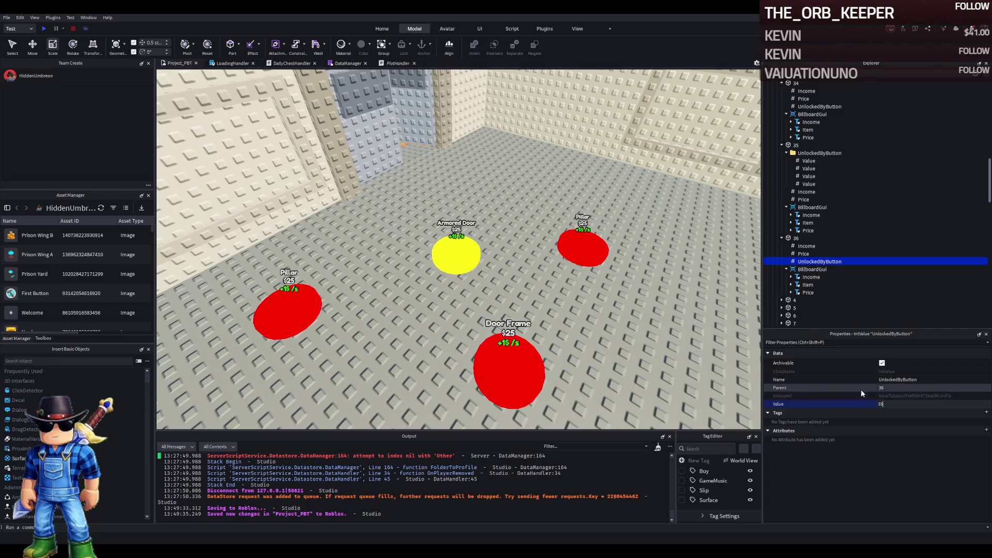
Collapse buttons 36, 35 and 34 in the Explorer
{"action": "double_click", "coordinate": [795, 238]}
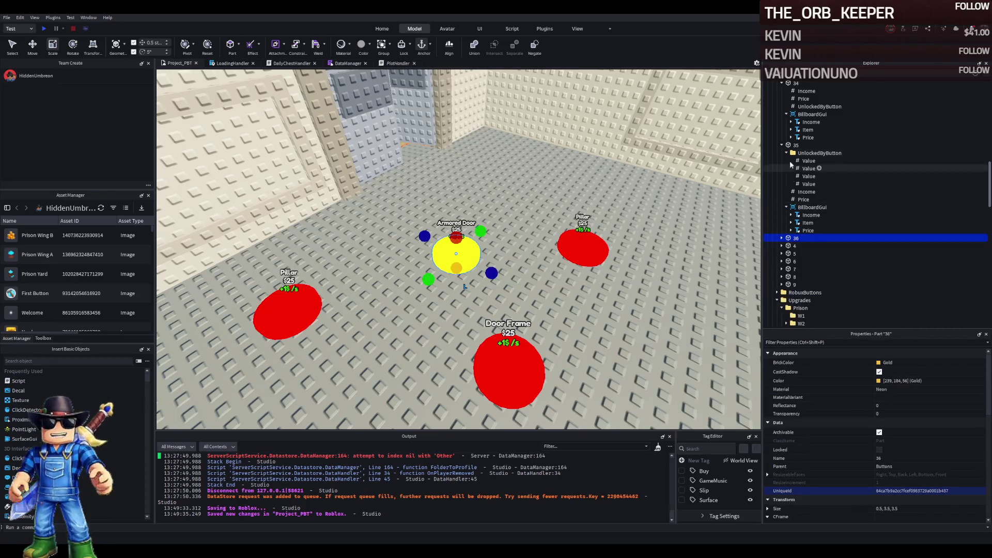
{"action": "double_click", "coordinate": [792, 146]}
{"action": "scroll", "coordinate": [792, 147], "scroll_direction": "up", "scroll_amount": 3}
{"action": "double_click", "coordinate": [792, 147]}
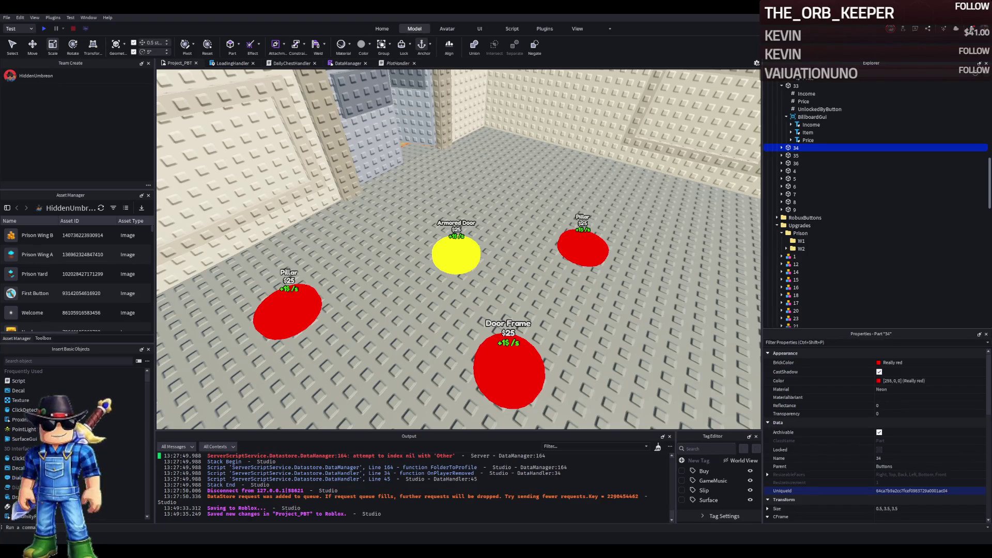
{"action": "scroll", "coordinate": [386, 168], "scroll_direction": "down", "scroll_amount": 10}
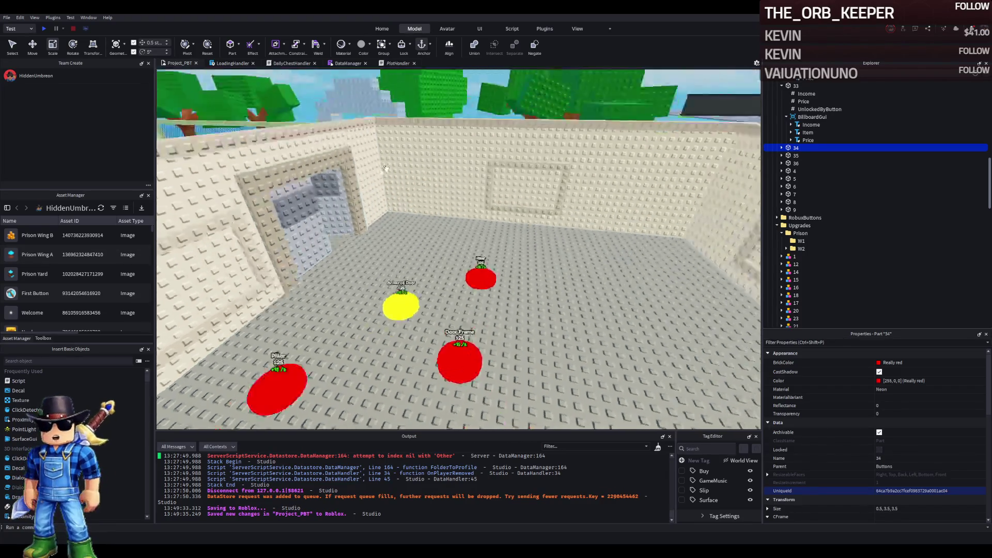
Collapse the Explorer to TemplatePlot, rotate the view, and start a play-test with F5
{"action": "scroll", "coordinate": [386, 168], "scroll_direction": "down", "scroll_amount": 3}
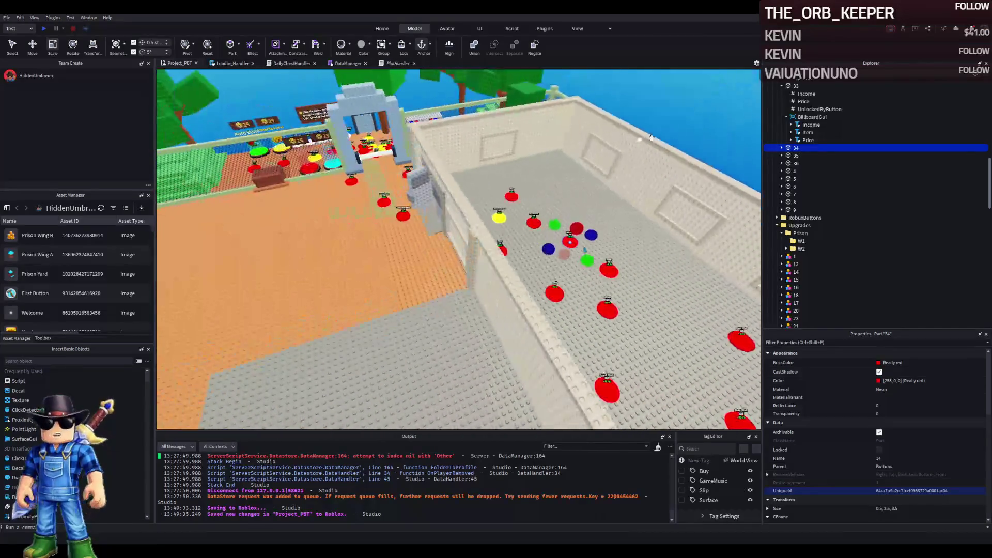
{"action": "left_click", "coordinate": [798, 140]}
{"action": "key", "text": "Left"}
{"action": "key", "text": "Left"}
{"action": "key", "text": "Left"}
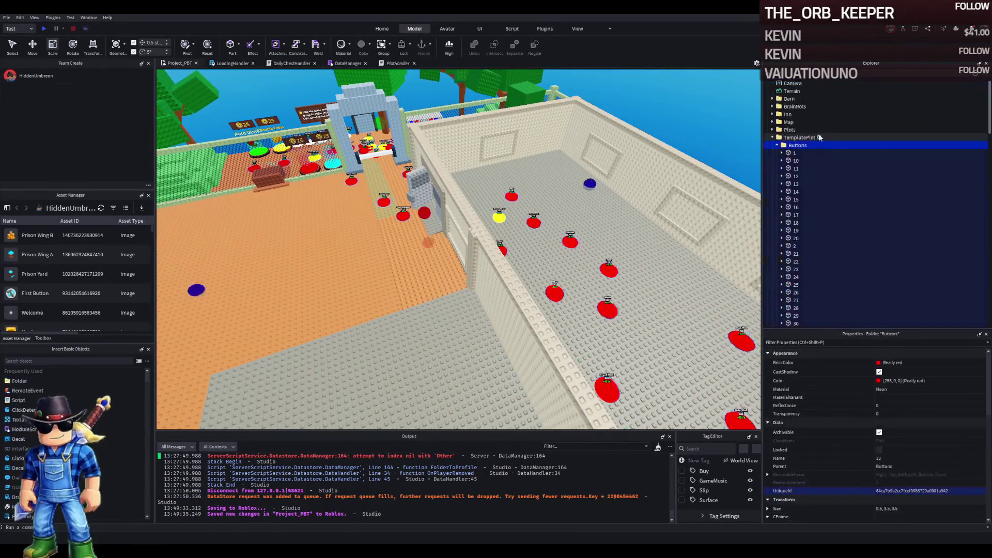
{"action": "key", "text": "Left"}
{"action": "key", "text": "Left"}
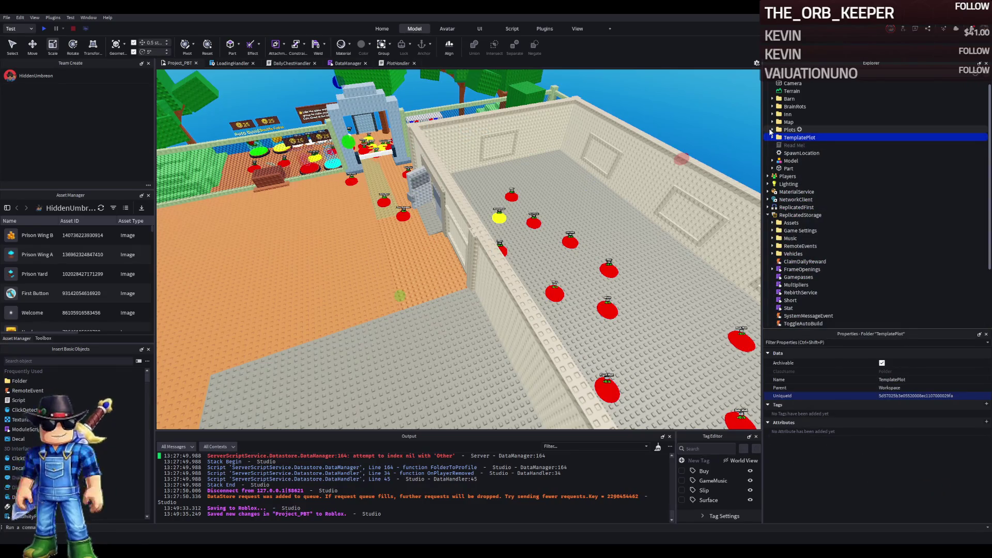
{"action": "key", "text": "Left"}
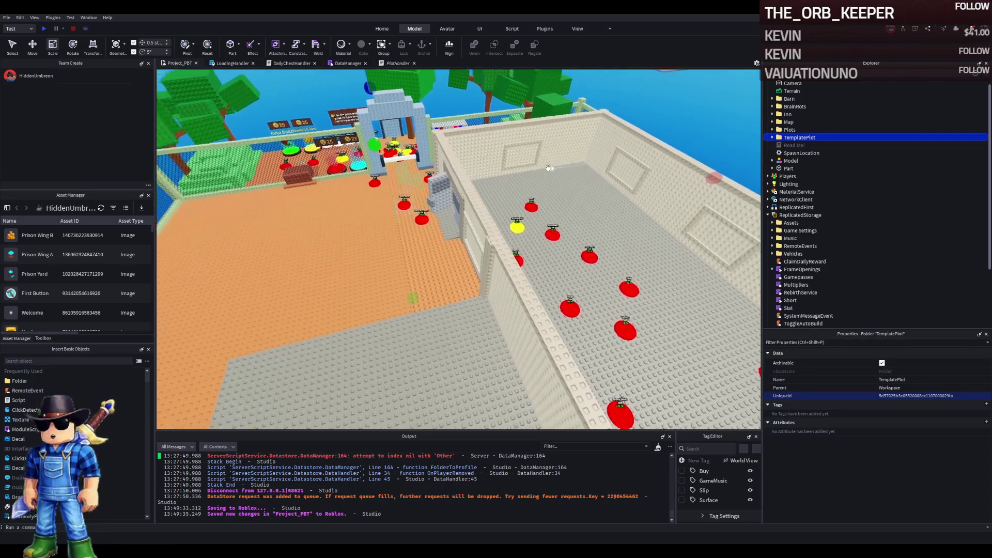
{"action": "key", "text": "Left"}
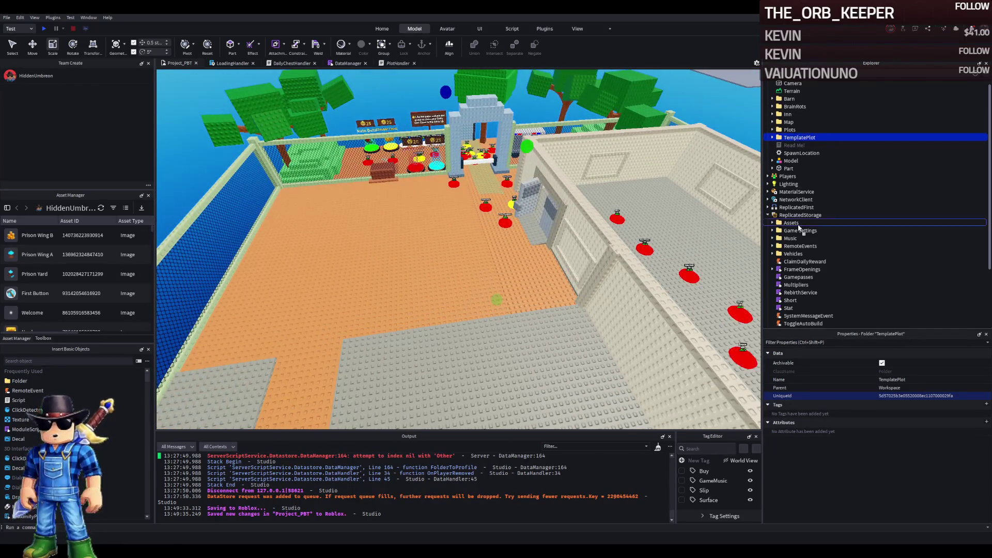
{"action": "key", "text": "F5"}
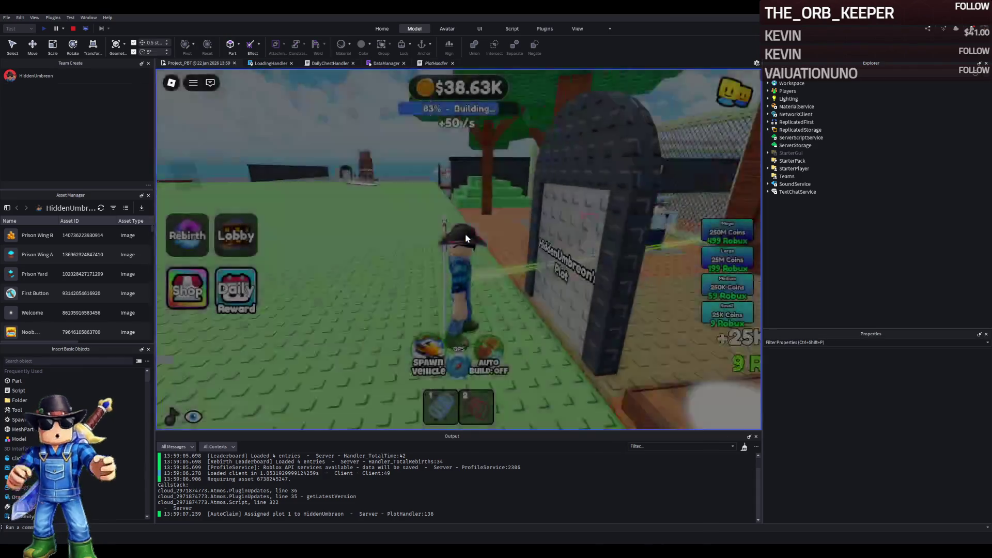
Run the character into the walled room to the $400 Door Frame pad, then stop testing
{"action": "key", "text": "w"}
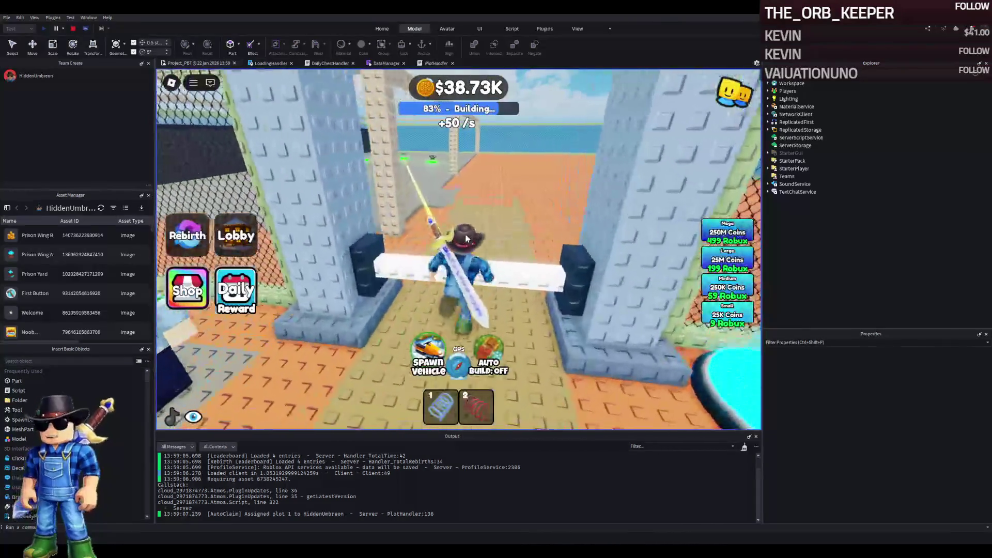
{"action": "key", "text": "w"}
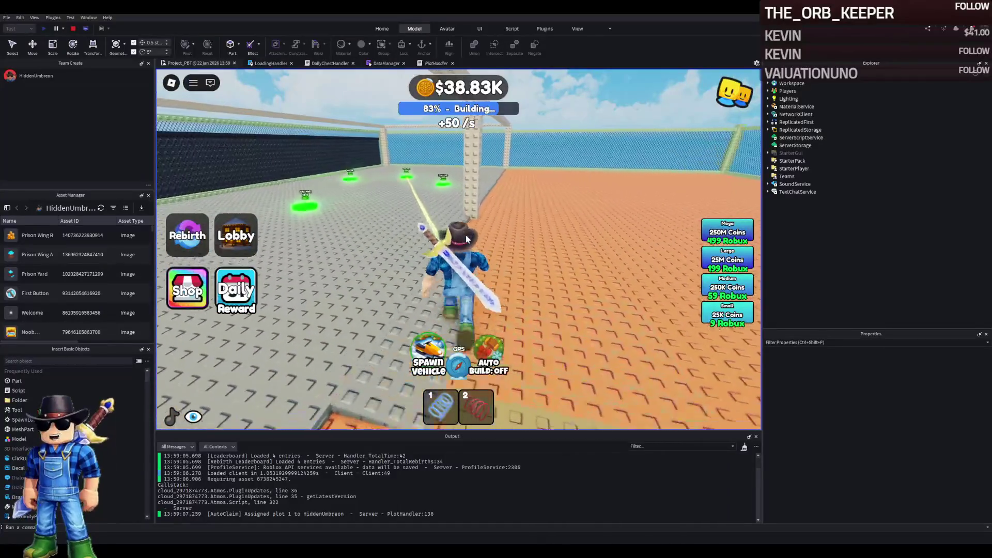
{"action": "key", "text": "w"}
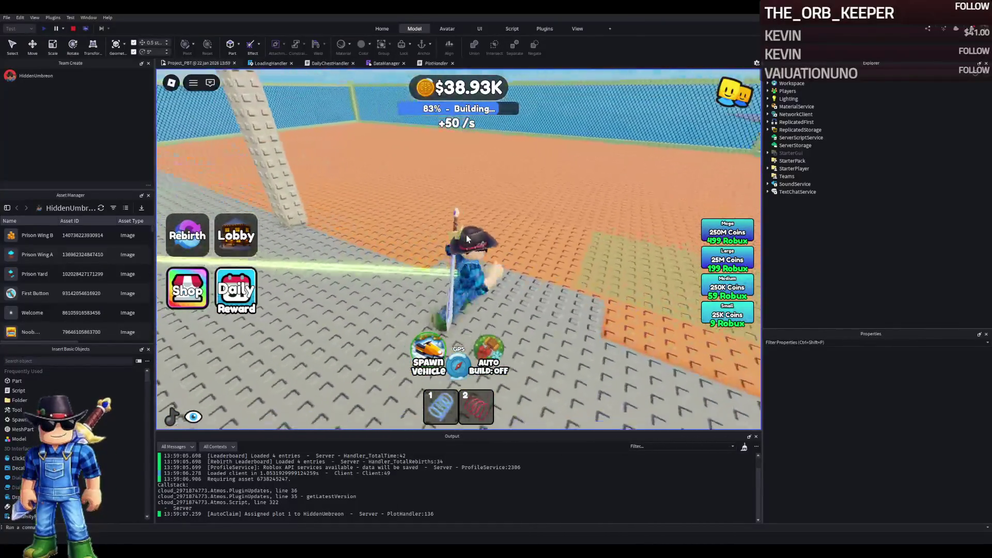
{"action": "key", "text": "w"}
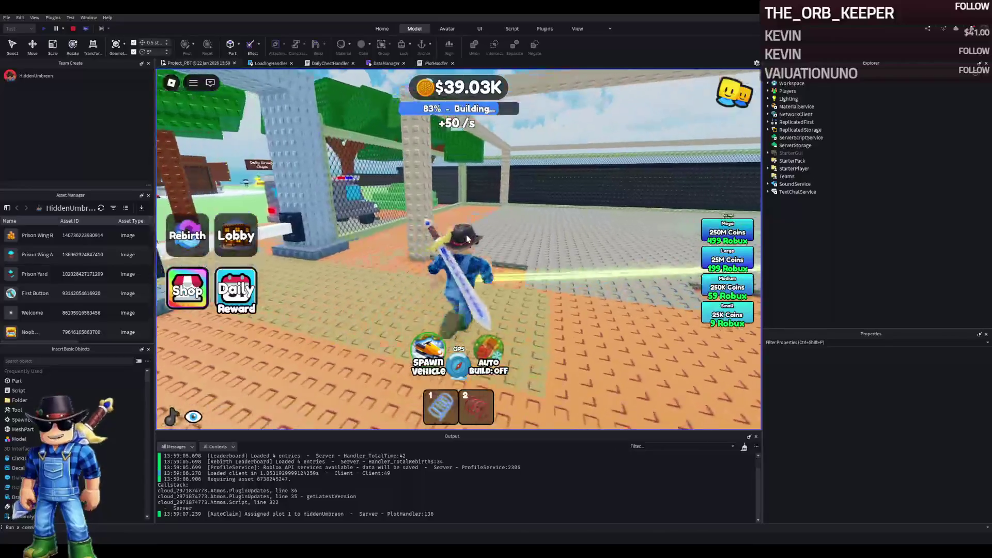
{"action": "key", "text": "w"}
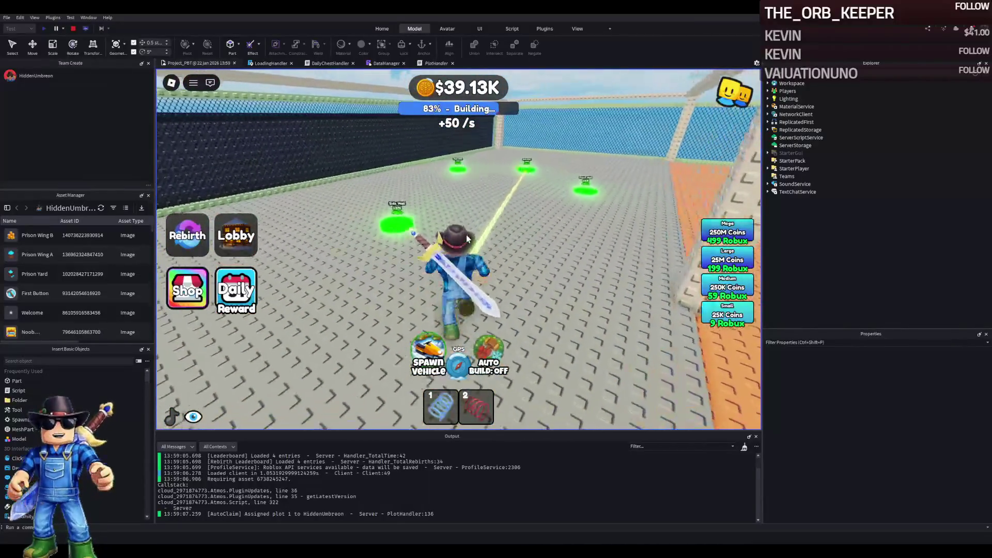
{"action": "key", "text": "w"}
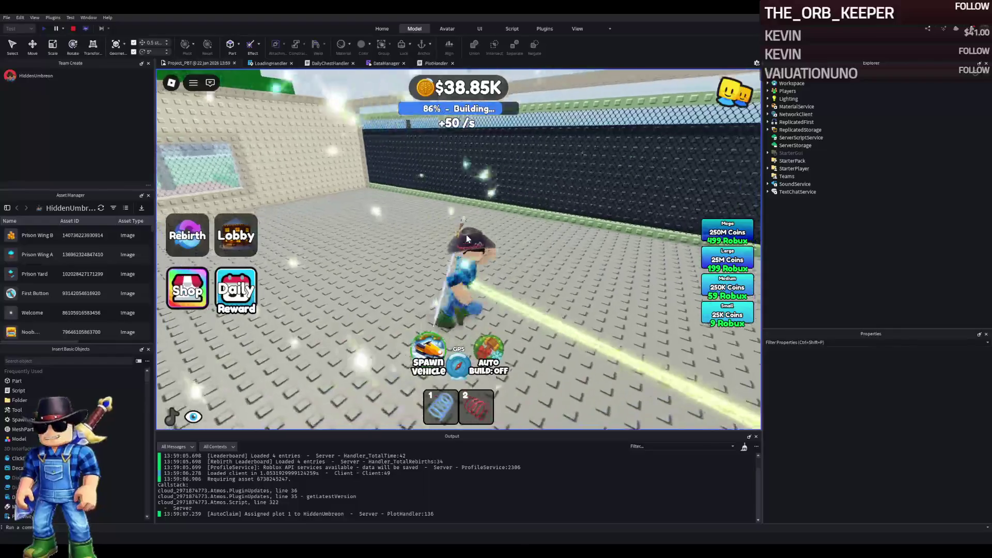
{"action": "key", "text": "w"}
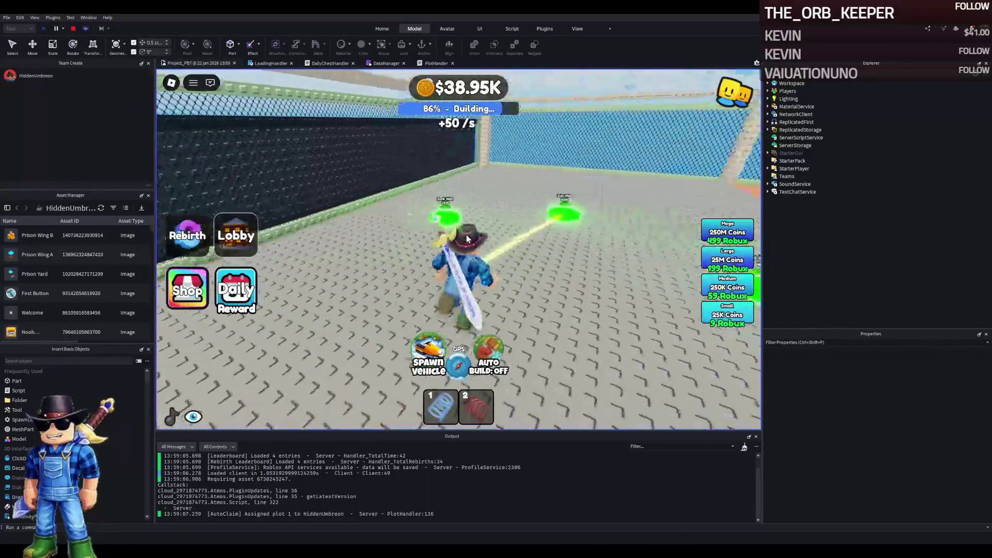
{"action": "key", "text": "w"}
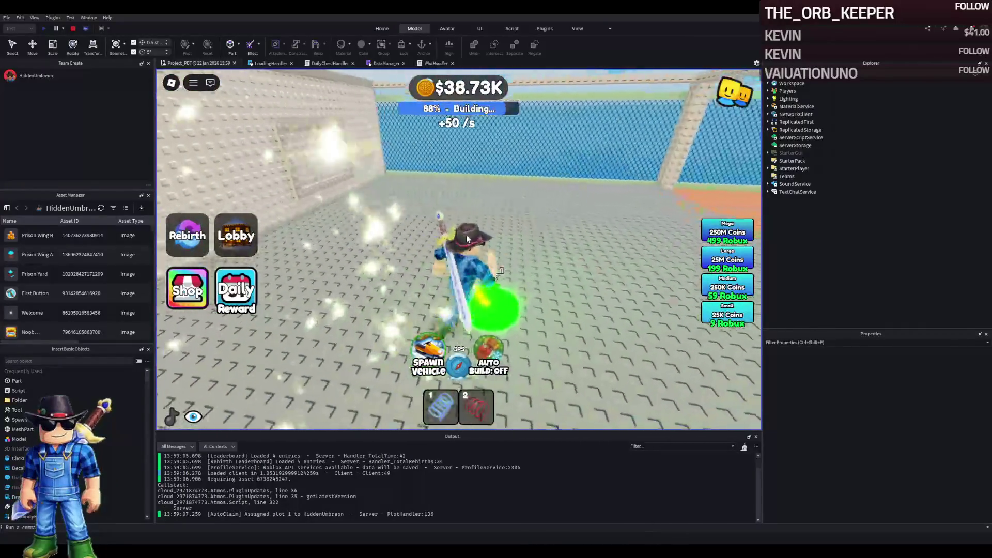
{"action": "key", "text": "s"}
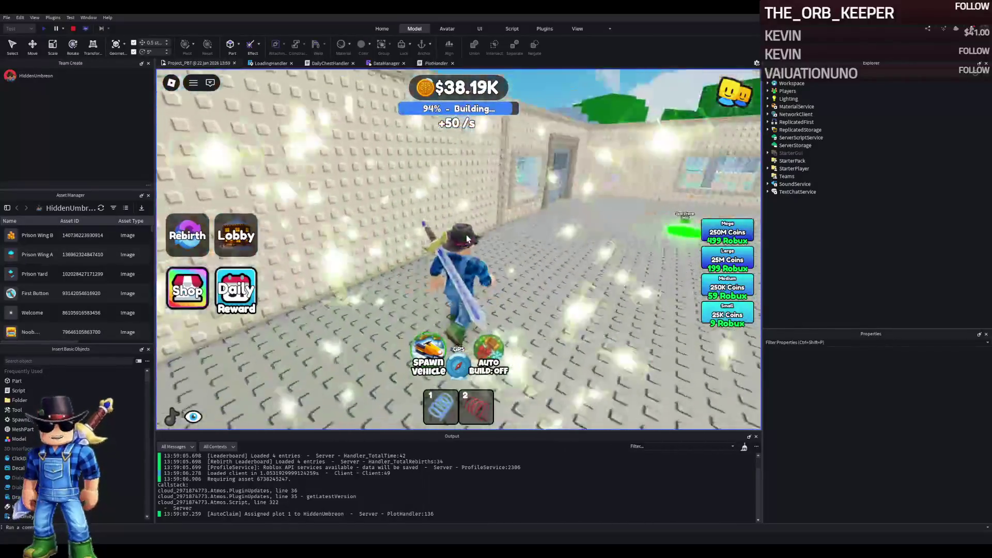
{"action": "key", "text": "w"}
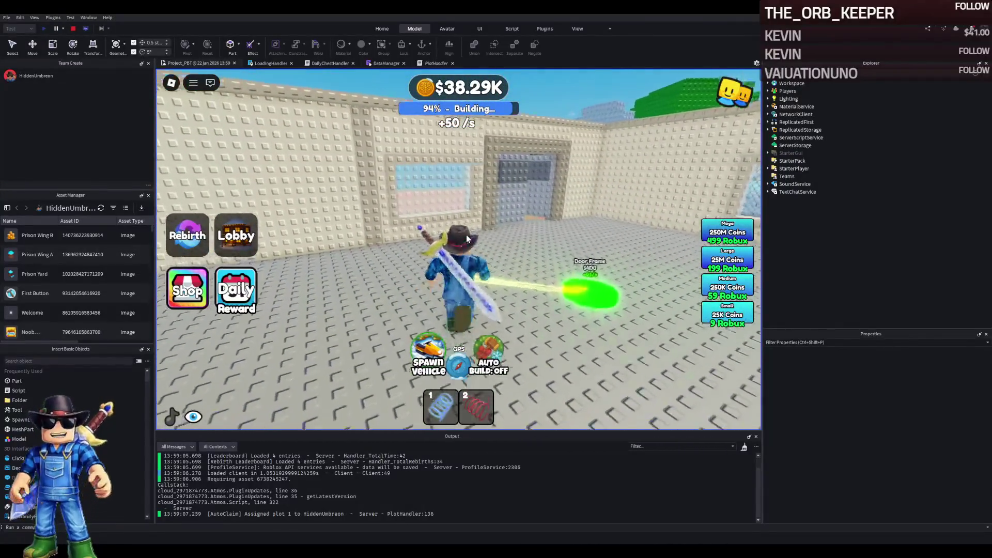
{"action": "key", "text": "a"}
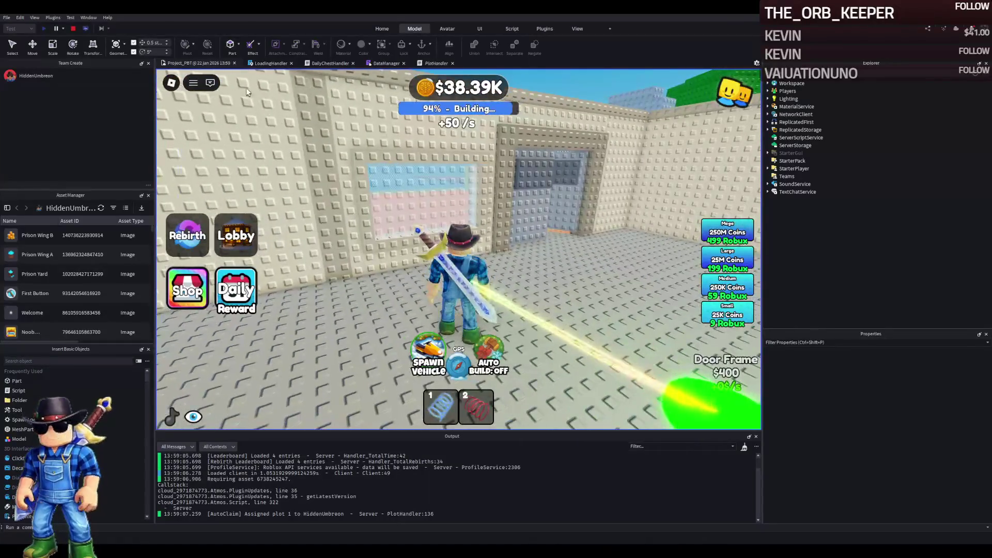
{"action": "key", "text": "shift+F5"}
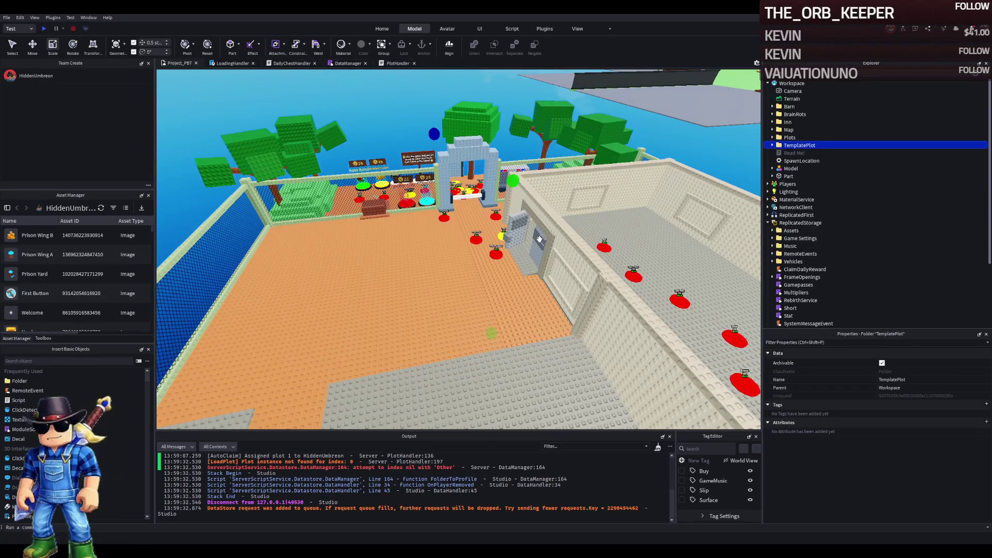
Delete the old Door, DoorFrance and Model under upgrade 34
{"action": "left_click", "coordinate": [539, 238]}
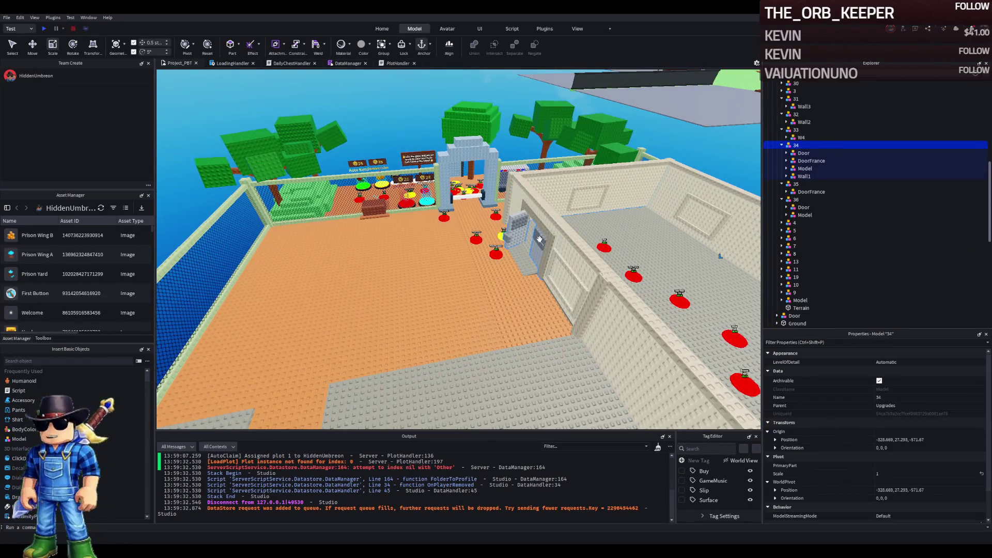
{"action": "left_click", "coordinate": [803, 153]}
{"action": "left_click", "coordinate": [807, 160], "text": "shift"}
{"action": "left_click", "coordinate": [805, 169], "text": "shift"}
{"action": "key", "text": "Delete"}
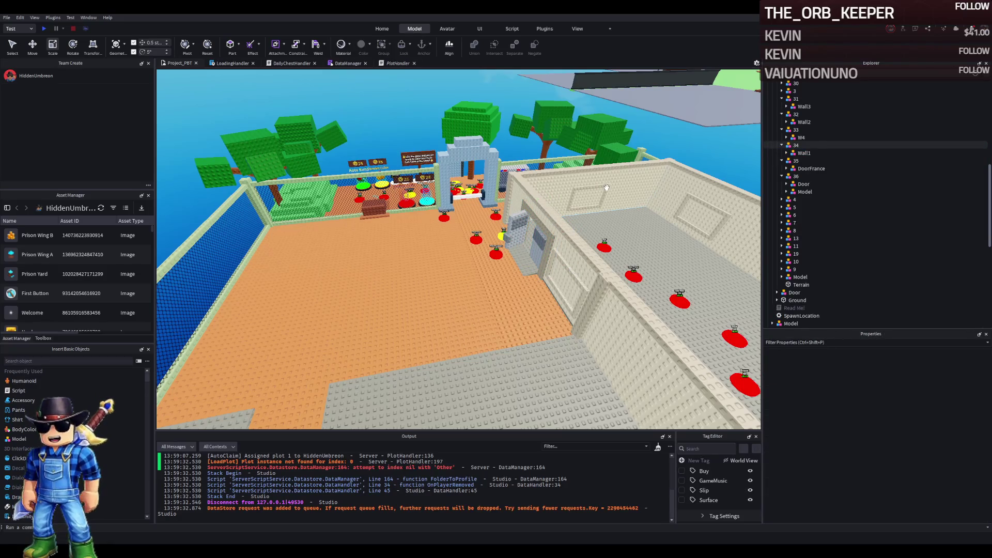
Move TemplatePlot into ReplicatedStorage and launch a new playtest
{"action": "key", "text": "w"}
{"action": "scroll", "coordinate": [826, 155], "scroll_direction": "up", "scroll_amount": 5}
{"action": "left_click", "coordinate": [799, 122]}
{"action": "left_click_drag", "start_coordinate": [796, 132], "coordinate": [800, 199]}
{"action": "key", "text": "F5"}
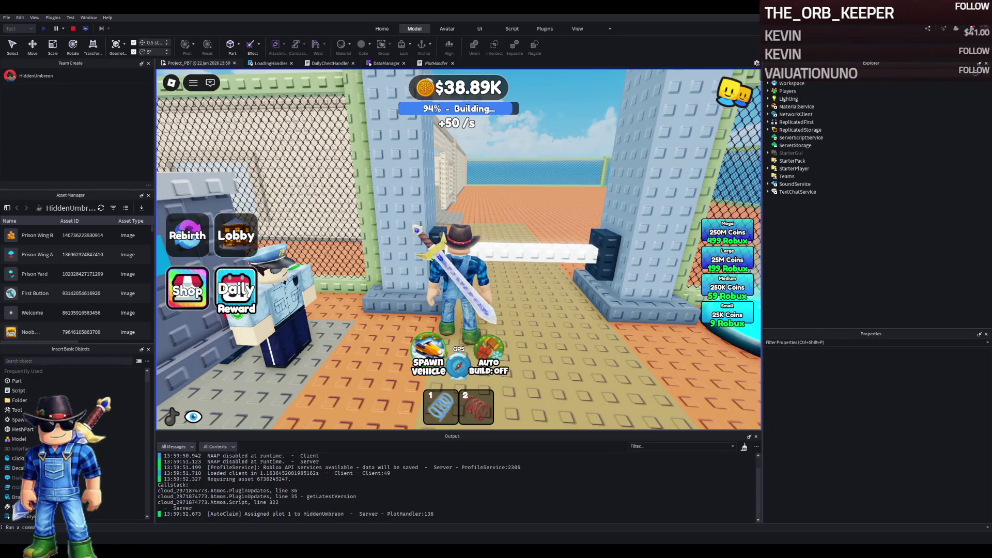
Walk the character through the wall gap and the room's doorway to check the door
{"action": "key", "text": "w"}
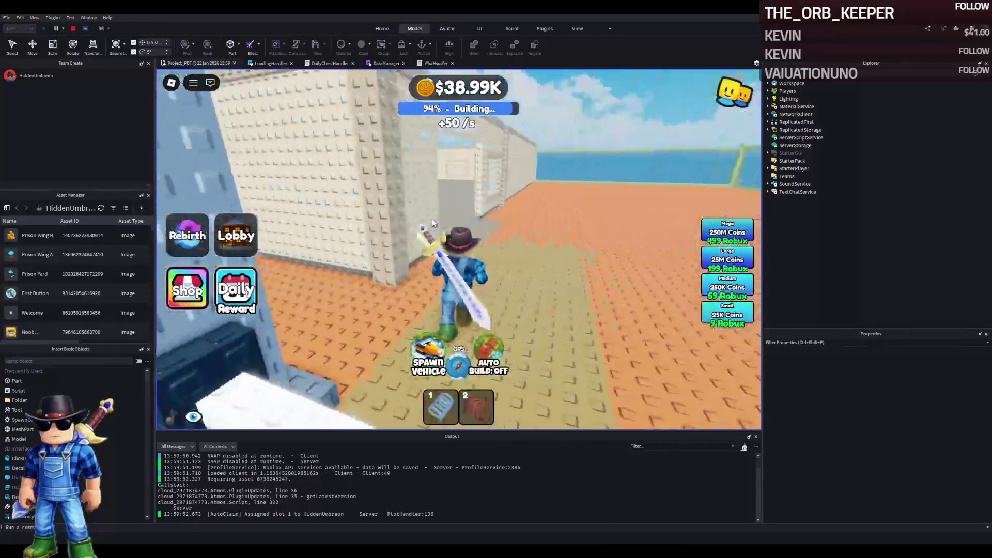
{"action": "key", "text": "w"}
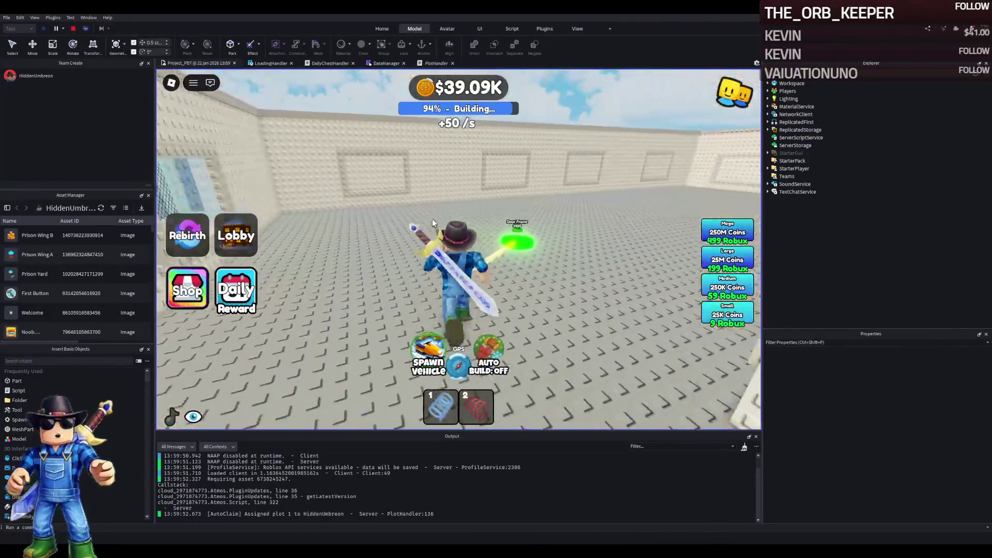
{"action": "key", "text": "a"}
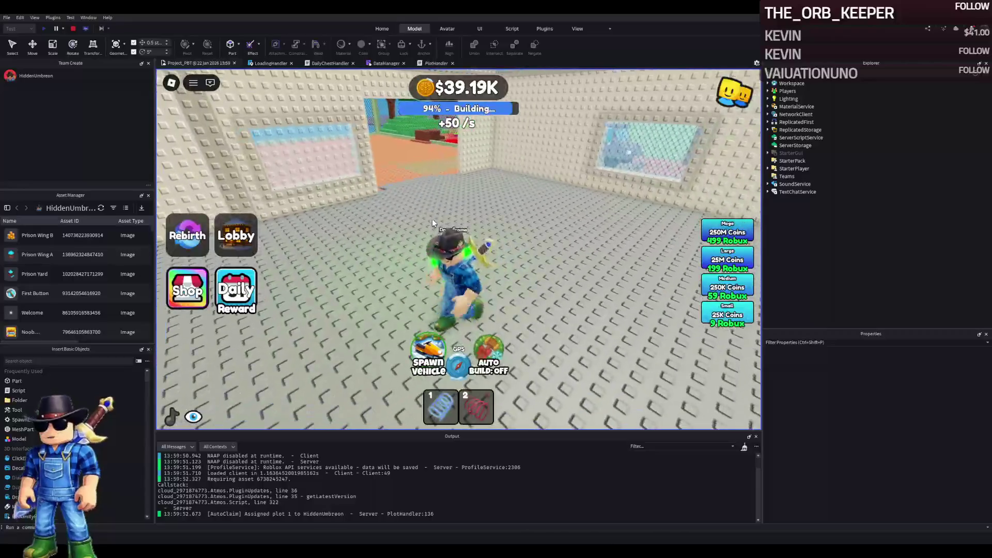
{"action": "key", "text": "w"}
{"action": "key", "text": "w"}
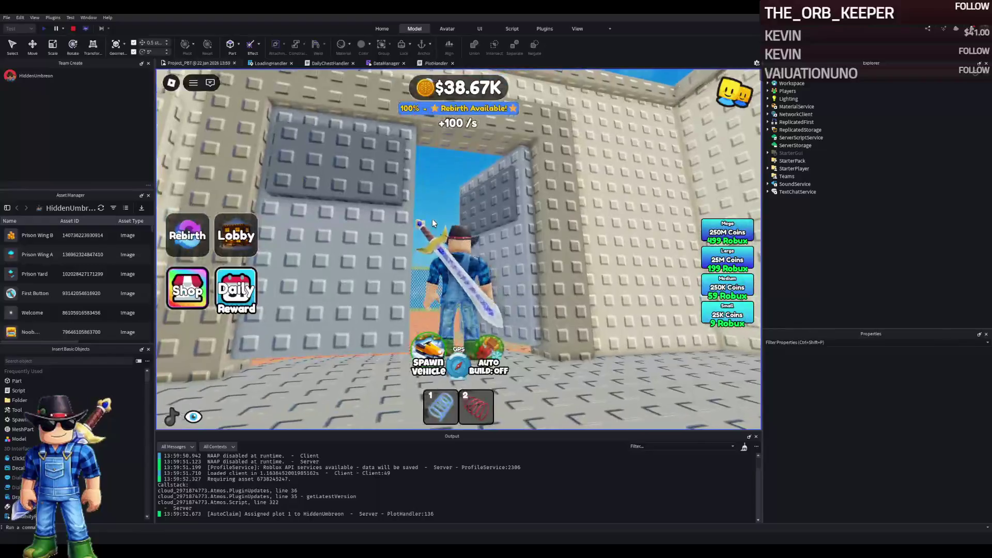
{"action": "key", "text": "w"}
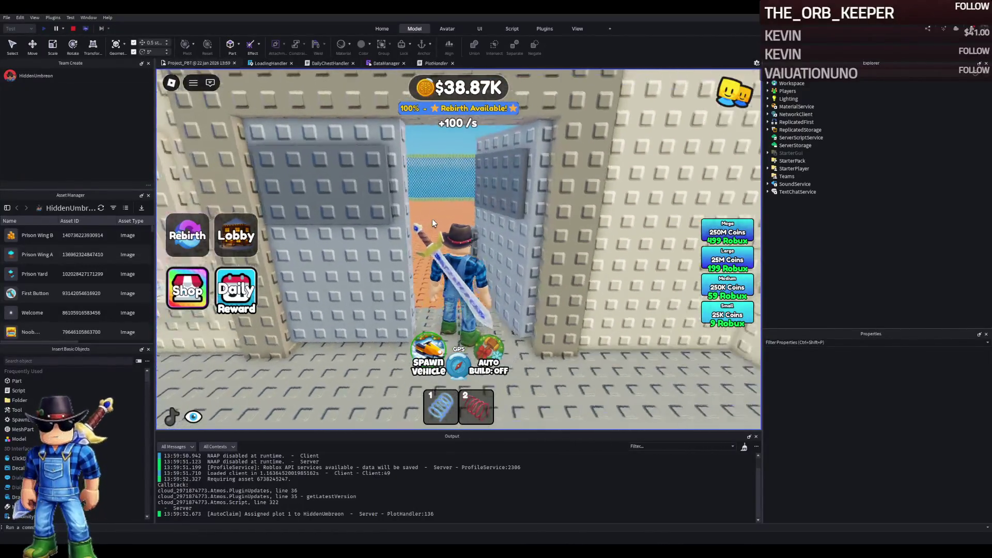
{"action": "key", "text": "w"}
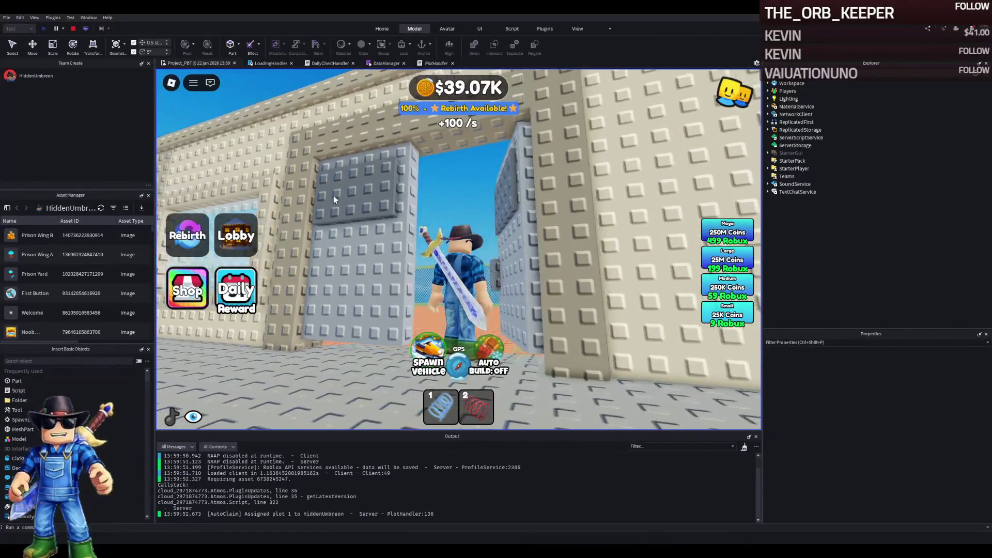
{"action": "key", "text": "w"}
{"action": "key", "text": "w"}
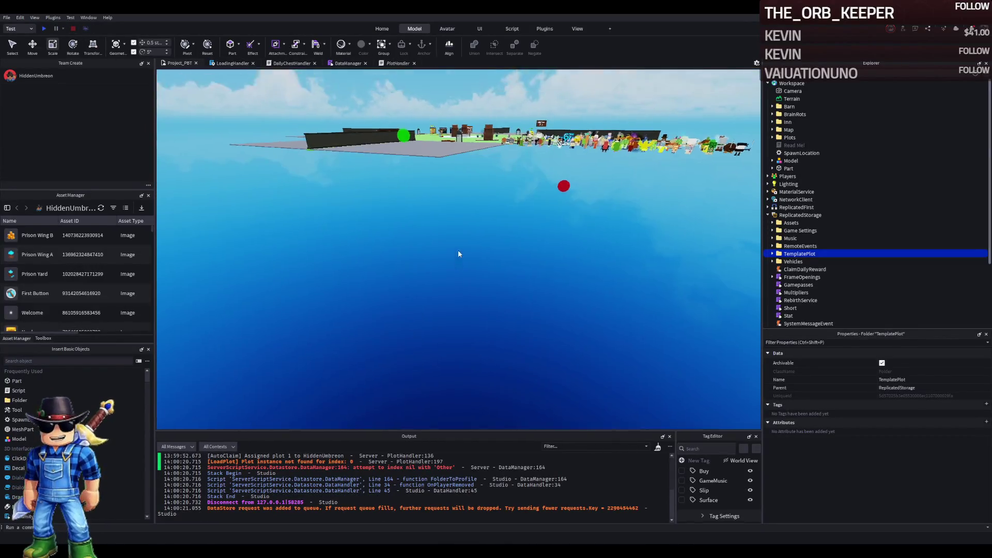
Stop the playtest and select the grey door and its model in the doorway
{"action": "key", "text": "f"}
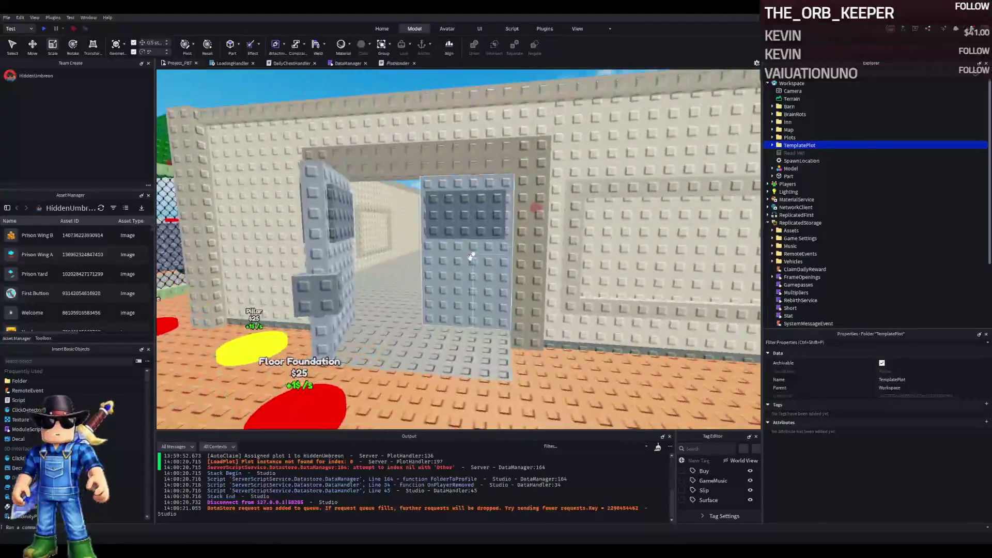
{"action": "left_click", "coordinate": [467, 255]}
{"action": "left_click", "coordinate": [803, 138]}
{"action": "left_click", "coordinate": [804, 161], "text": "ctrl"}
{"action": "key", "text": "f"}
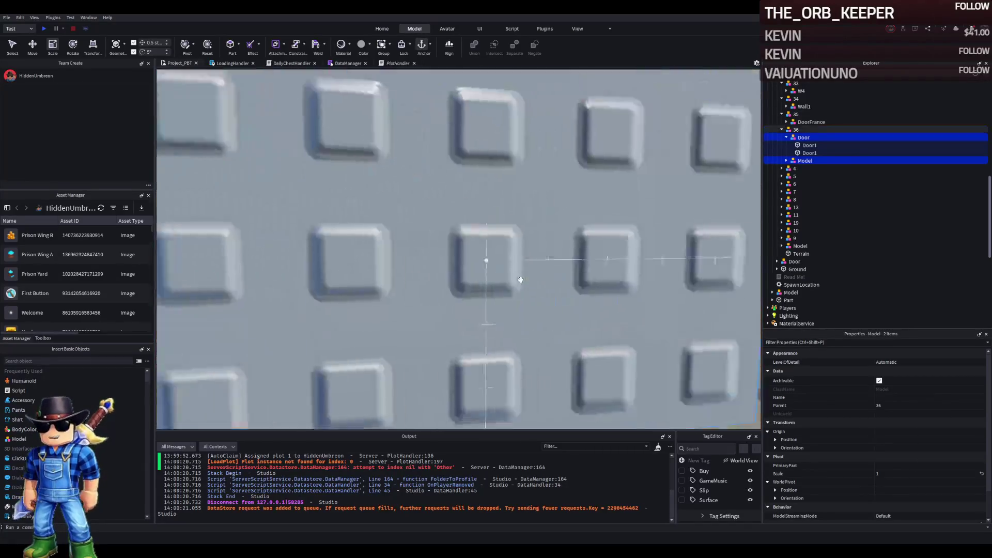
Nudge the door frame's top beam by 0.5 studs with the Move tool
{"action": "key", "text": "ctrl+2"}
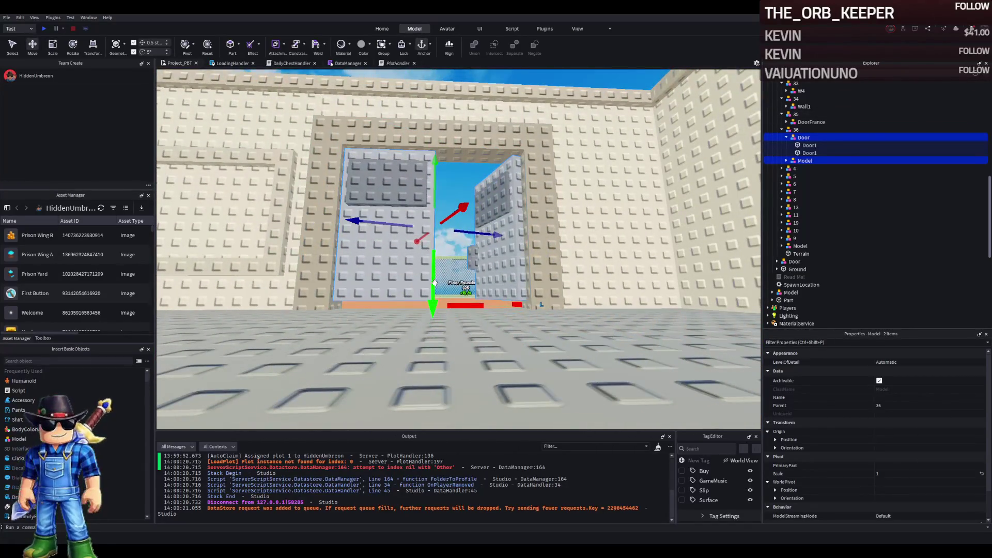
{"action": "key", "text": "e"}
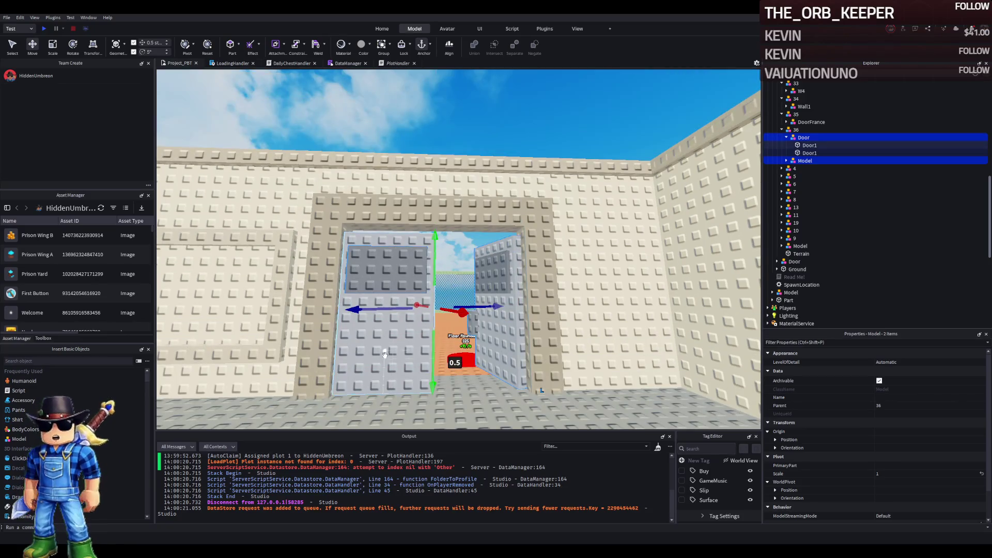
{"action": "left_click", "coordinate": [405, 218]}
{"action": "left_click", "coordinate": [405, 218]}
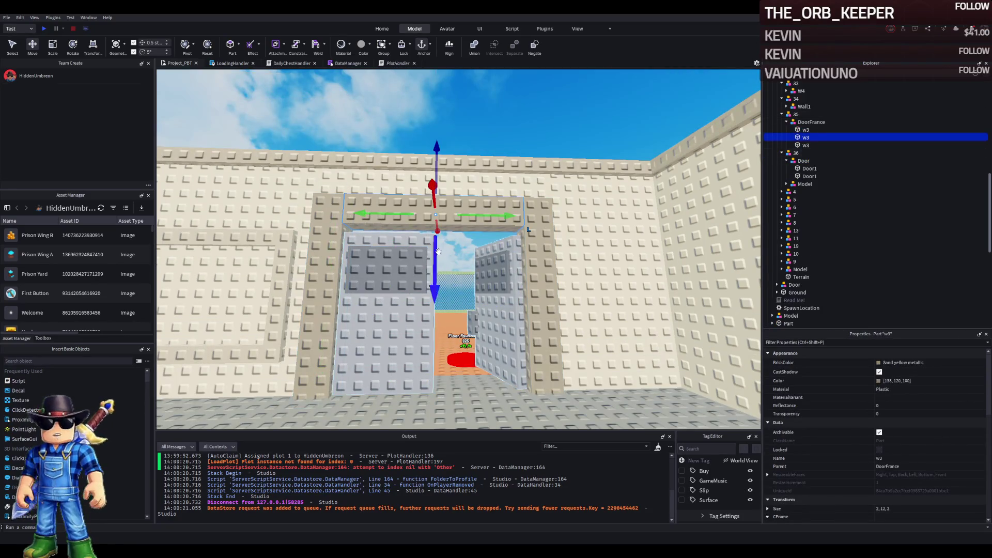
{"action": "mouse_move", "coordinate": [511, 223]}
{"action": "left_mouse_down"}
{"action": "mouse_move", "coordinate": [519, 234]}
{"action": "mouse_move", "coordinate": [533, 189]}
{"action": "mouse_move", "coordinate": [533, 197]}
{"action": "left_mouse_up"}
{"action": "left_click", "coordinate": [532, 233]}
{"action": "key", "text": "ctrl+3"}
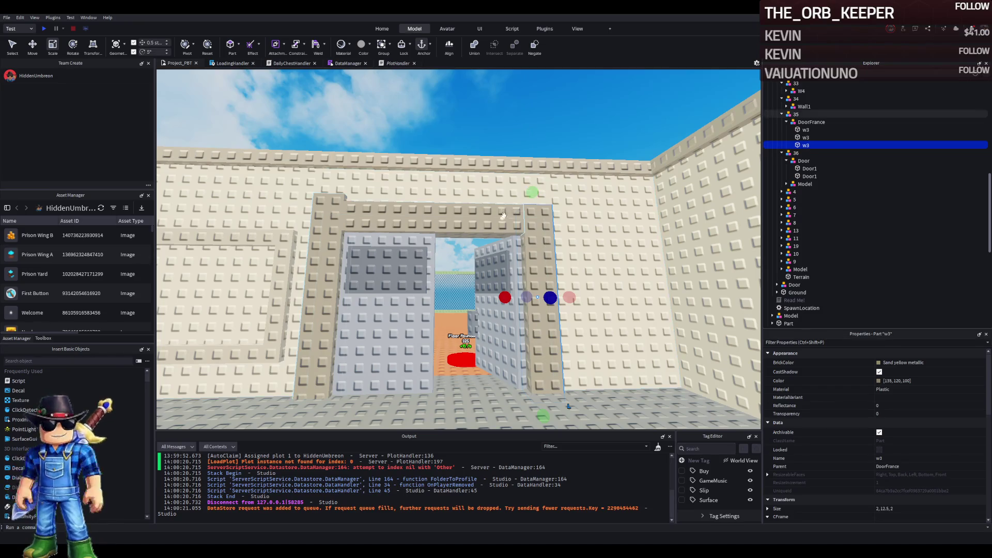
{"action": "key", "text": "w"}
{"action": "key", "text": "d"}
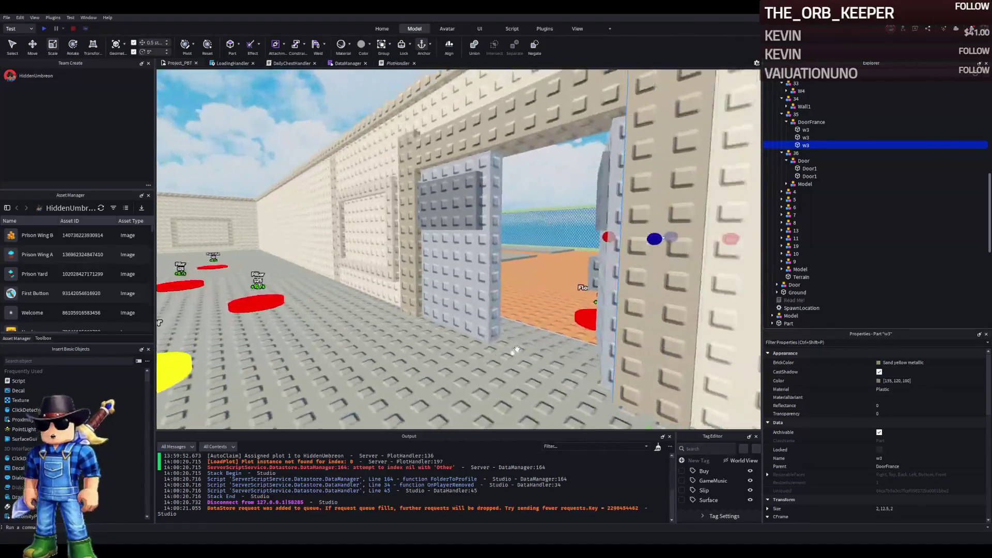
{"action": "key", "text": "s"}
{"action": "key", "text": "a"}
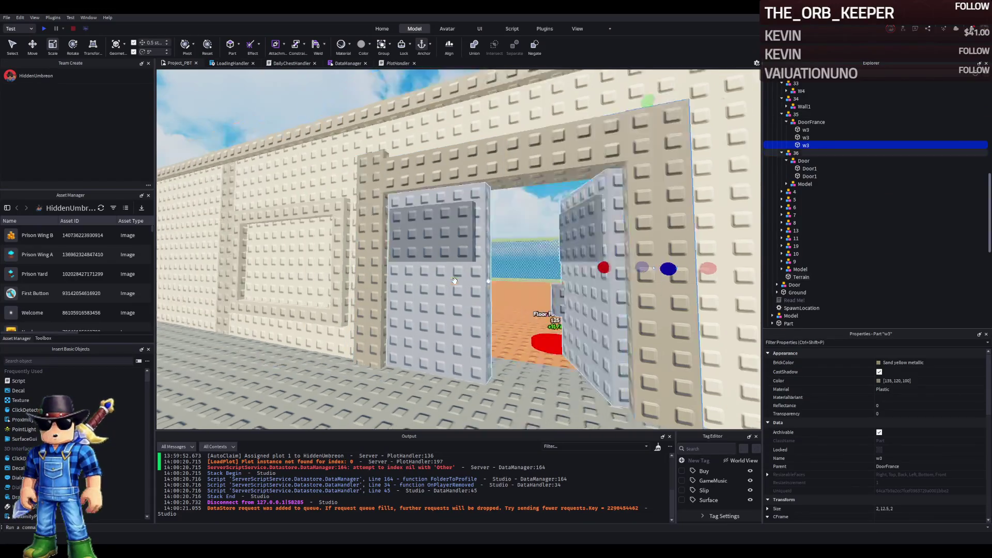
Move the top beam and both pillars together to fit around the door
{"action": "left_click", "coordinate": [414, 216]}
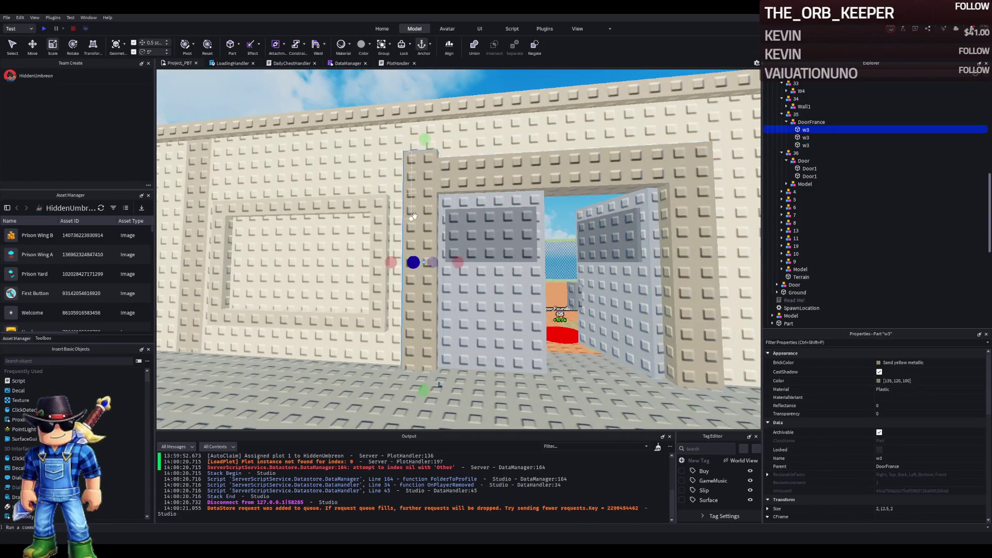
{"action": "key", "text": "w"}
{"action": "key", "text": "d"}
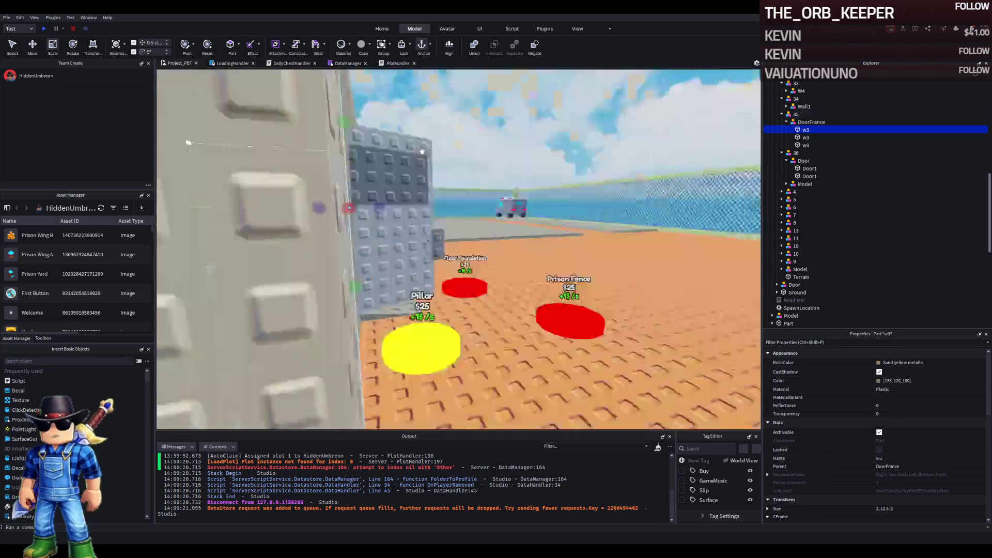
{"action": "key", "text": "s"}
{"action": "key", "text": "a"}
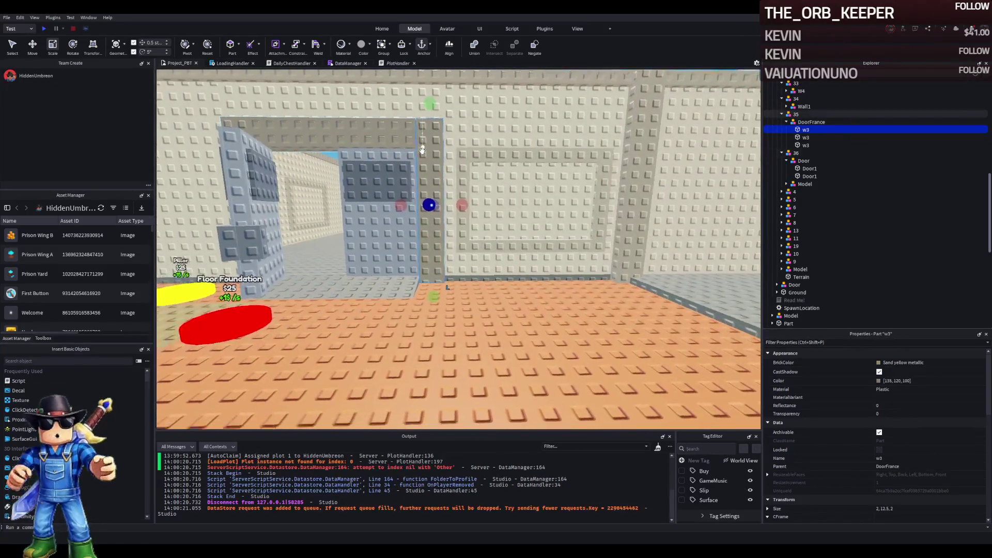
{"action": "left_click", "coordinate": [424, 150]}
{"action": "left_click", "coordinate": [499, 183], "text": "ctrl"}
{"action": "key", "text": "ctrl+2"}
{"action": "key", "text": "w"}
{"action": "key", "text": "a"}
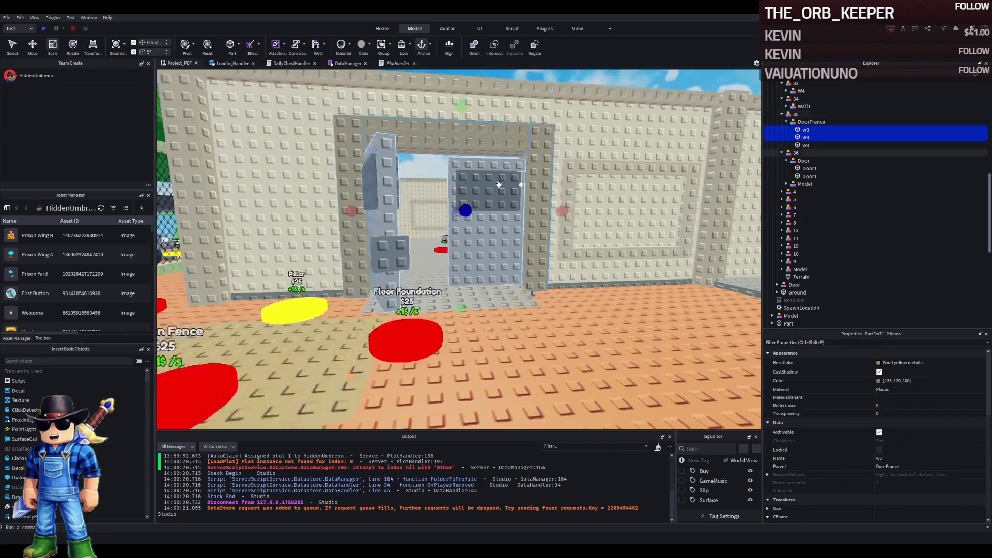
{"action": "left_click", "coordinate": [398, 207], "text": "ctrl"}
{"action": "key", "text": "d"}
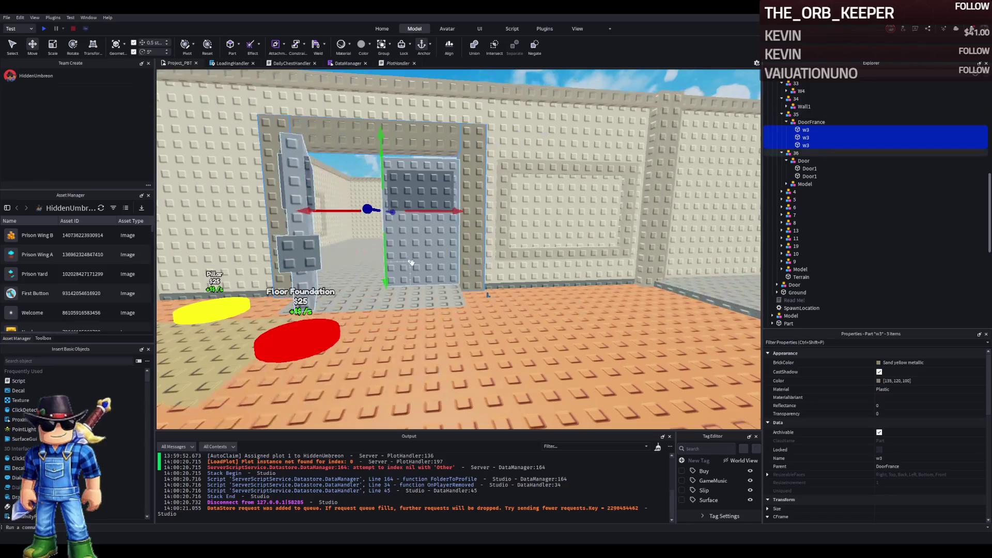
{"action": "left_click", "coordinate": [473, 289]}
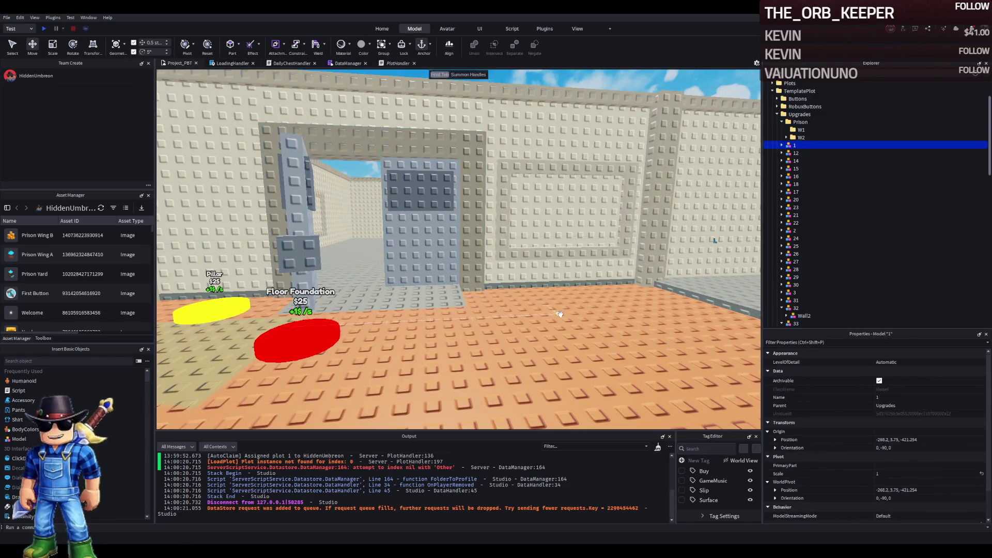
{"action": "key", "text": "a"}
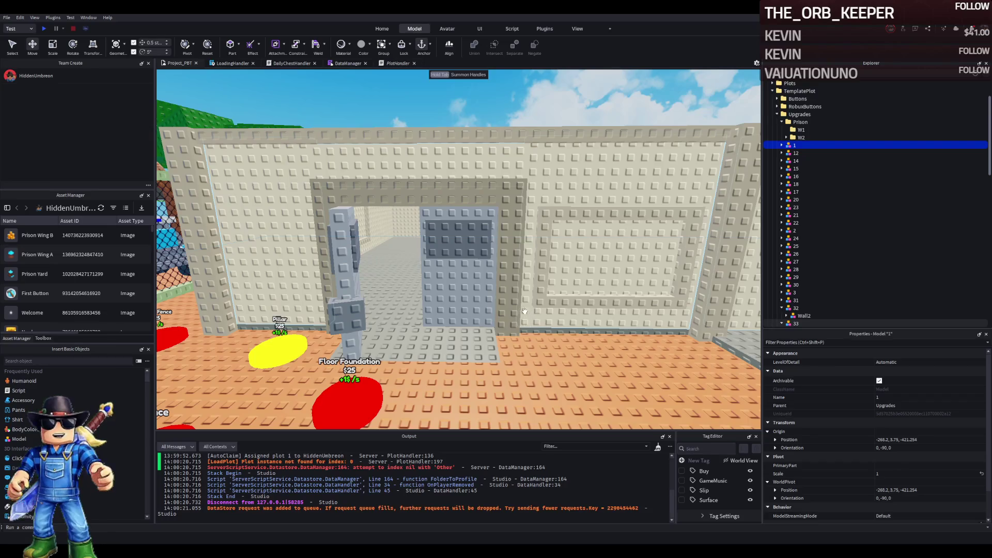
Scale two door-frame pillars to 2, 12, 2 so they stand 12 studs tall
{"action": "left_click", "coordinate": [511, 309]}
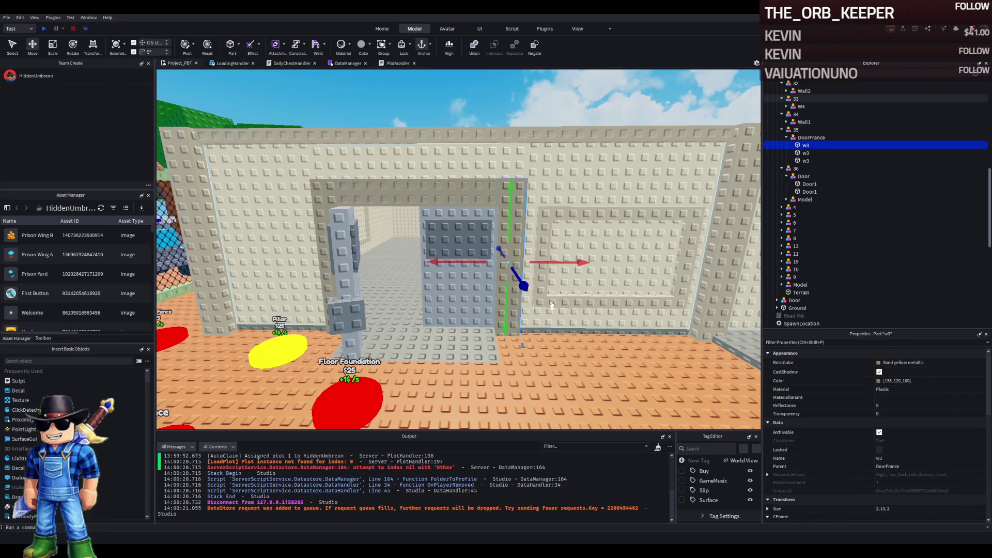
{"action": "key", "text": "ctrl+3"}
{"action": "left_click_drag", "start_coordinate": [504, 348], "coordinate": [509, 347]}
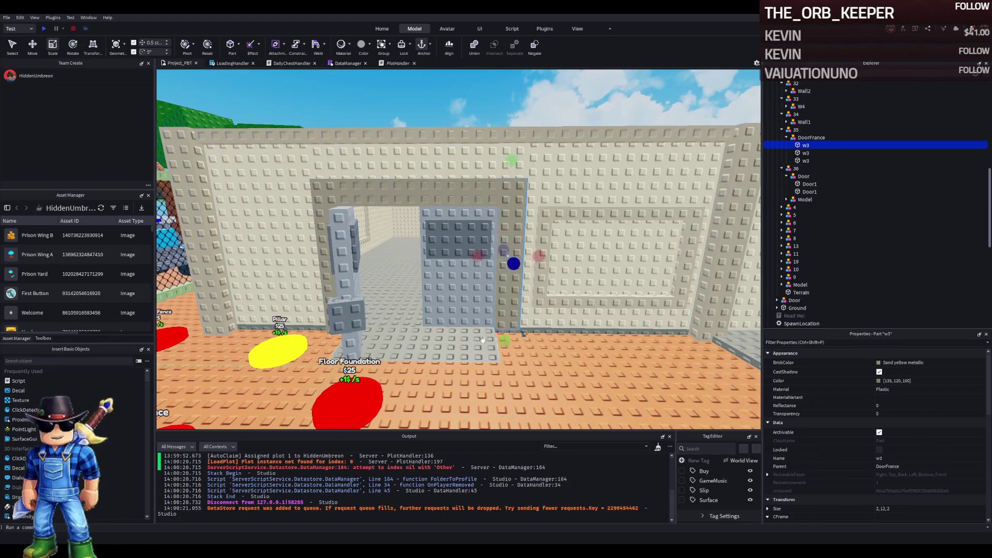
{"action": "left_click", "coordinate": [429, 224]}
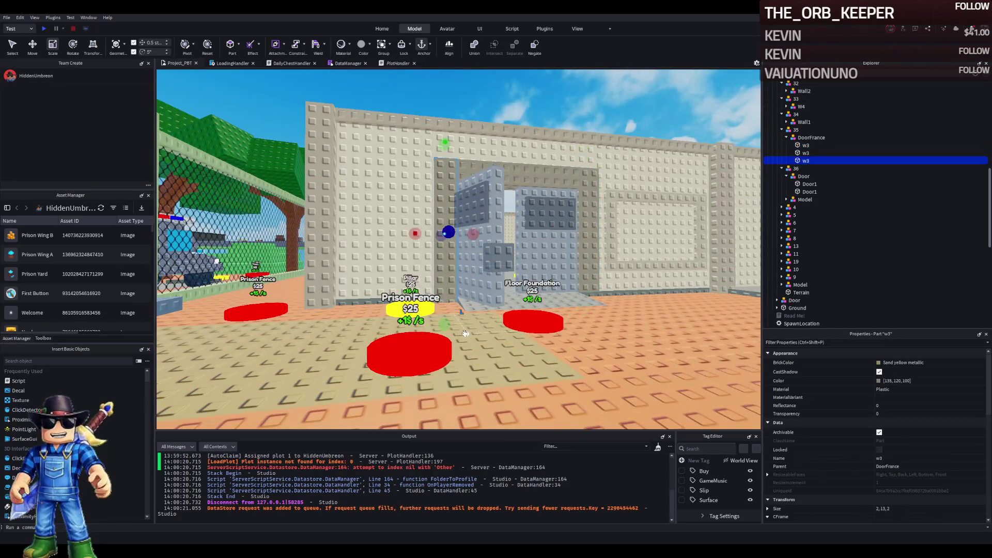
{"action": "left_click_drag", "start_coordinate": [445, 328], "coordinate": [452, 315]}
{"action": "scroll", "coordinate": [453, 316], "scroll_direction": "up", "scroll_amount": 5}
{"action": "scroll", "coordinate": [453, 316], "scroll_direction": "down", "scroll_amount": 10}
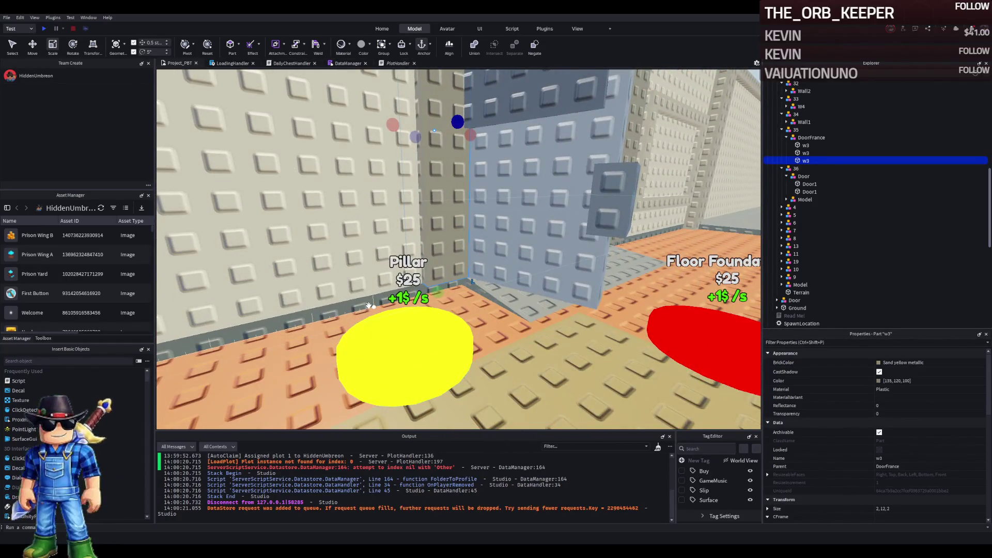
Shorten upgrade 24's extra Foundation to 100.5 studs, delete it, then select Pillar and model 1
{"action": "left_click", "coordinate": [372, 300]}
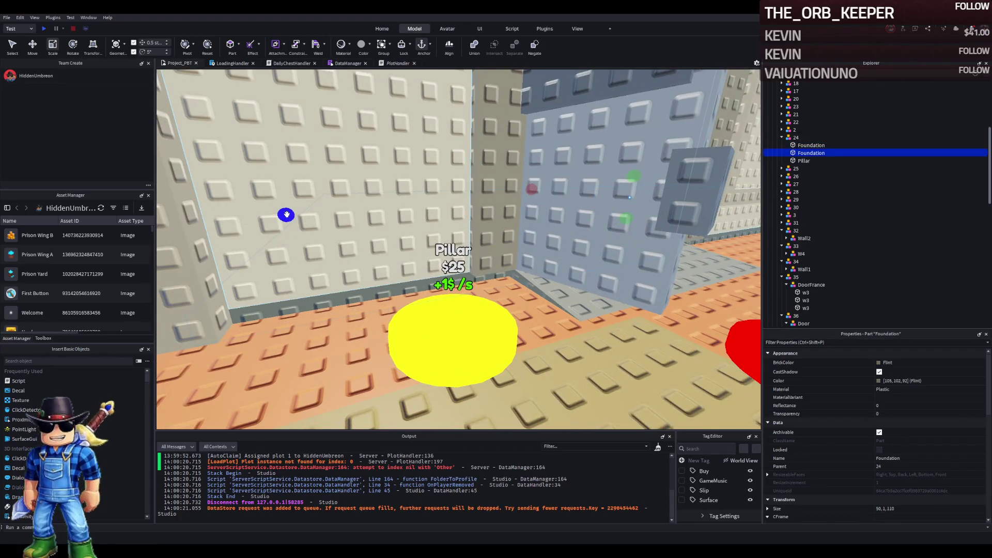
{"action": "mouse_move", "coordinate": [286, 215]}
{"action": "left_mouse_down"}
{"action": "mouse_move", "coordinate": [413, 205]}
{"action": "mouse_move", "coordinate": [368, 210]}
{"action": "left_mouse_up"}
{"action": "key", "text": "Delete"}
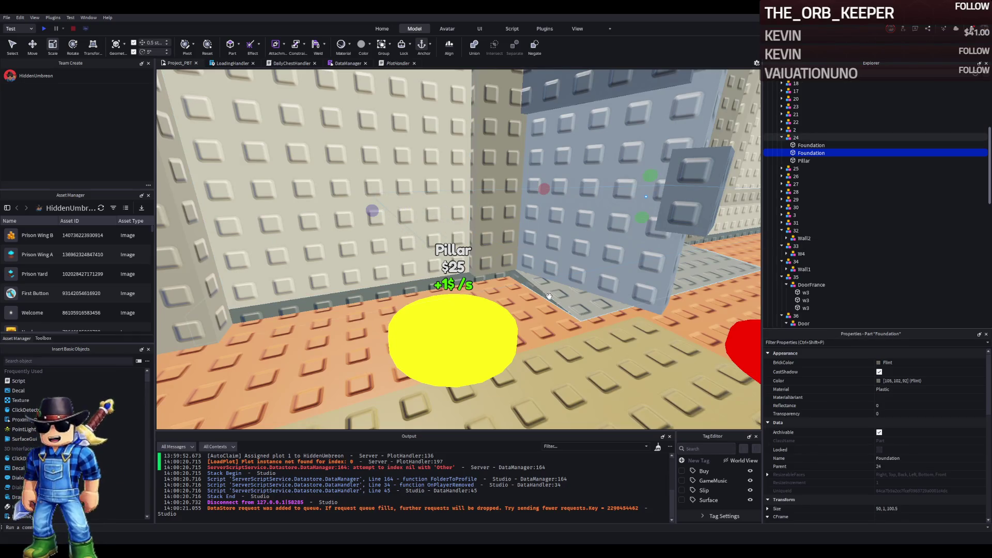
{"action": "left_click", "coordinate": [558, 294]}
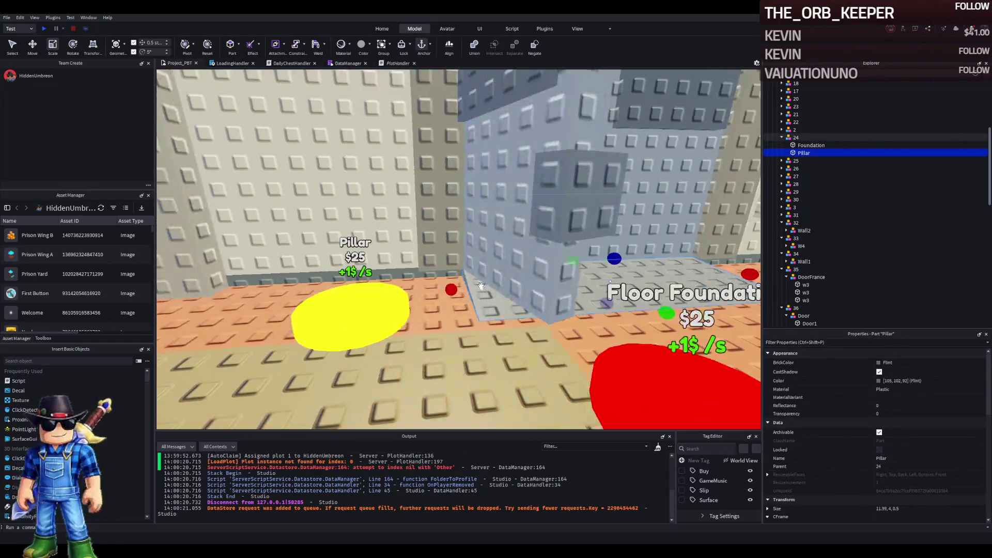
{"action": "left_click", "coordinate": [465, 310]}
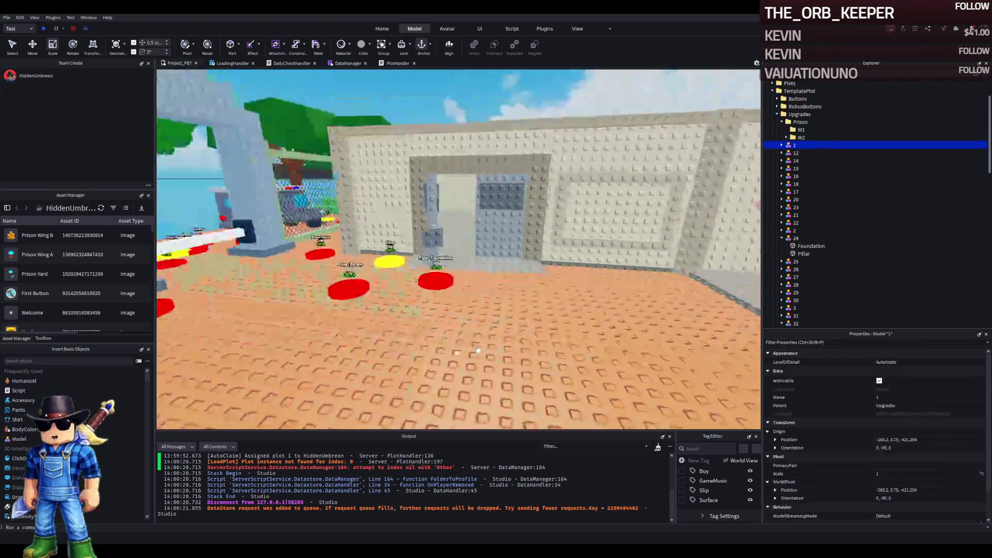
{"action": "scroll", "coordinate": [477, 351], "scroll_direction": "down", "scroll_amount": 3}
{"action": "scroll", "coordinate": [470, 335], "scroll_direction": "down", "scroll_amount": 4}
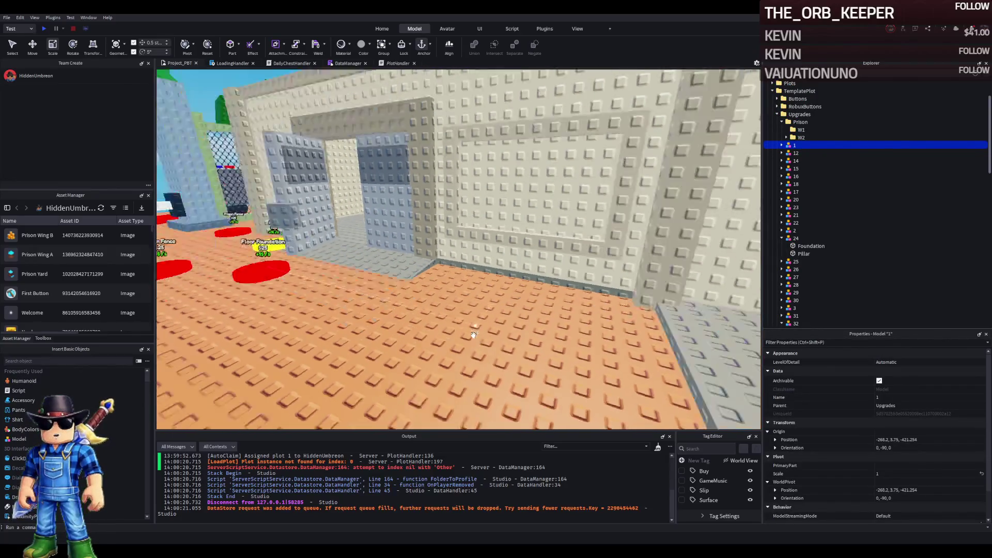
{"action": "scroll", "coordinate": [462, 327], "scroll_direction": "down", "scroll_amount": 5}
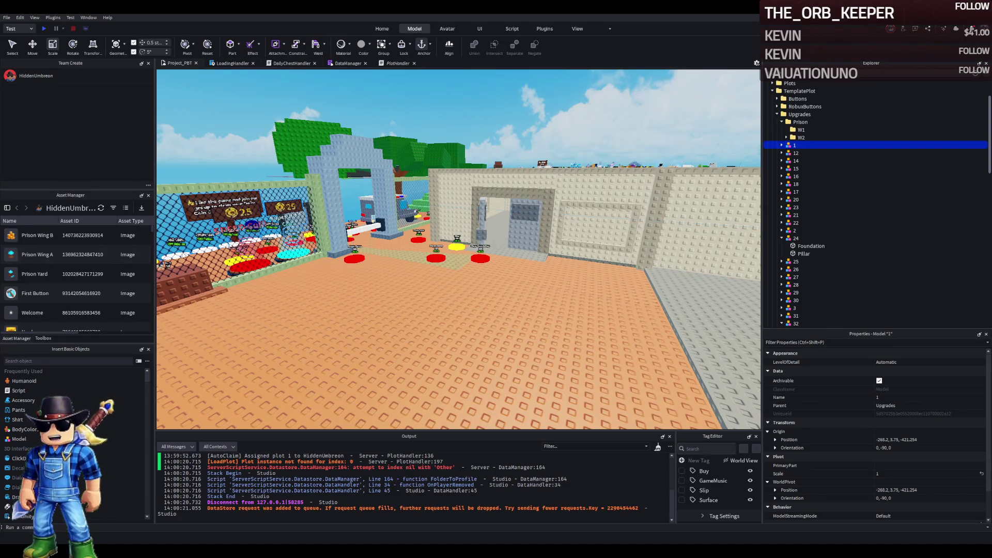
{"action": "scroll", "coordinate": [296, 257], "scroll_direction": "down", "scroll_amount": 1}
{"action": "key", "text": "w"}
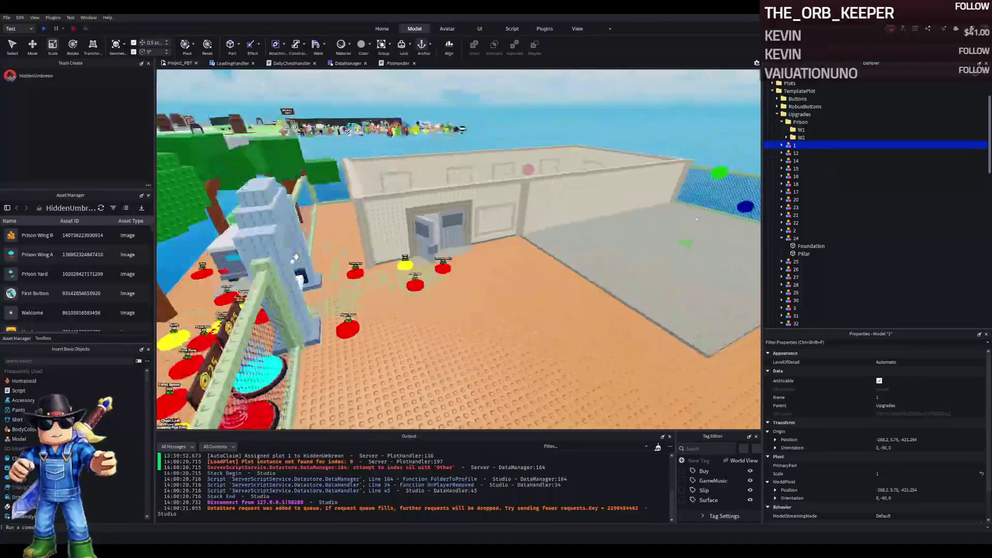
{"action": "left_click", "coordinate": [304, 129]}
{"action": "key", "text": "w"}
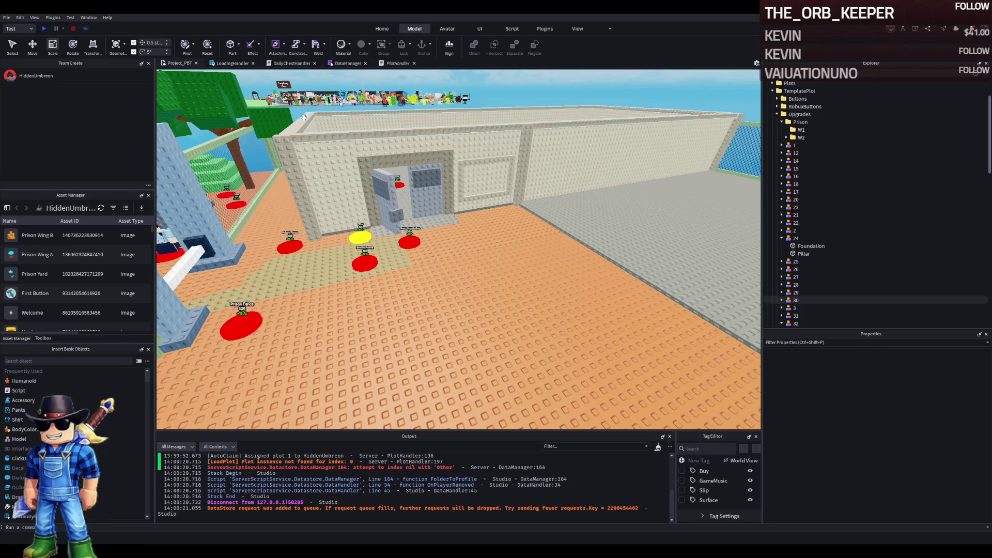
{"action": "key", "text": "w"}
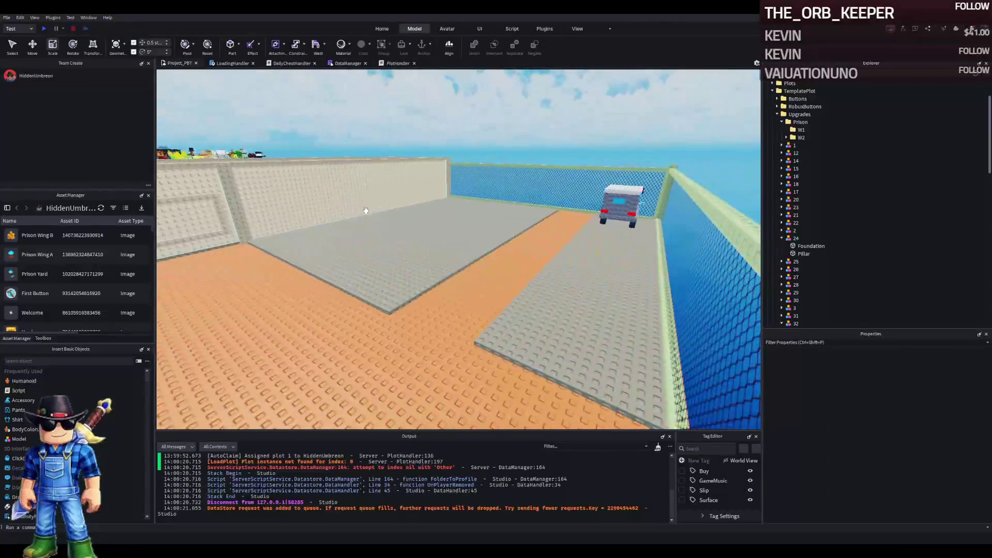
{"action": "key", "text": "s"}
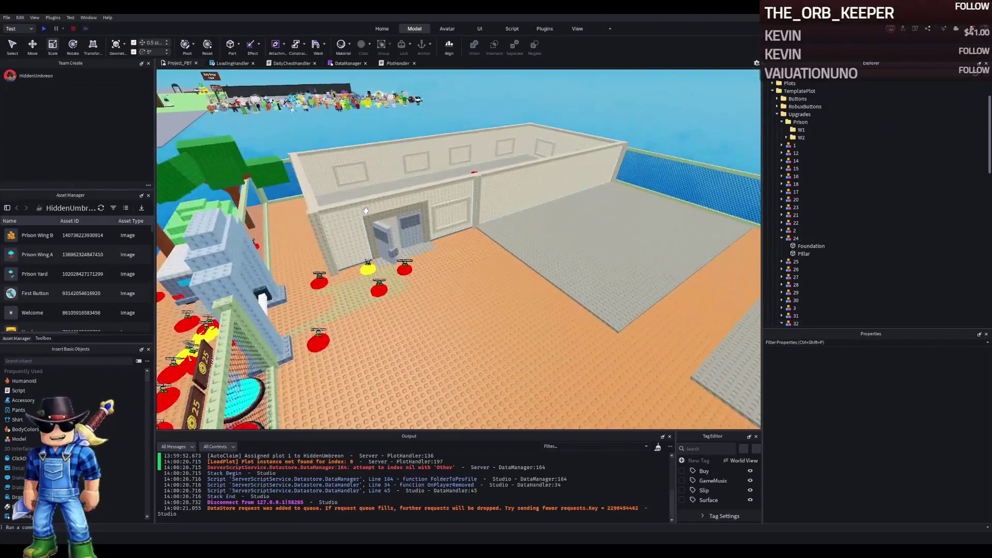
{"action": "key", "text": "a"}
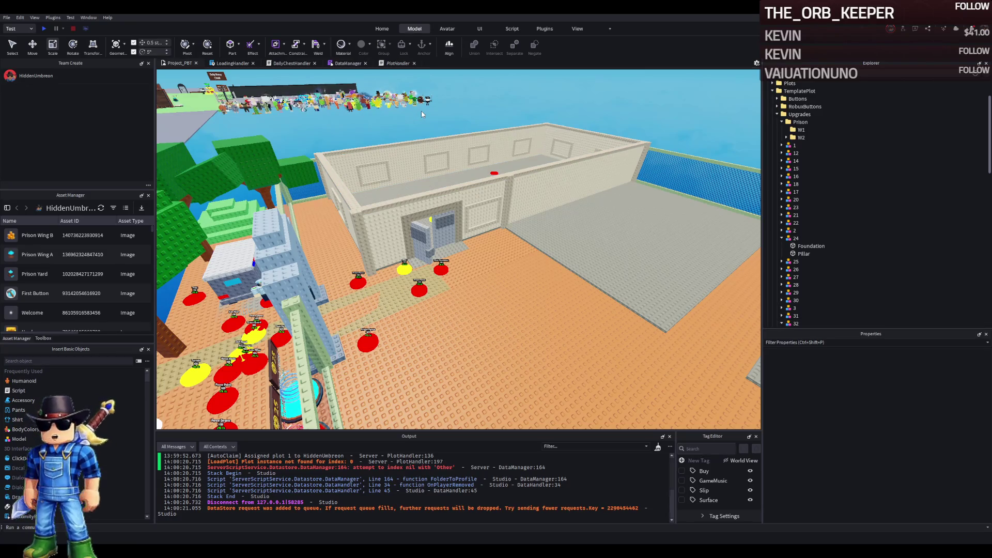
Widen the 3D viewport by narrowing the Explorer panel and zoom into the prison room
{"action": "scroll", "coordinate": [569, 139], "scroll_direction": "down", "scroll_amount": 2}
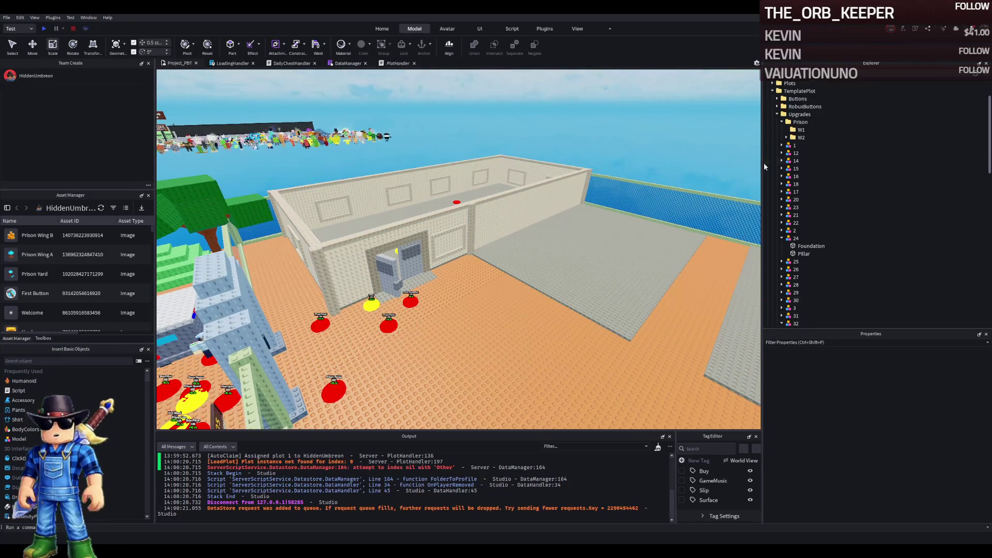
{"action": "left_click_drag", "start_coordinate": [762, 164], "coordinate": [806, 164]}
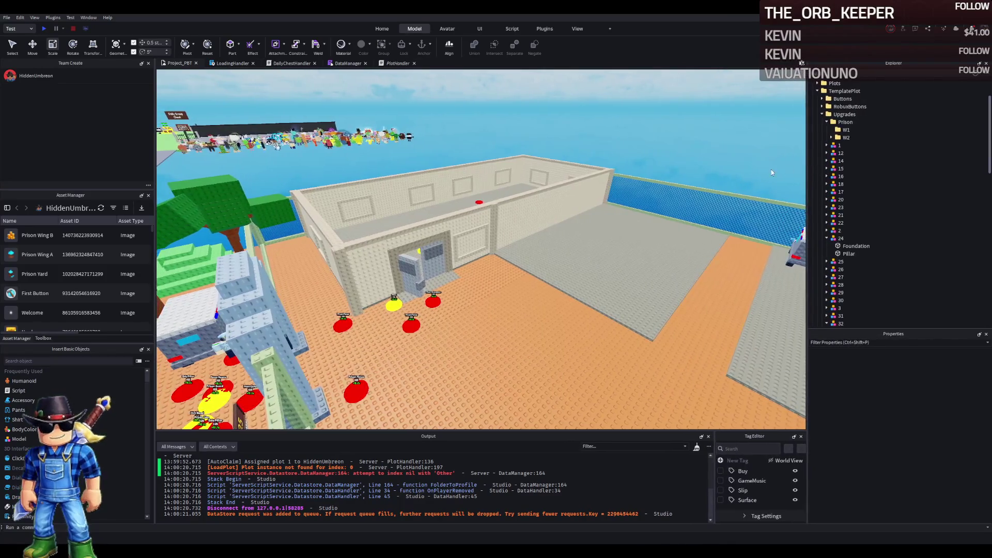
{"action": "scroll", "coordinate": [644, 173], "scroll_direction": "up", "scroll_amount": 2}
{"action": "scroll", "coordinate": [643, 174], "scroll_direction": "up", "scroll_amount": 5}
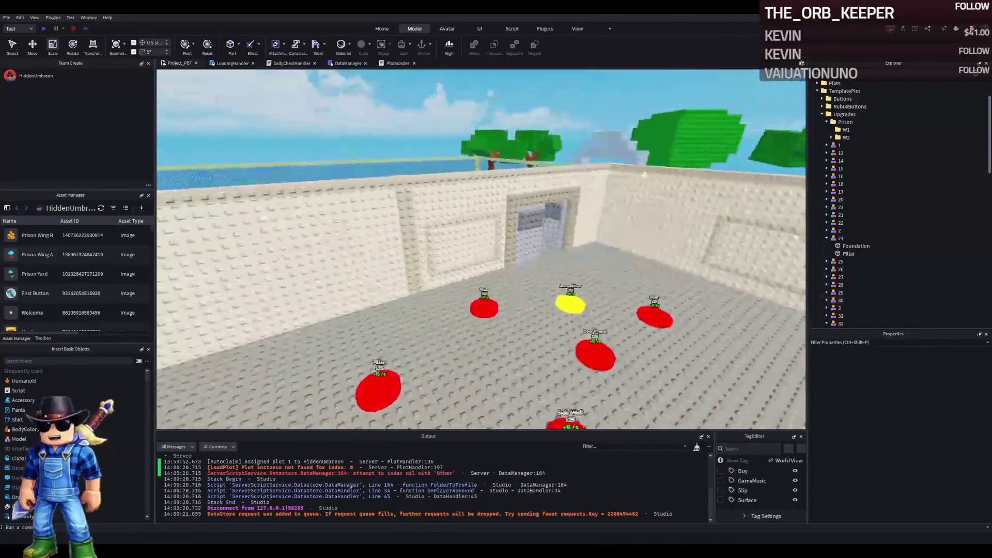
{"action": "scroll", "coordinate": [644, 173], "scroll_direction": "down", "scroll_amount": 5}
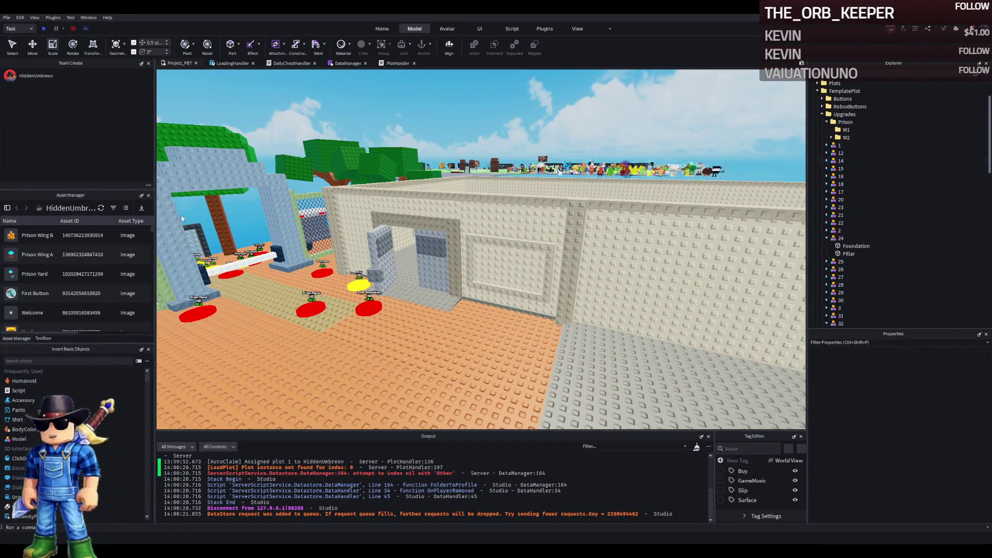
{"action": "scroll", "coordinate": [276, 218], "scroll_direction": "up", "scroll_amount": 5}
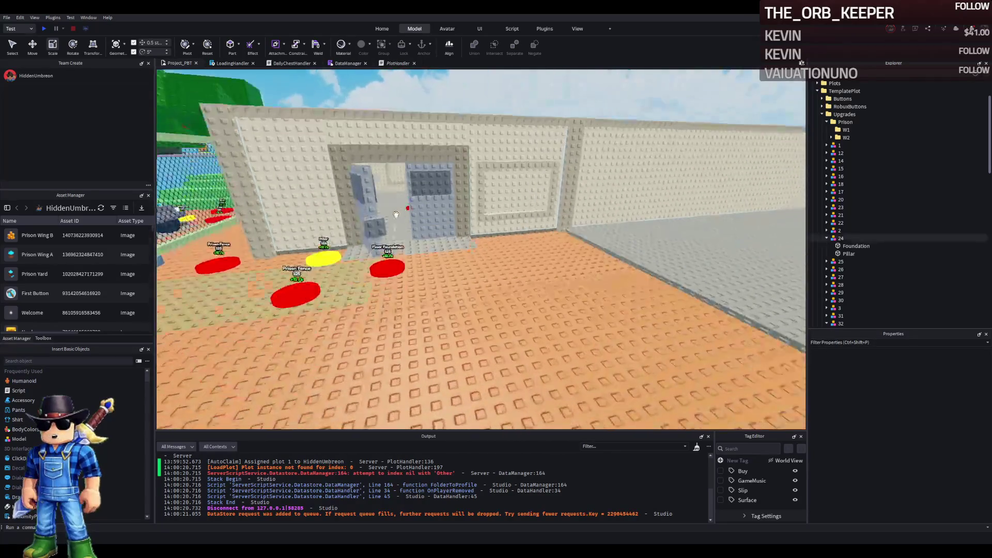
{"action": "scroll", "coordinate": [395, 214], "scroll_direction": "up", "scroll_amount": 3}
Select the doorway's door, then the gold upgrade pad 36 inside the room
{"action": "left_click", "coordinate": [444, 228]}
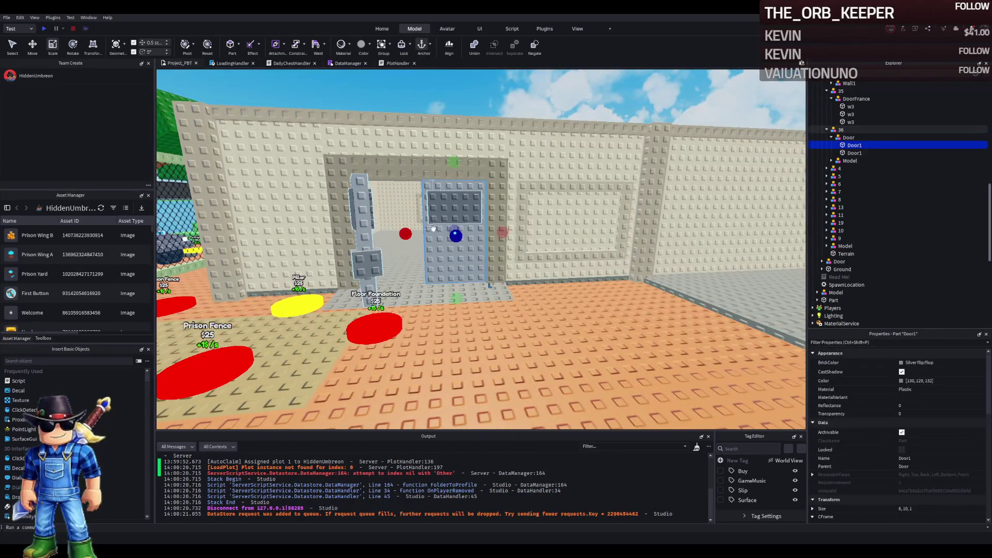
{"action": "scroll", "coordinate": [412, 222], "scroll_direction": "down", "scroll_amount": 5}
{"action": "scroll", "coordinate": [413, 222], "scroll_direction": "up", "scroll_amount": 10}
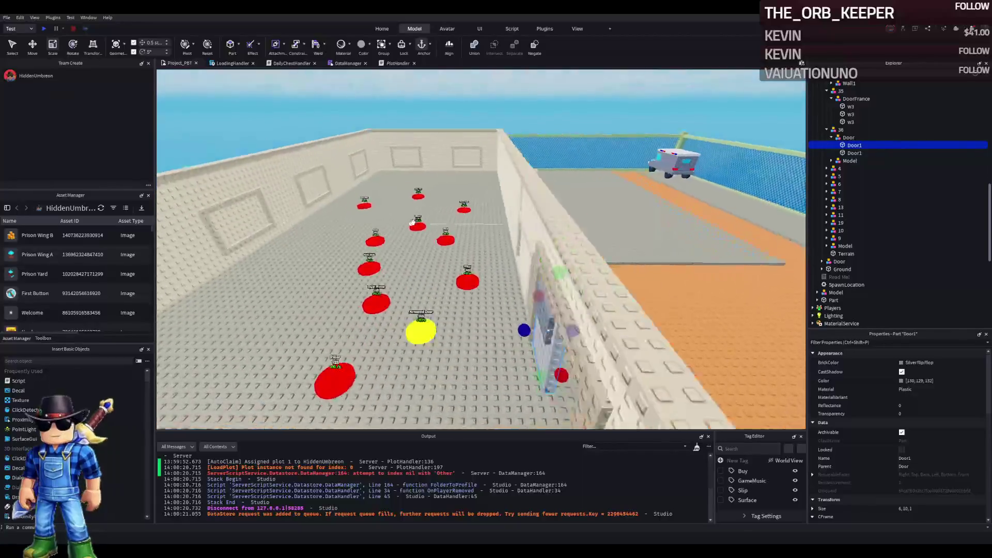
{"action": "scroll", "coordinate": [413, 222], "scroll_direction": "down", "scroll_amount": 5}
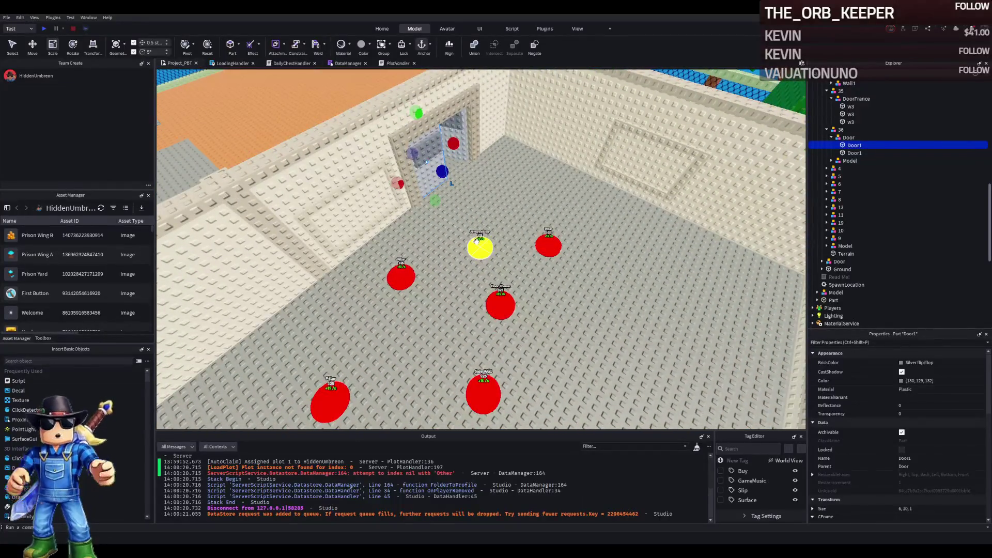
{"action": "left_click", "coordinate": [485, 240]}
{"action": "scroll", "coordinate": [653, 233], "scroll_direction": "down", "scroll_amount": 5}
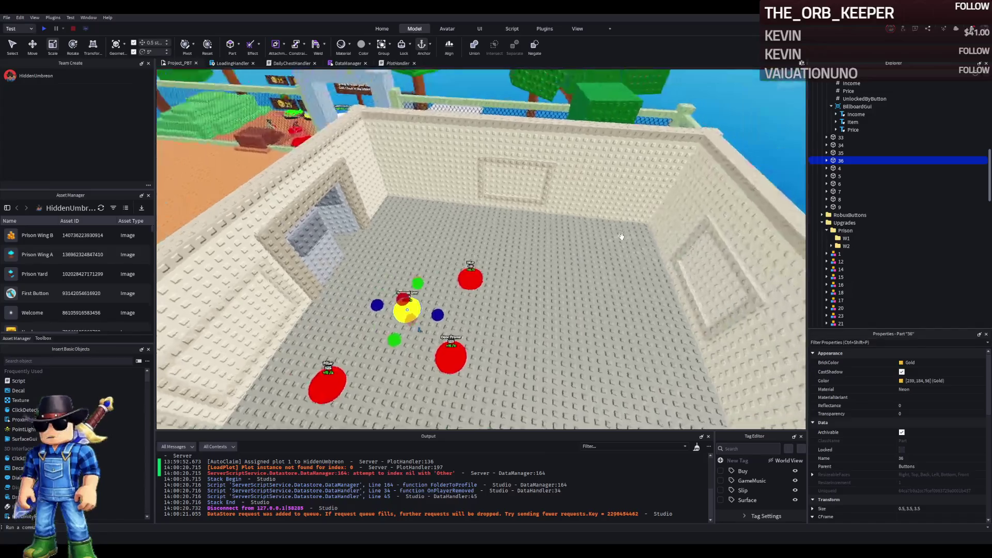
Duplicate pad 36, shift the copy one stud sideways, and rename it 37
{"action": "scroll", "coordinate": [621, 236], "scroll_direction": "down", "scroll_amount": 2}
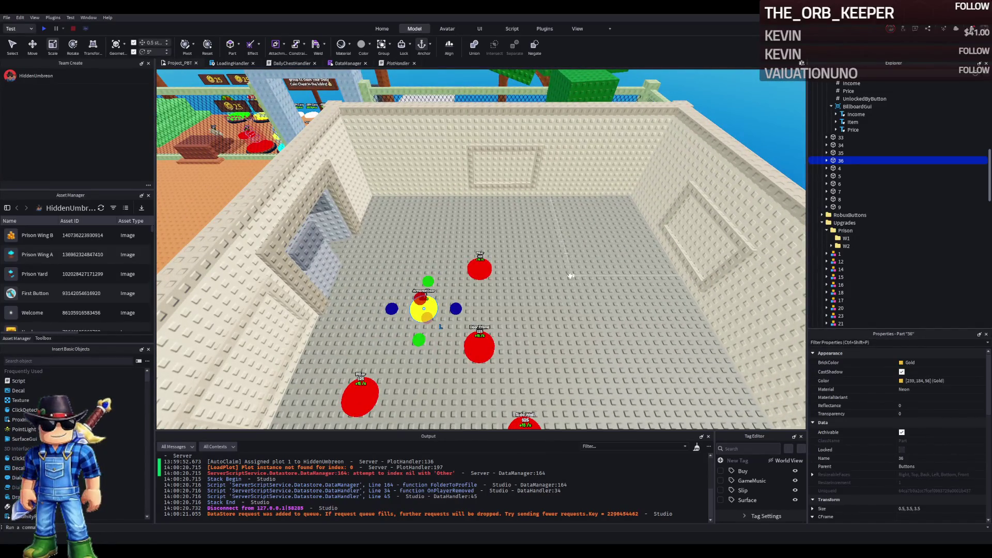
{"action": "key", "text": "ctrl+d"}
{"action": "key", "text": "ctrl+2"}
{"action": "left_click_drag", "start_coordinate": [500, 309], "coordinate": [563, 309]}
{"action": "key", "text": "F2"}
{"action": "type", "text": "37"}
{"action": "key", "text": "Return"}
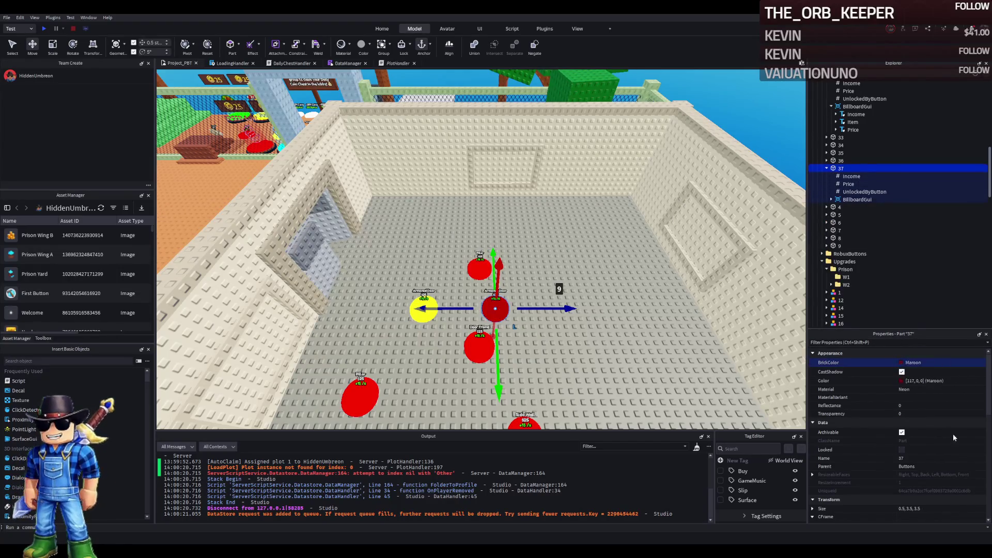
Check pad 37's Price and Income values and move it toward the back wall
{"action": "left_click", "coordinate": [848, 184]}
{"action": "left_click", "coordinate": [851, 176]}
{"action": "left_click", "coordinate": [912, 403]}
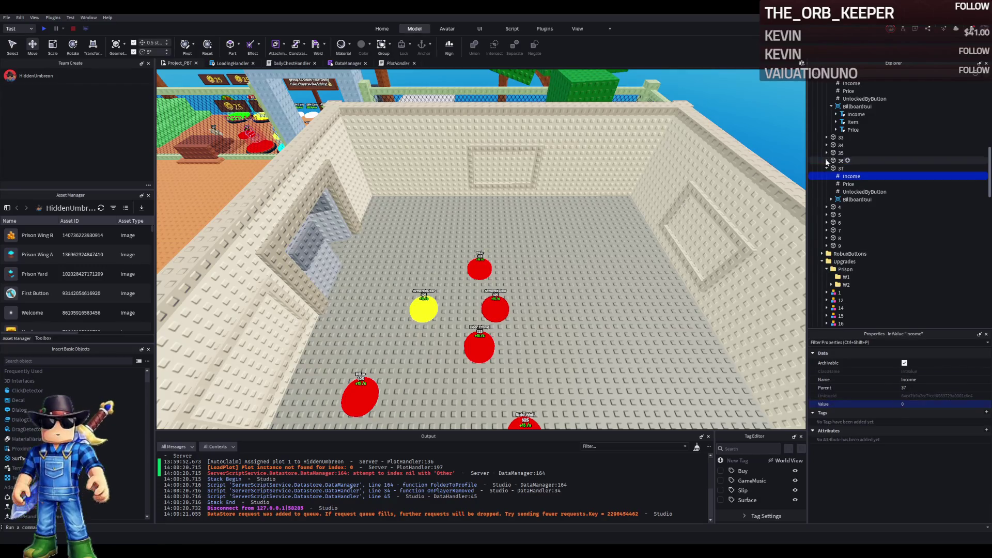
{"action": "left_click", "coordinate": [840, 168]}
{"action": "mouse_move", "coordinate": [498, 308]}
{"action": "left_mouse_down"}
{"action": "mouse_move", "coordinate": [522, 311]}
{"action": "mouse_move", "coordinate": [508, 230]}
{"action": "mouse_move", "coordinate": [484, 219]}
{"action": "mouse_move", "coordinate": [499, 229]}
{"action": "left_mouse_up"}
Set pad 37's BillboardGui Item label text to Window
{"action": "left_click", "coordinate": [831, 199]}
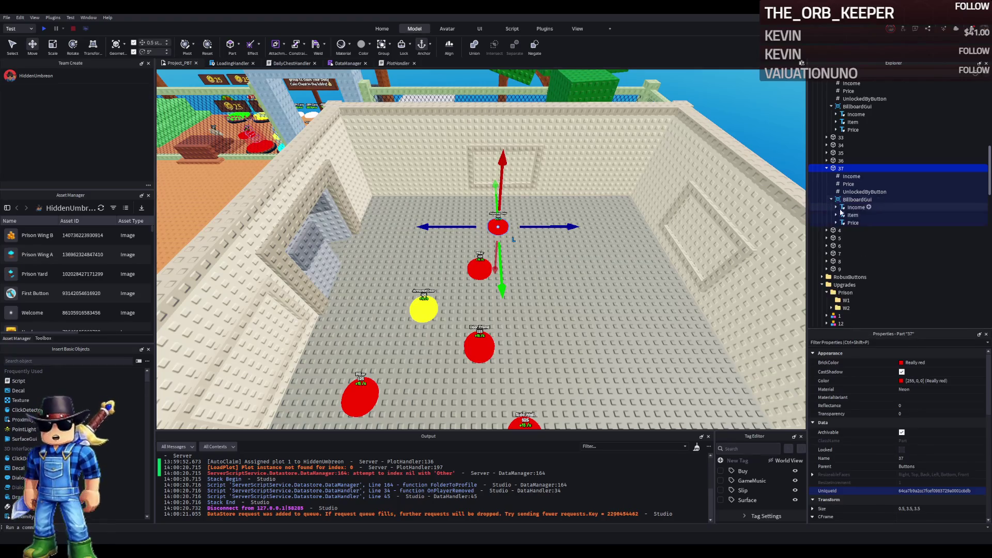
{"action": "left_click", "coordinate": [851, 215]}
{"action": "scroll", "coordinate": [906, 398], "scroll_direction": "down", "scroll_amount": 5}
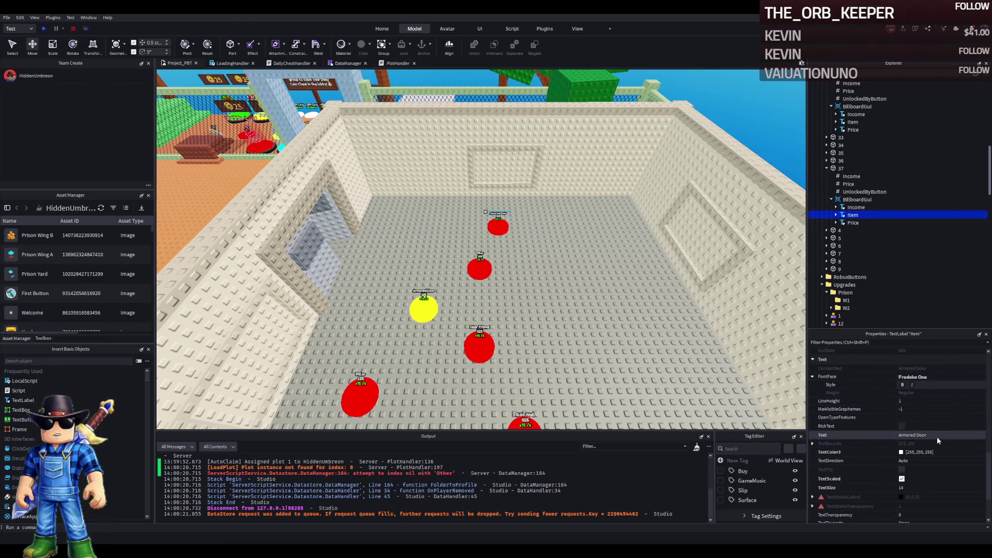
{"action": "left_click", "coordinate": [938, 436]}
{"action": "type", "text": "indow"}
{"action": "key", "text": "Return"}
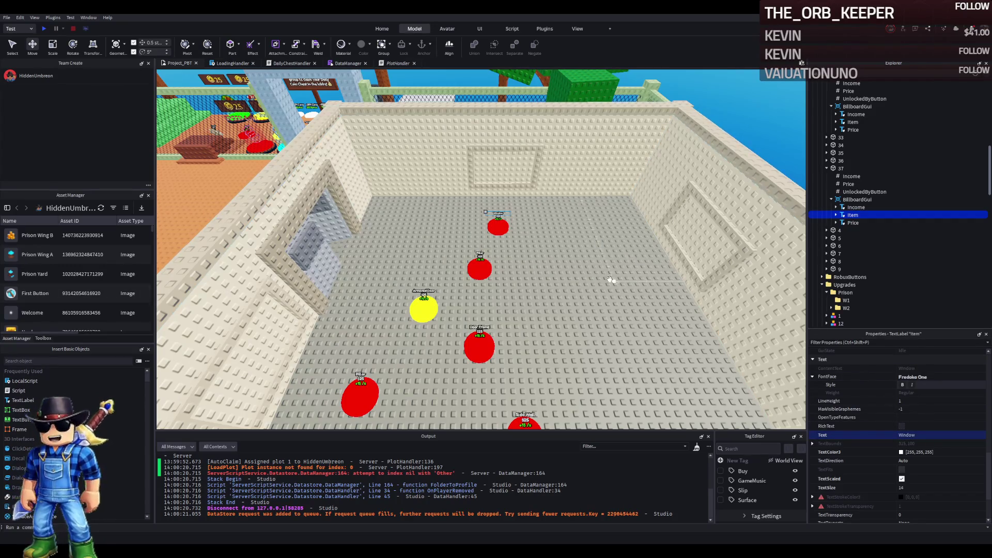
{"action": "key", "text": "w"}
{"action": "left_click", "coordinate": [523, 246]}
{"action": "key", "text": "s"}
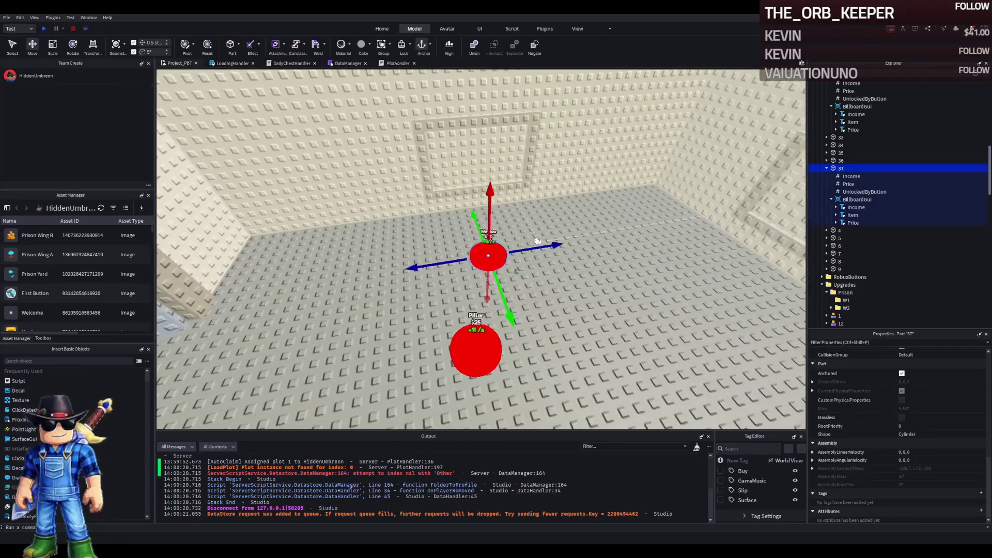